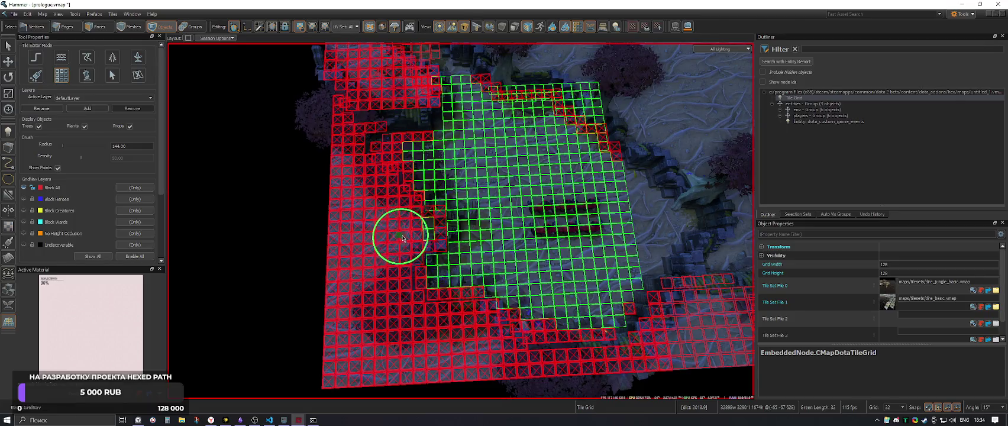
Turn off the grid nav preview and switch to the Tile Editor near the stone wall
drag(551, 245, 460, 220)
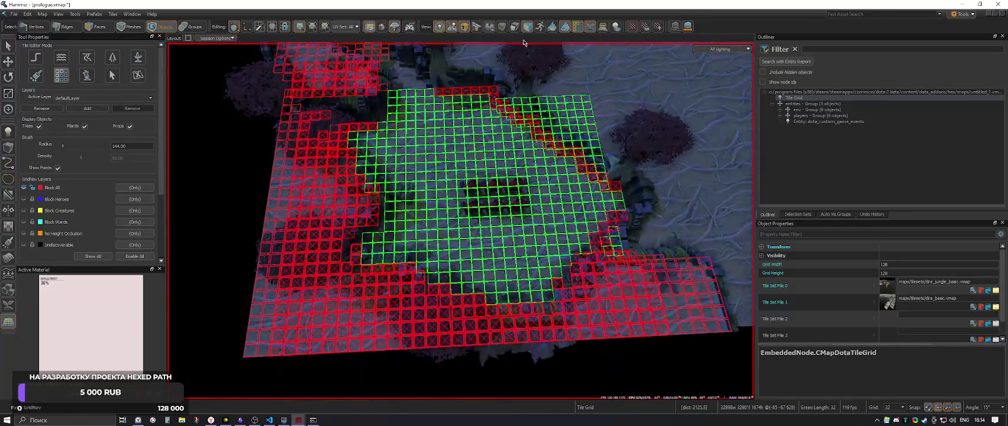
click(579, 31)
scroll(535, 181, up, 5)
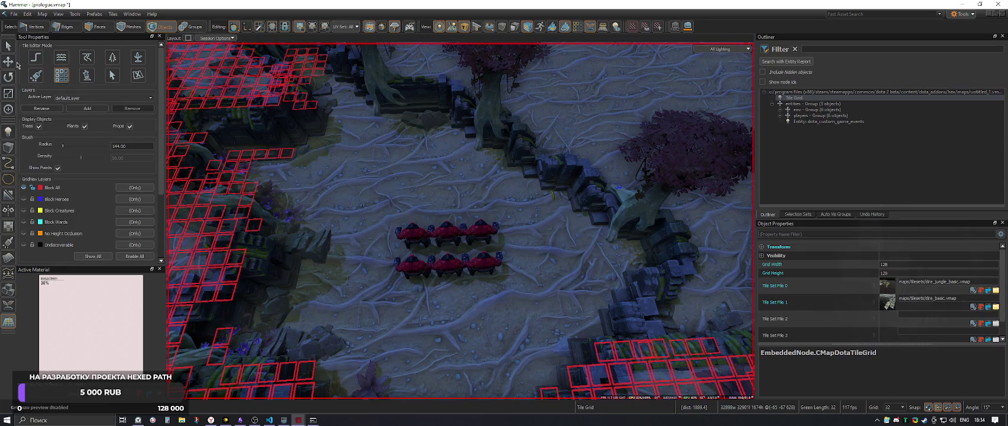
click(37, 61)
mouse_move(460, 220)
mouse_down()
mouse_move(436, 196)
mouse_move(414, 214)
mouse_move(464, 210)
mouse_move(511, 183)
mouse_up()
key(w)
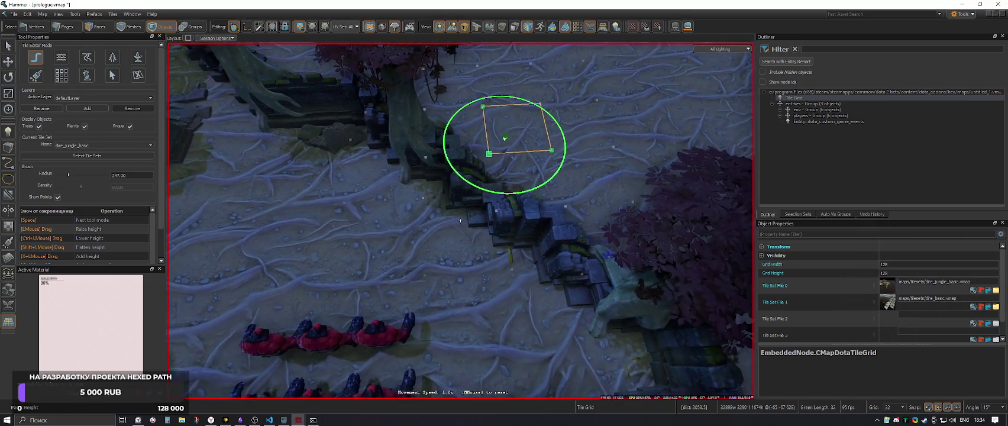
Paint a jungle path across the wall area, then return to Raise Height mode
click(87, 57)
mouse_move(441, 229)
mouse_down()
mouse_move(461, 214)
mouse_move(495, 214)
mouse_up()
scroll(460, 220, up, 1)
click(35, 57)
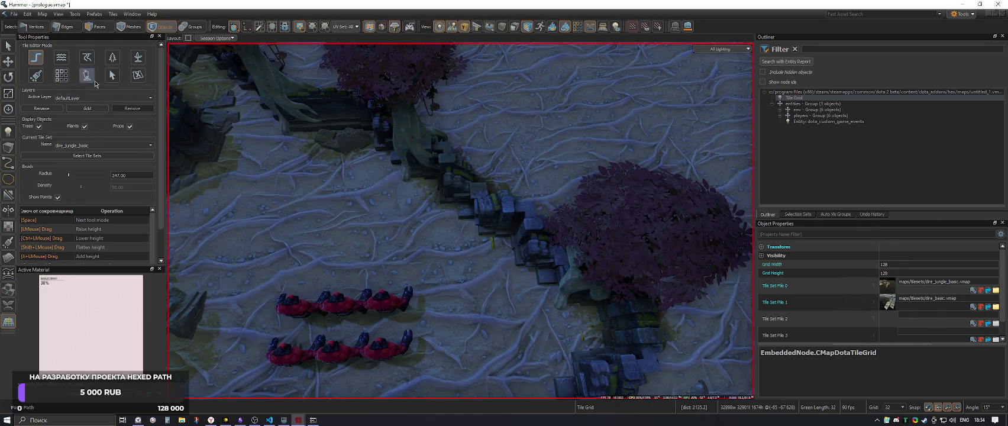
scroll(460, 220, up, 5)
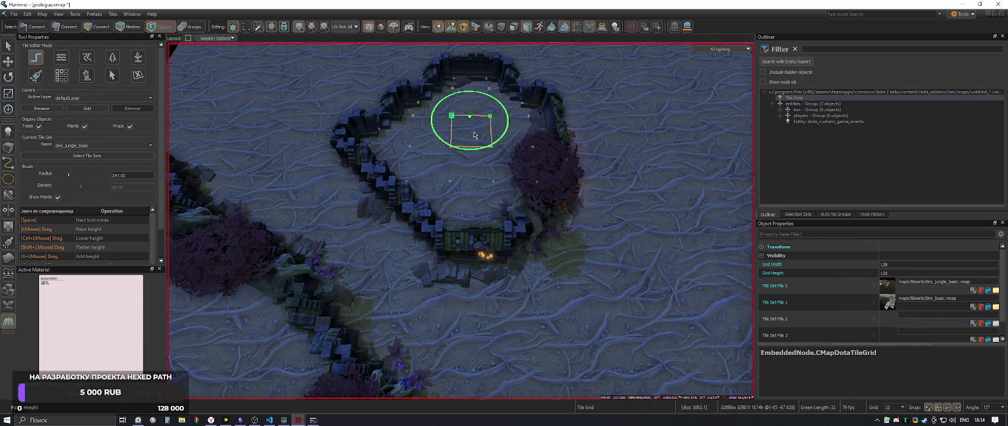
Fly the camera around the round stone enclosure, then switch to tile select mode
key(z)
key(w)
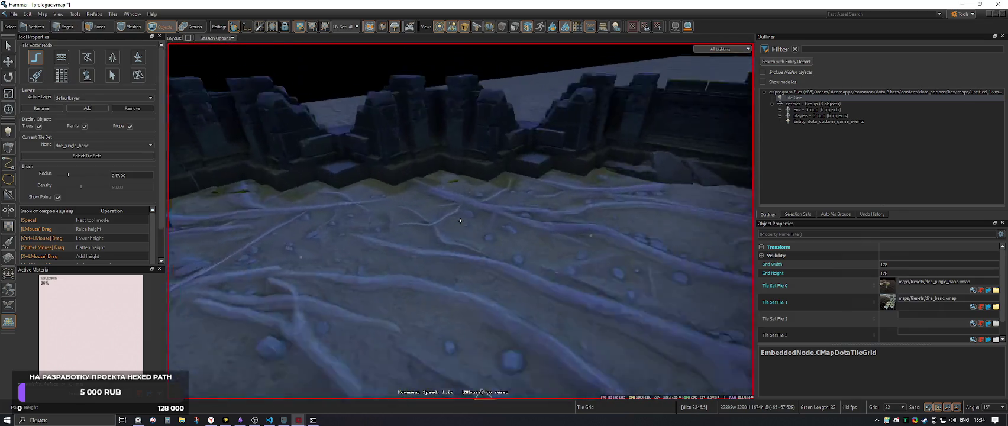
key(s)
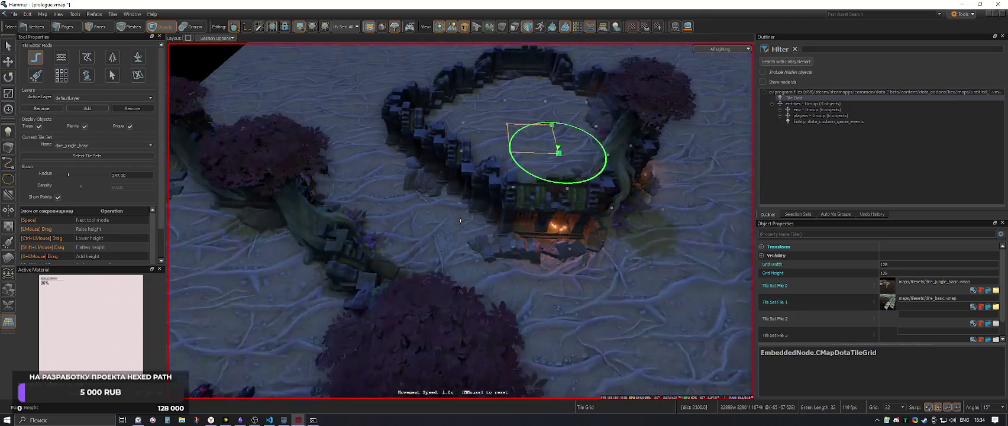
key(w)
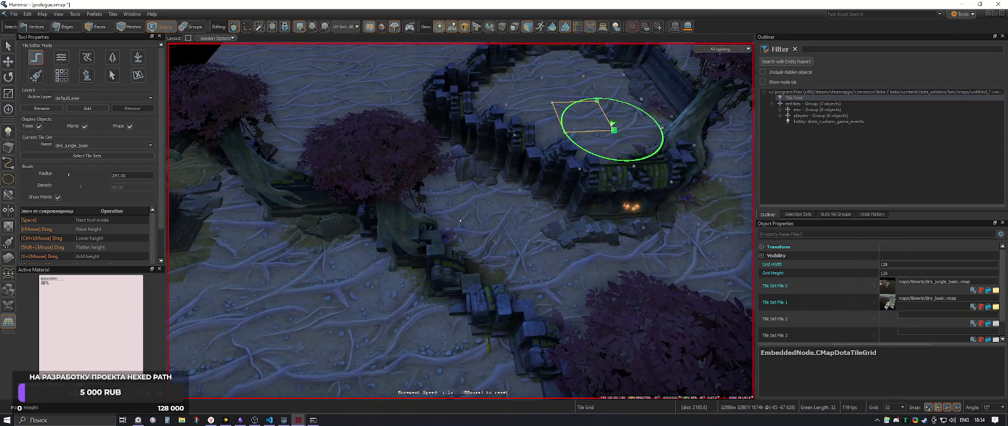
key(s)
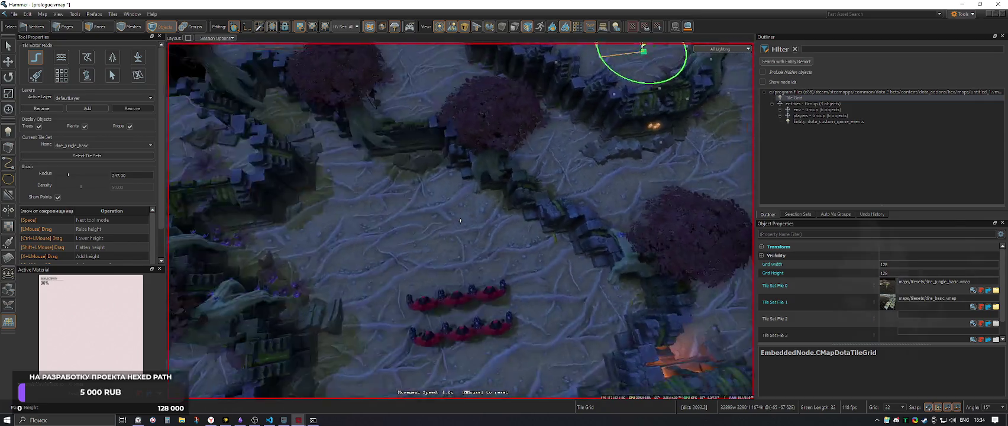
key(d)
scroll(474, 162, up, 10)
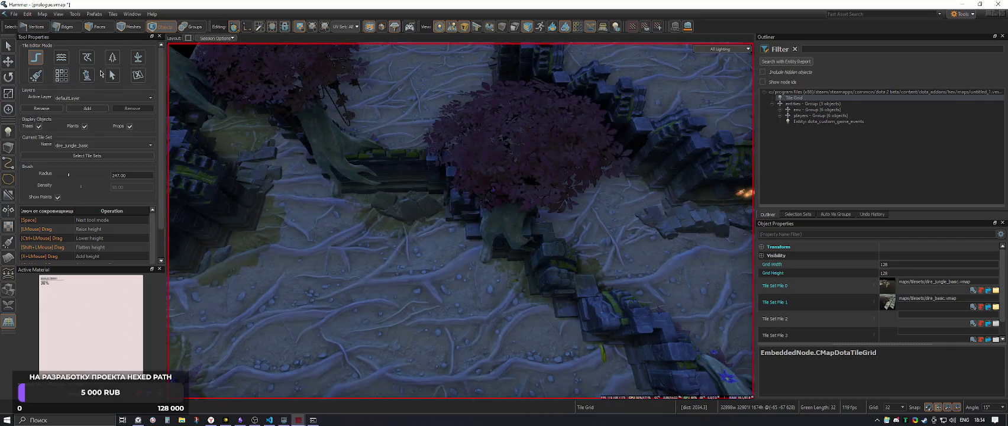
click(111, 75)
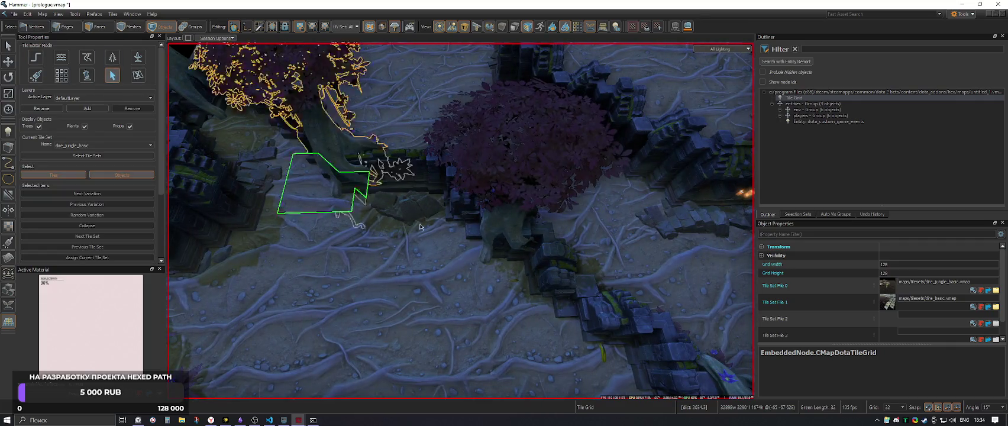
Cycle the tree tile through two further variations and centre the view on it
click(468, 248)
click(98, 194)
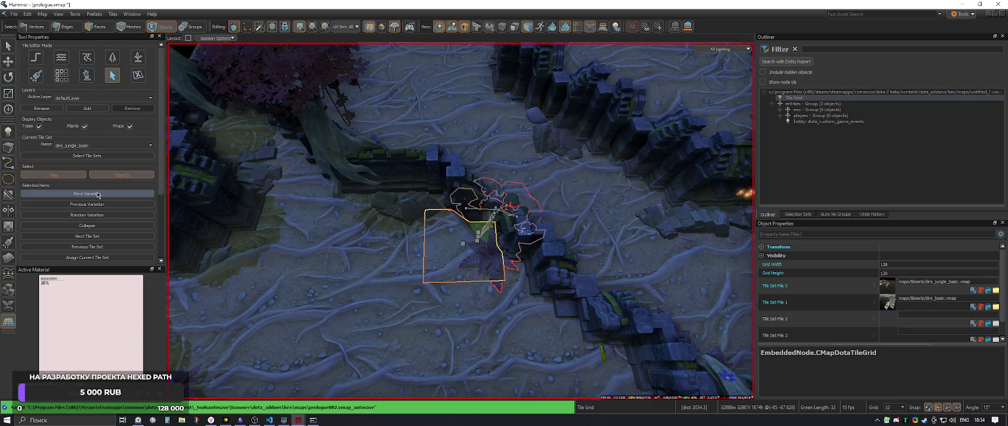
click(98, 193)
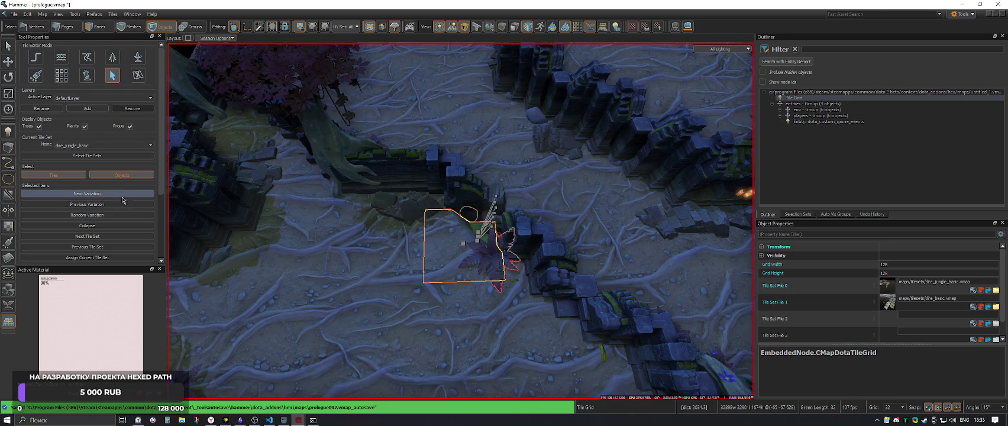
scroll(376, 271, up, 5)
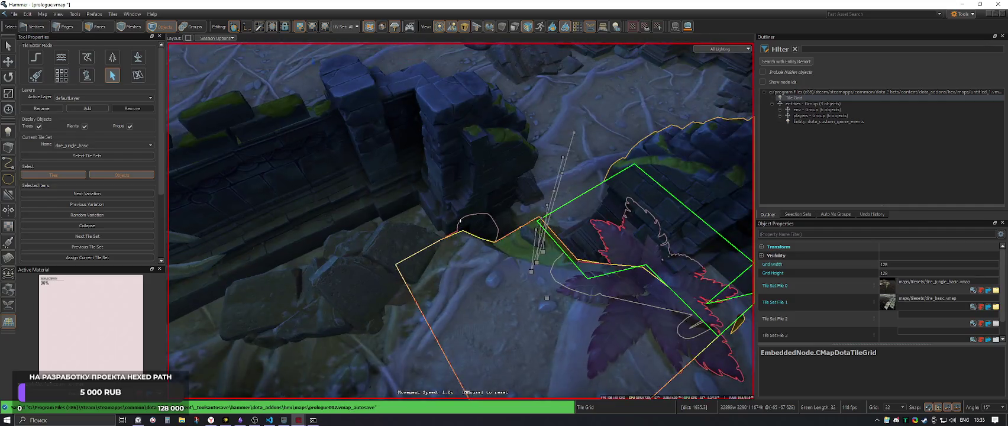
key(f)
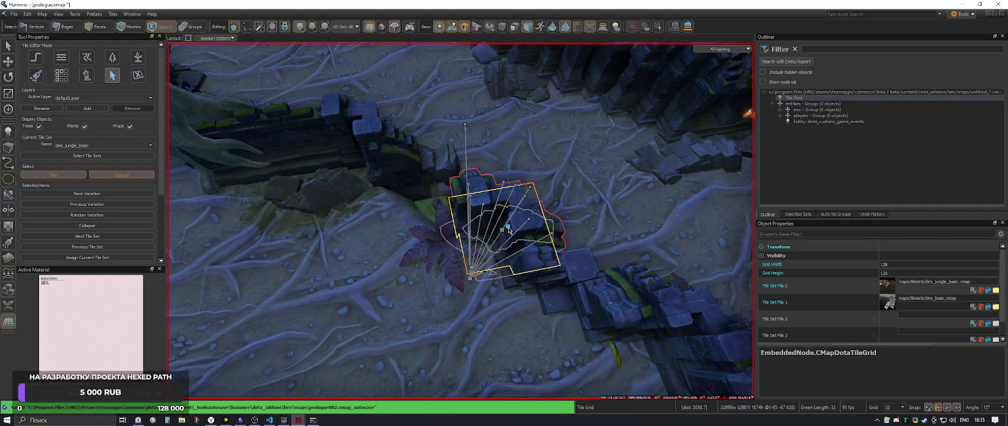
scroll(485, 208, up, 3)
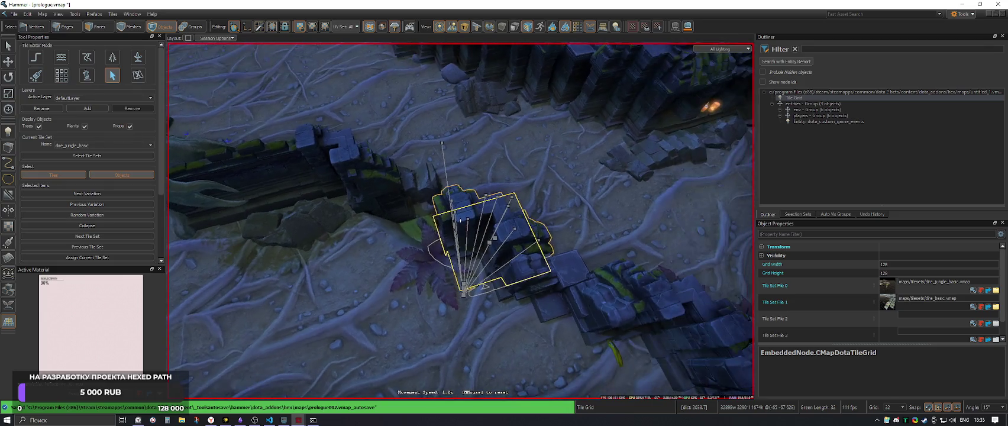
Delete the large tree from the neighbouring tile and select the upper-left tile
click(402, 254)
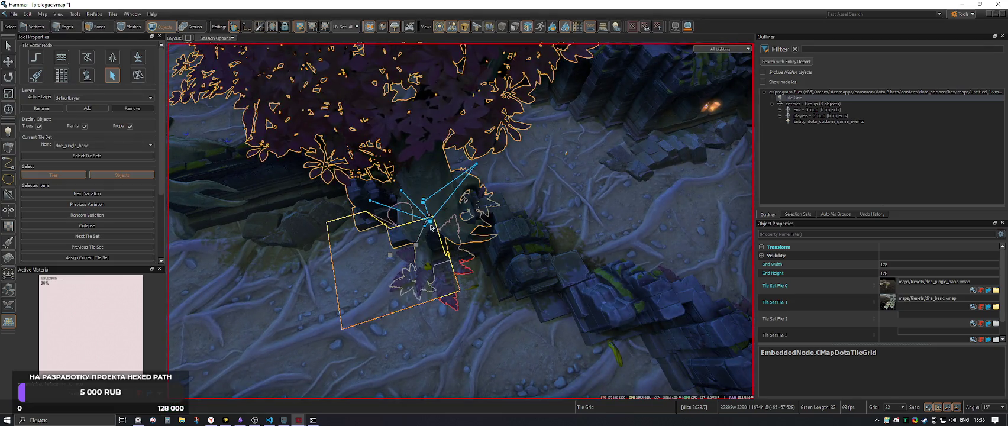
key(Delete)
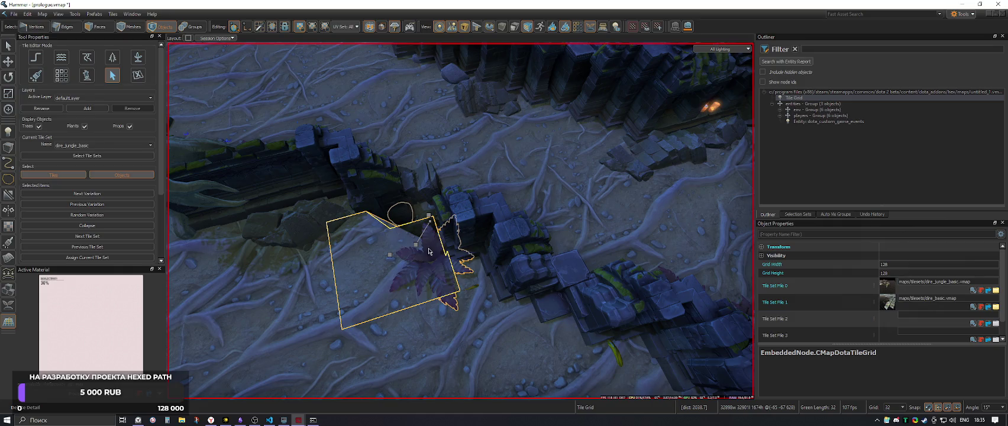
click(381, 191)
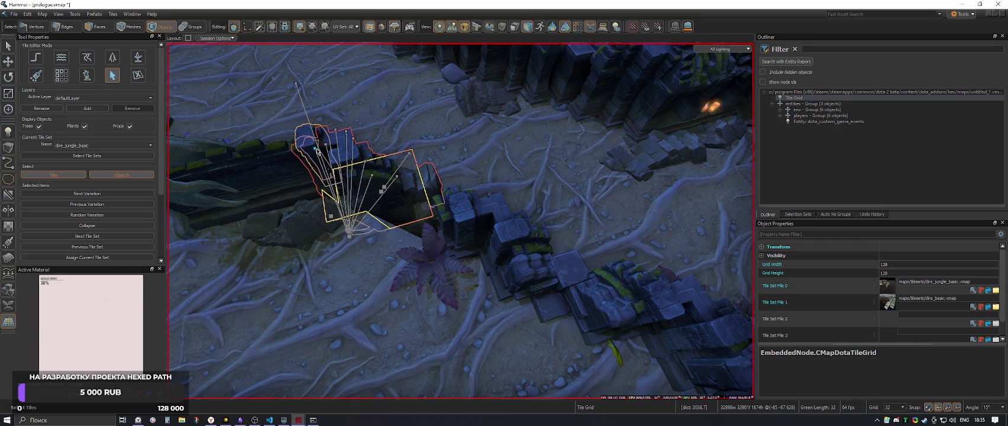
mouse_move(460, 220)
mouse_down()
mouse_move(391, 204)
mouse_move(460, 220)
mouse_move(447, 222)
mouse_up()
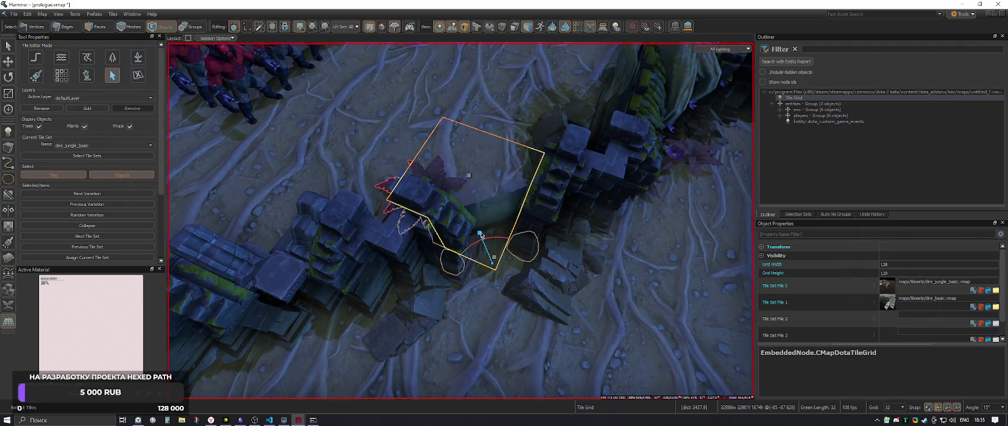
Collapse the raised cliff tile to flat ground and add a new cliff piece beside it
click(494, 259)
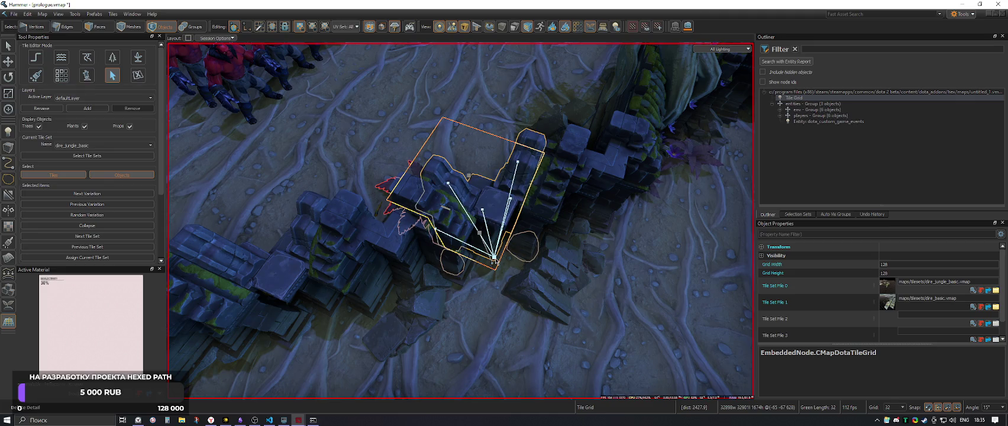
click(496, 260)
click(434, 216)
click(492, 228)
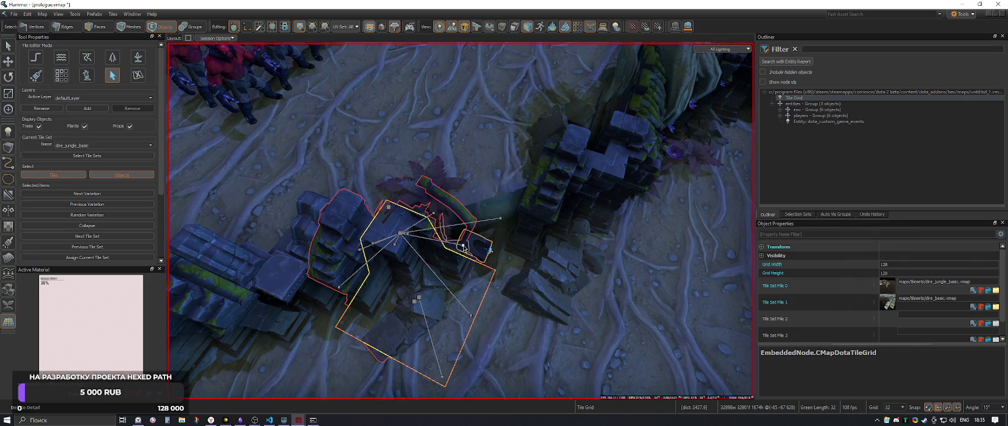
click(435, 216)
ctrl+click(435, 215)
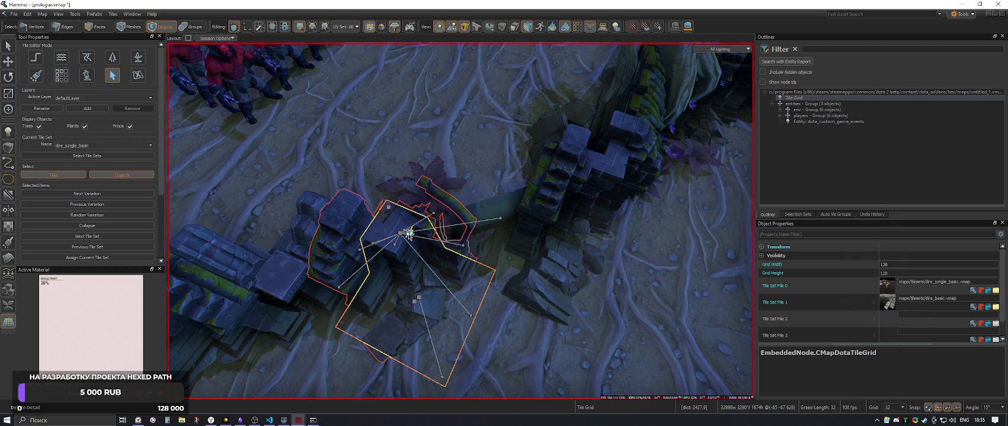
Move the tile and its cliff block up-right, and swap the palm tree tile for a cliff variation
click(404, 234)
mouse_move(403, 235)
mouse_down()
mouse_move(591, 201)
mouse_move(479, 217)
mouse_up()
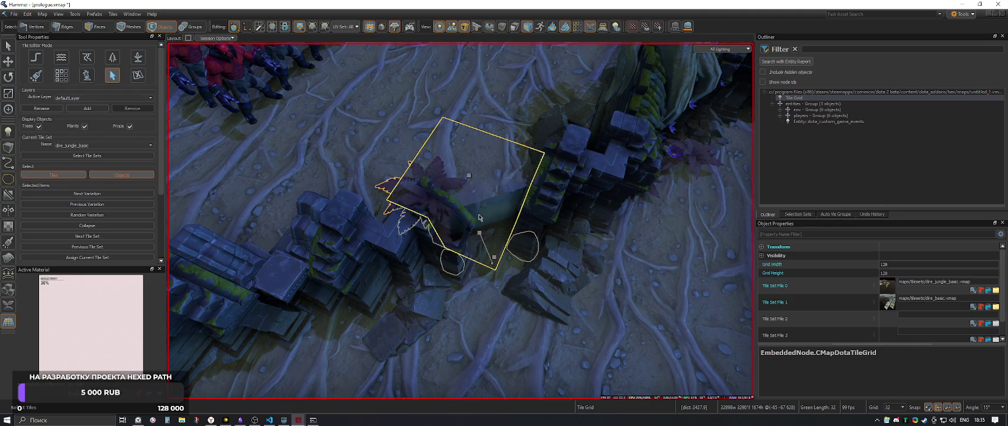
click(118, 195)
click(118, 196)
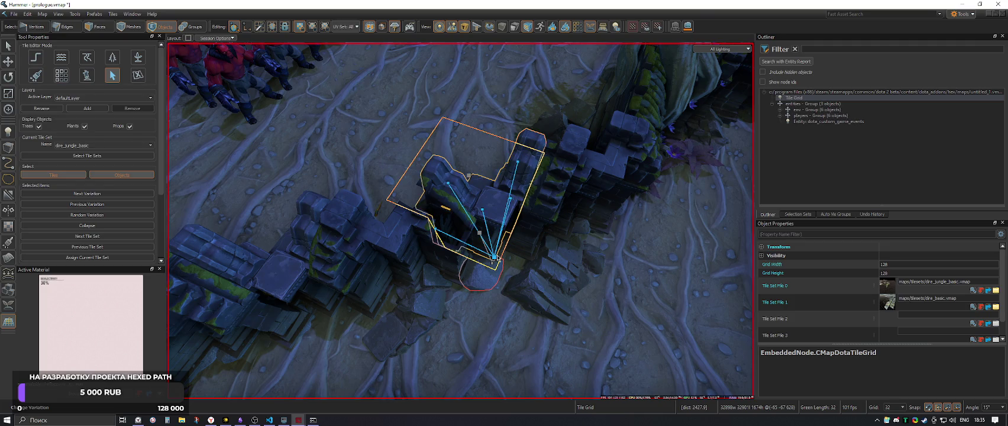
scroll(460, 220, up, 2)
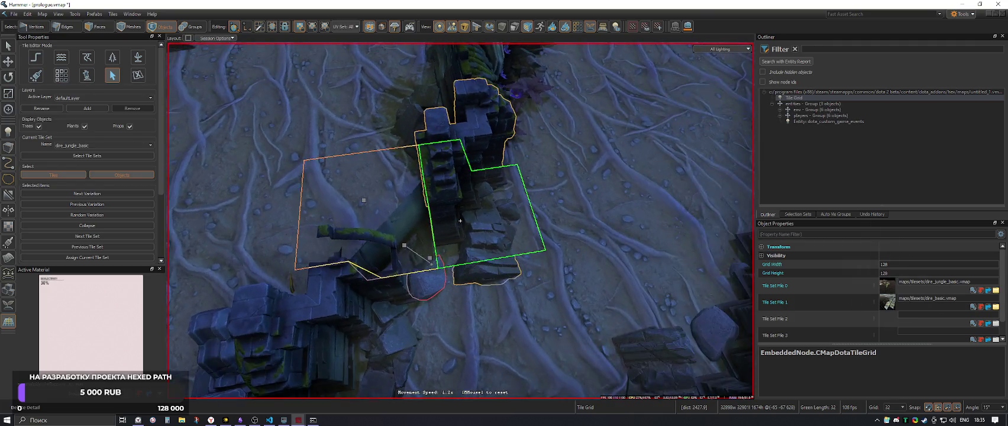
Raise one tile into a taller block, then sink tile blocks into pits
scroll(460, 221, down, 3)
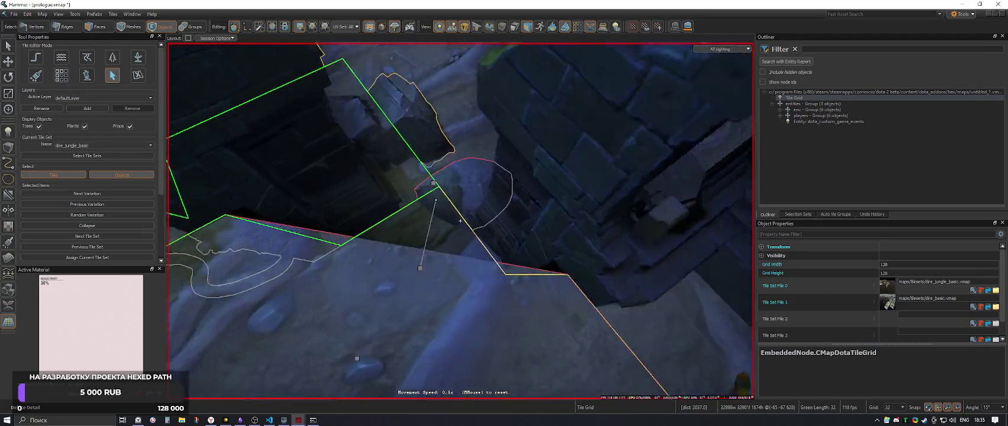
key(z)
mouse_move(539, 237)
mouse_down()
mouse_move(515, 205)
mouse_move(511, 212)
mouse_up()
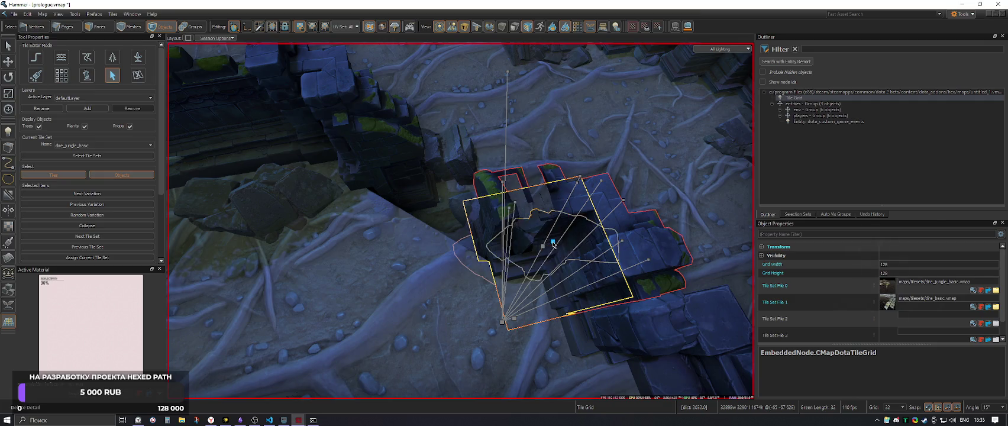
drag(542, 249, 578, 185)
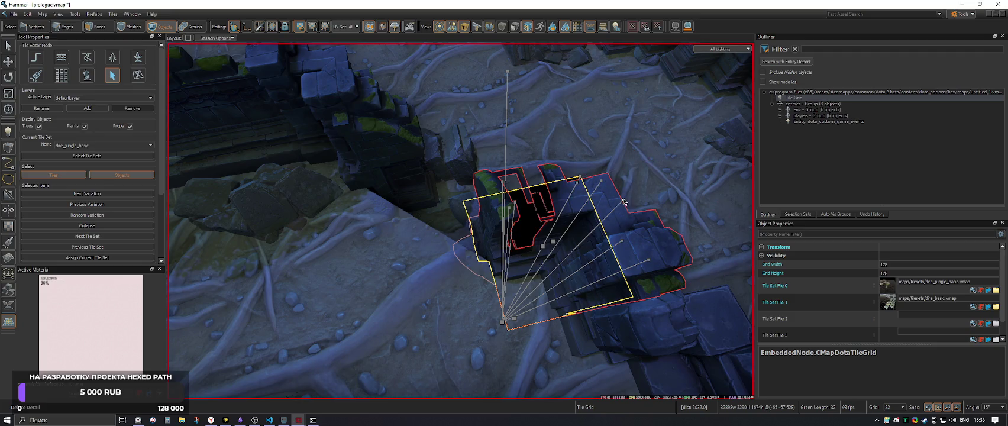
click(624, 244)
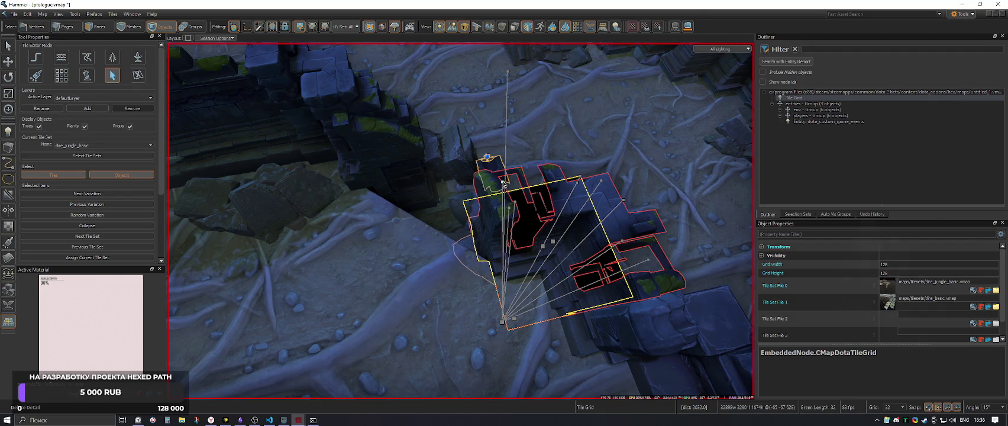
Step the tile beside the wall rubble through variations until it becomes flat ground
click(502, 159)
click(509, 74)
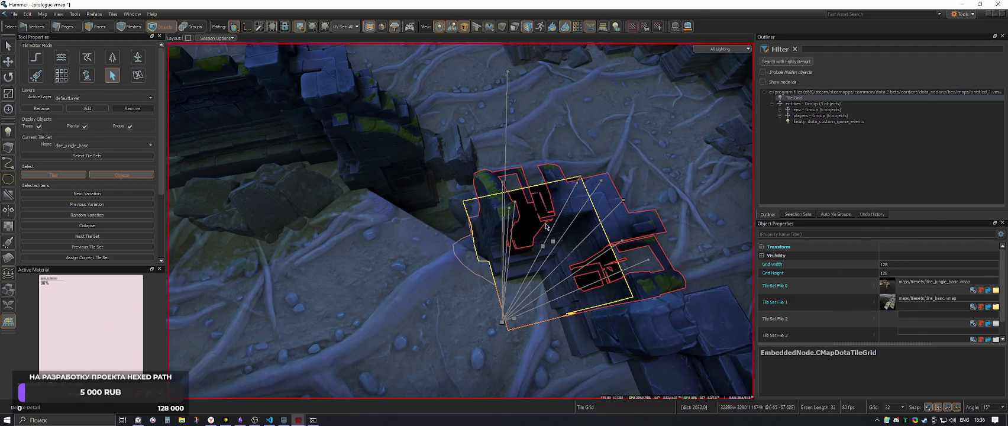
scroll(519, 297, up, 5)
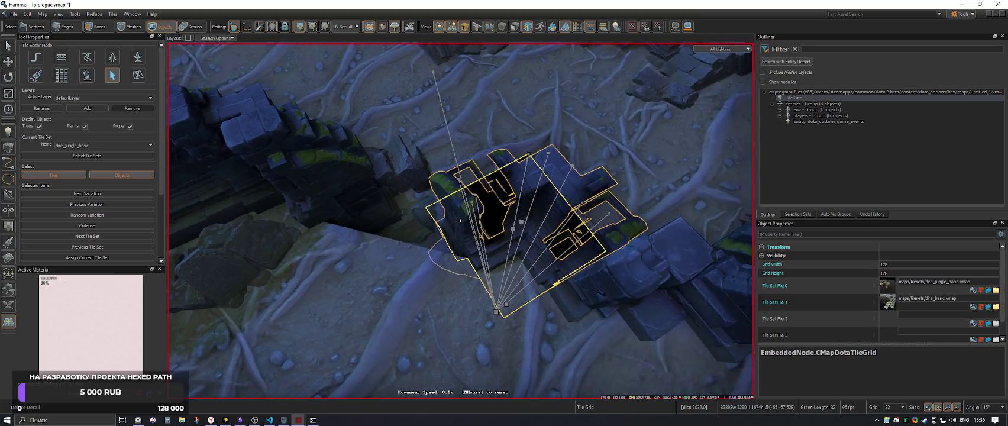
key(s)
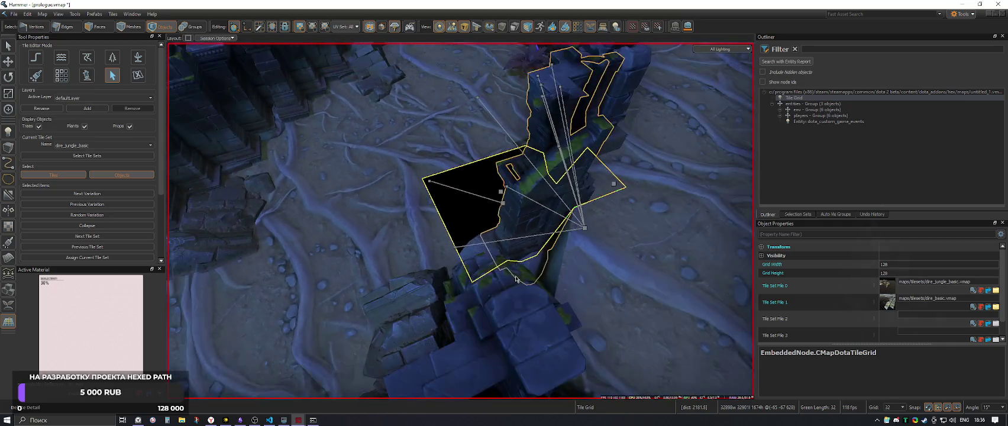
click(83, 203)
click(82, 203)
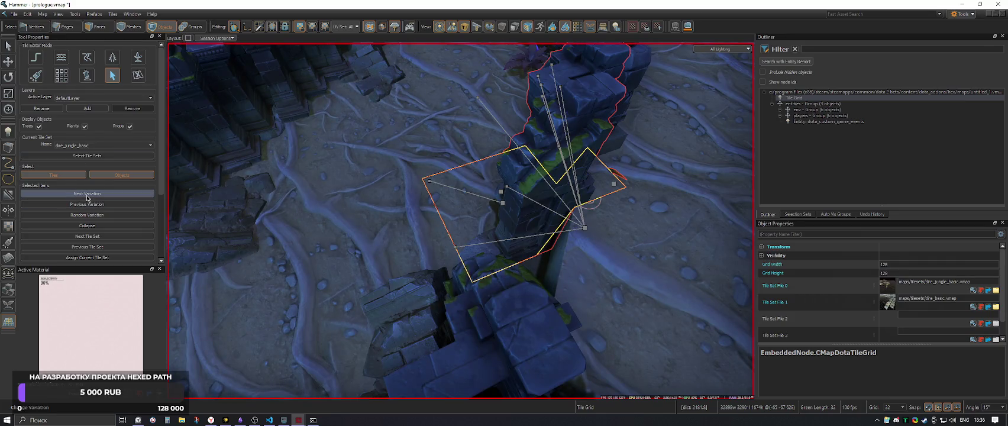
scroll(459, 220, down, 1)
key(w)
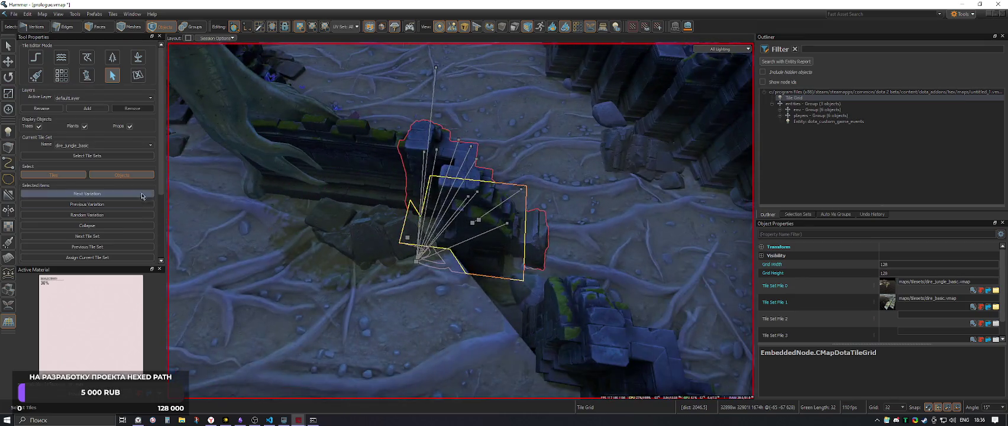
click(141, 195)
key(w)
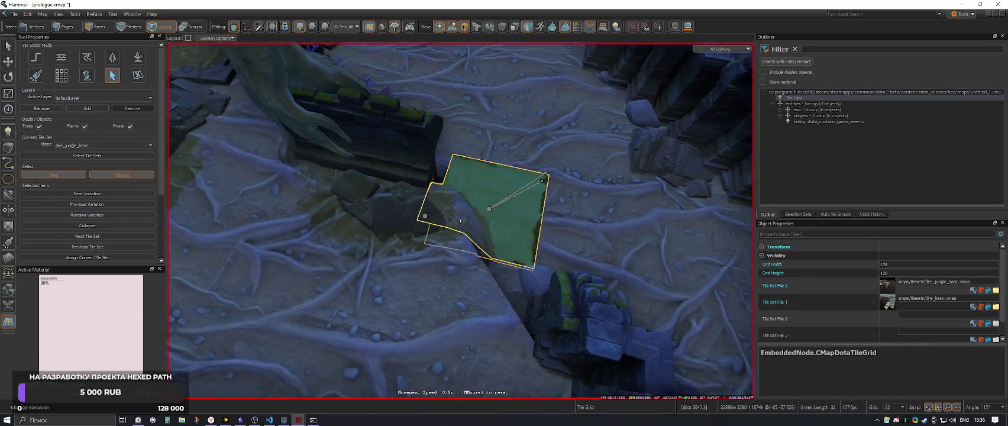
key(s)
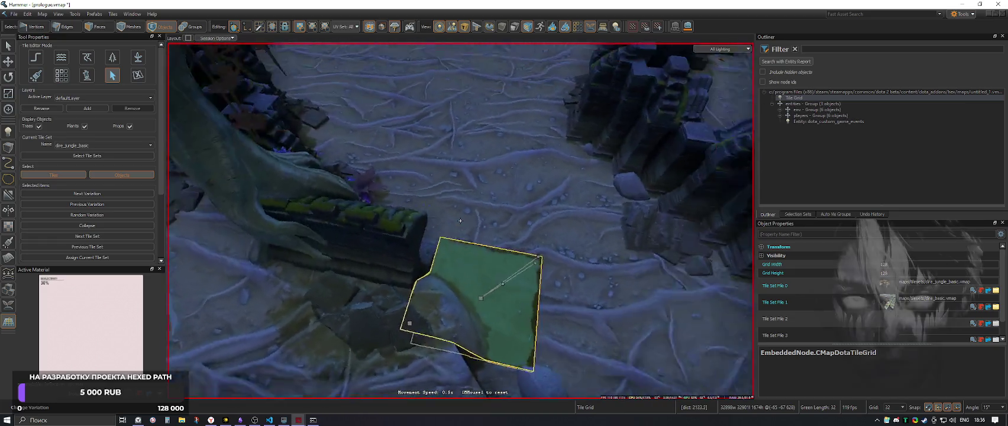
Switch to the Translate tool, deselect the tile and bring up the console
click(9, 61)
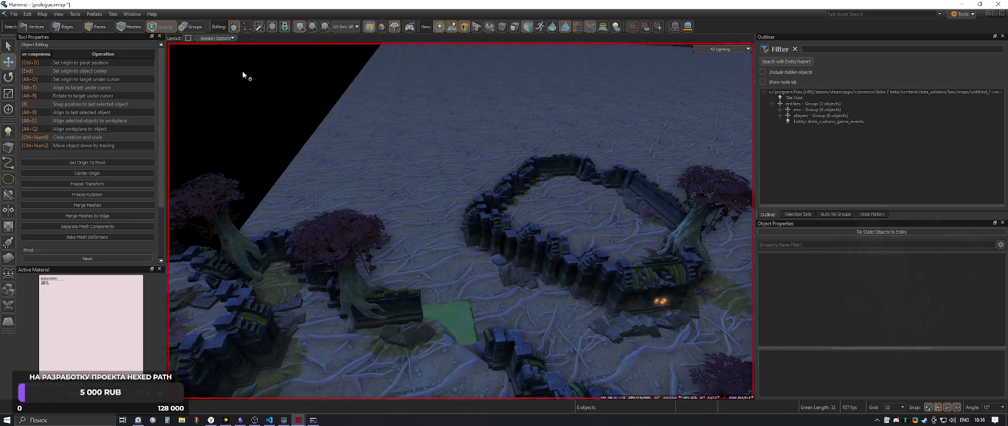
key(w)
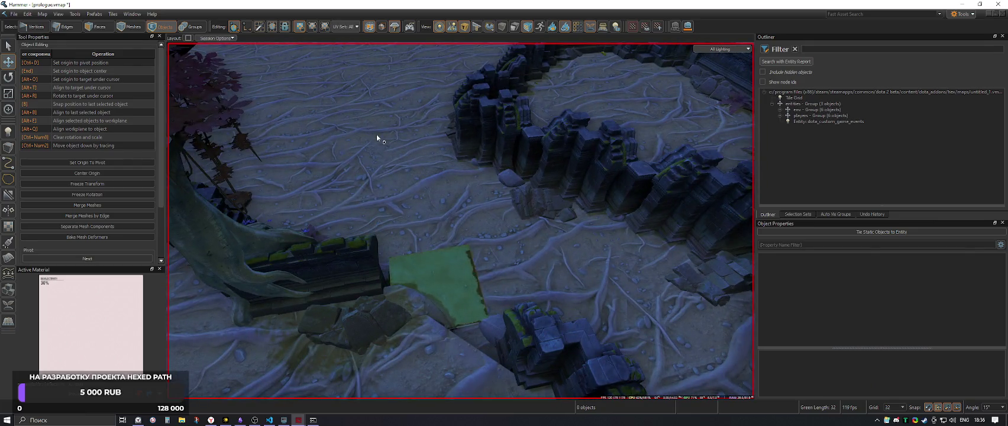
click(284, 420)
Filter the Asset Browser to Model assets and search for 'jungl'
mouse_move(297, 421)
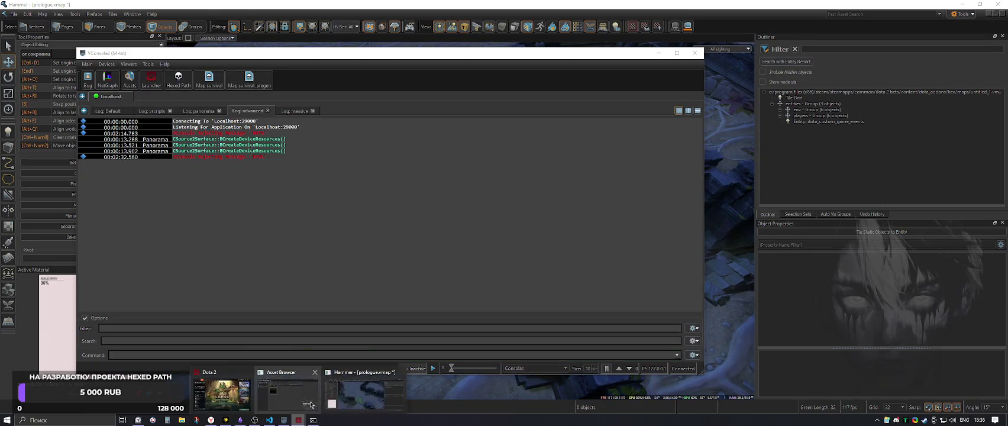
click(354, 391)
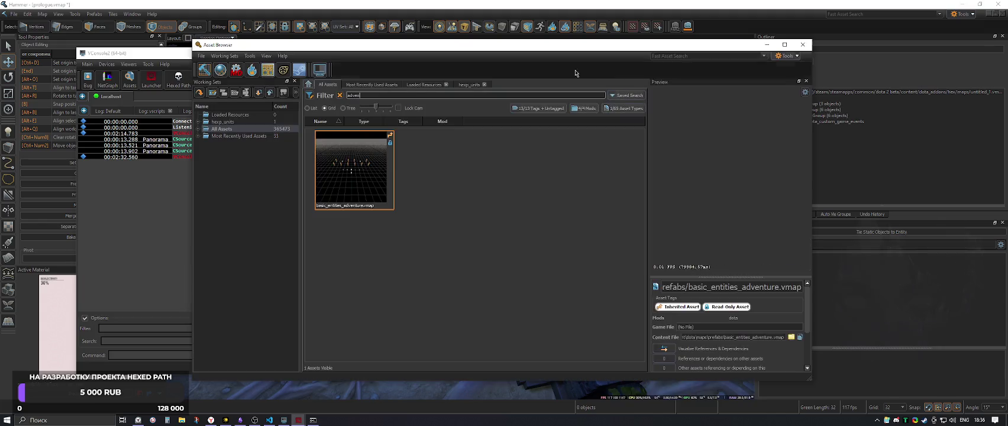
click(637, 109)
text(model)
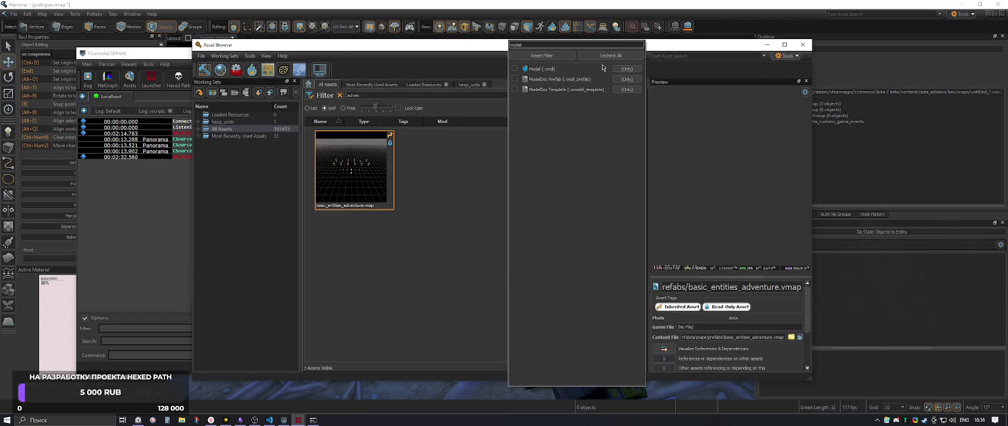
click(626, 69)
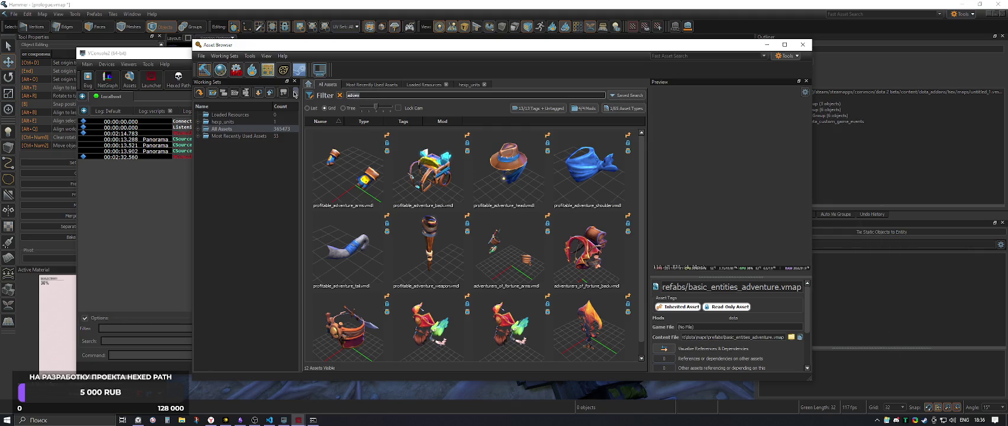
text(ngl)
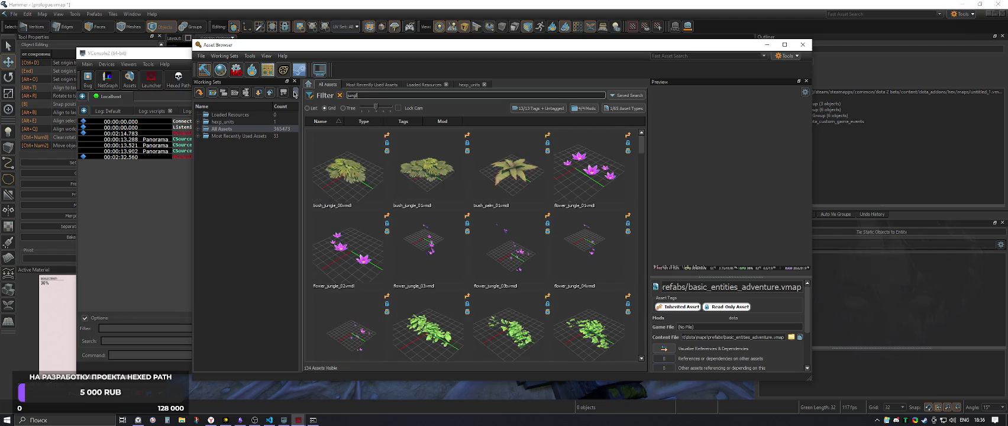
Place temple_rubble_05.vmdl into the map beside the flat tile
drag(641, 146, 648, 202)
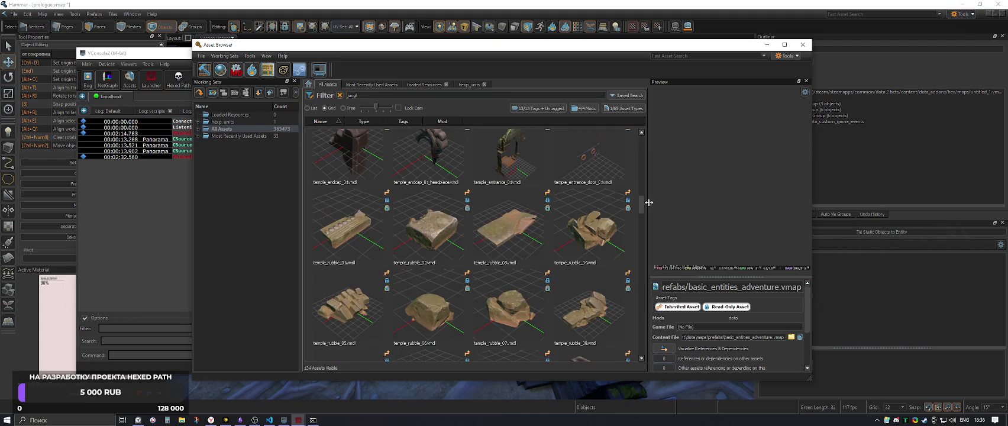
click(514, 225)
drag(349, 305, 430, 289)
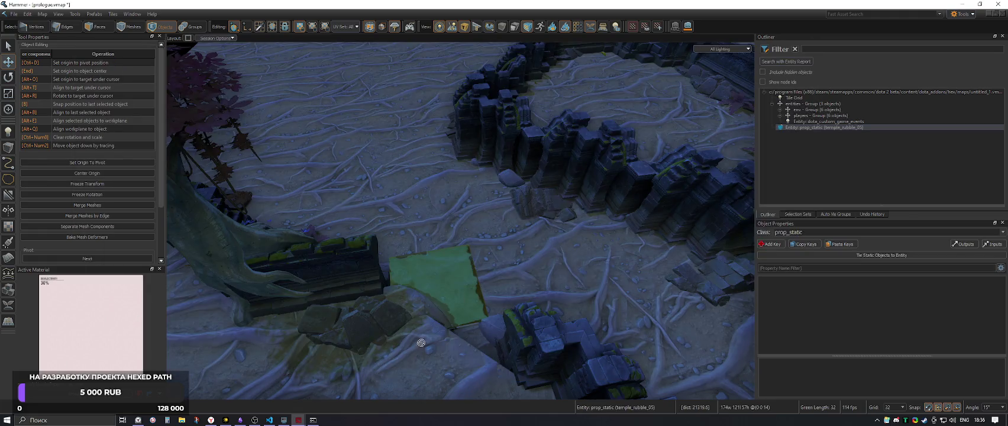
Frame the new rubble prop and turn it 45 degrees
key(f)
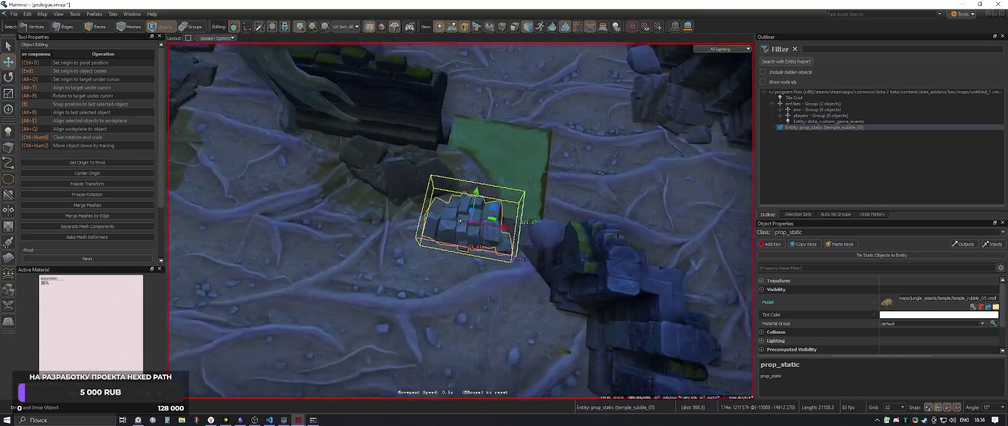
key(s)
scroll(514, 255, up, 2)
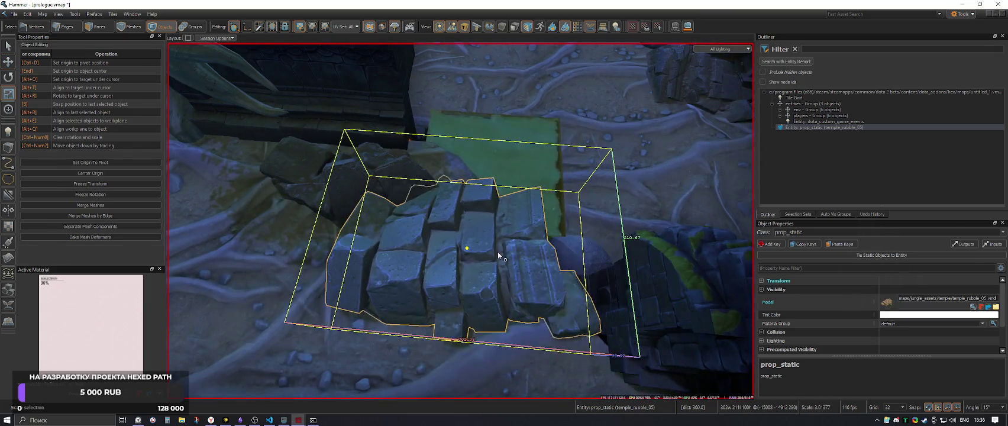
key(e)
drag(493, 252, 512, 260)
key(w)
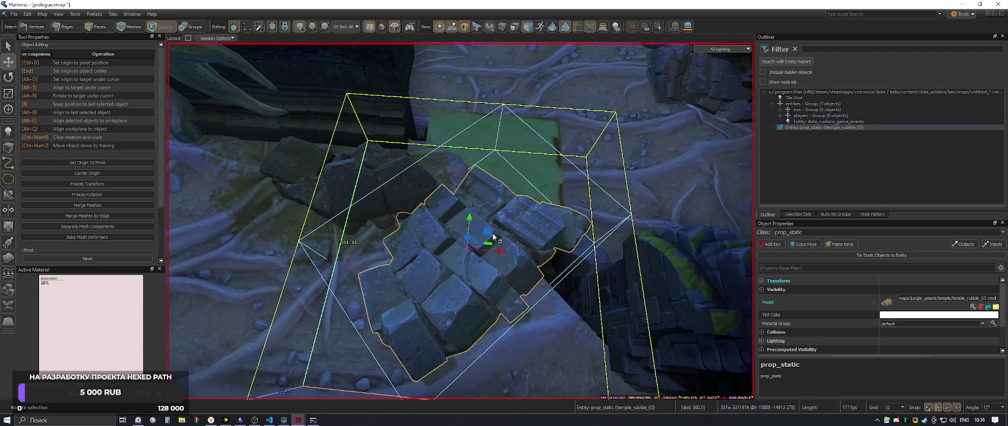
mouse_move(494, 203)
mouse_down()
mouse_move(490, 227)
mouse_move(486, 129)
mouse_move(423, 149)
mouse_move(503, 195)
mouse_move(586, 162)
mouse_move(562, 164)
mouse_up()
Reset the prop's yaw and roll angles to 0 in the Transform fields
key(e)
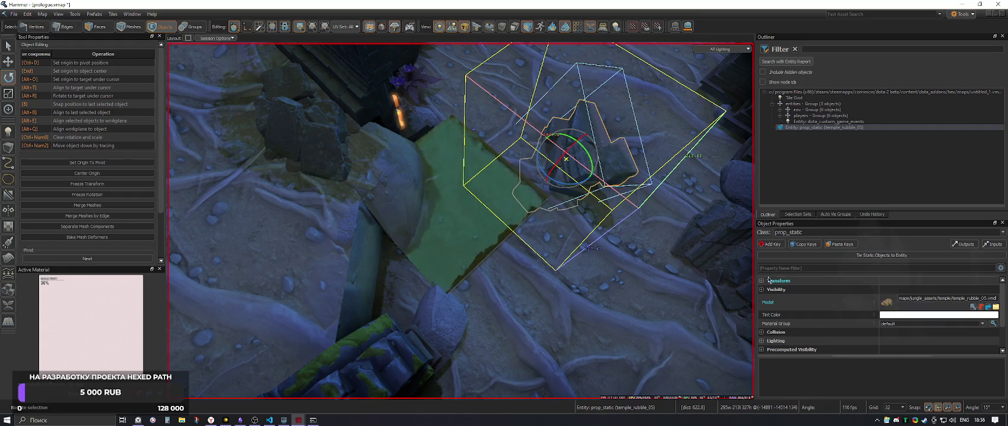
click(768, 280)
key(shift+Tab)
text(0)
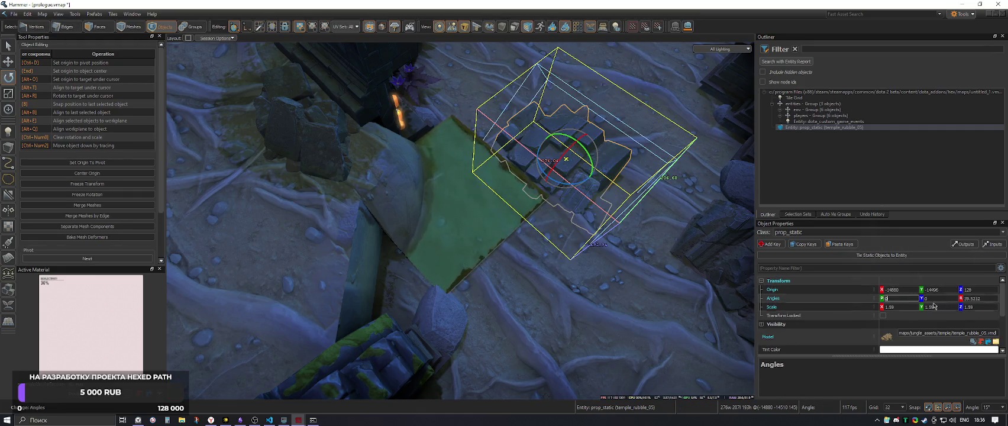
text(0)
key(Return)
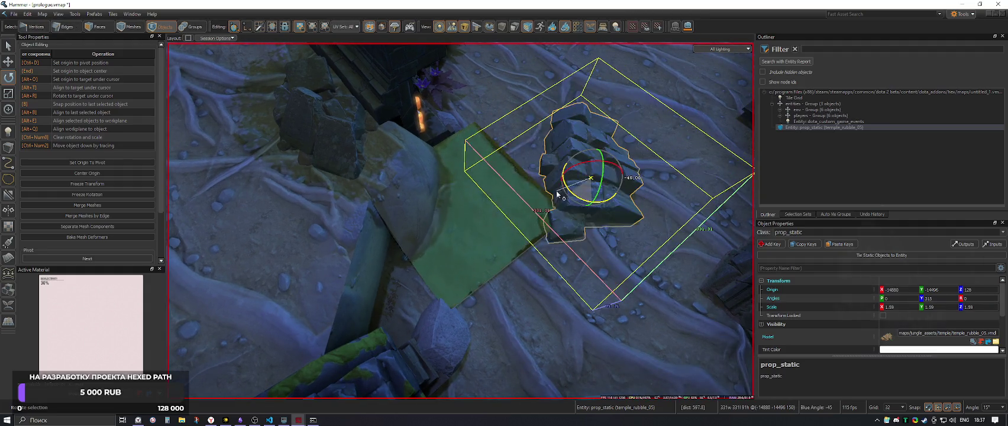
Scale the rubble prop up to about 2.05 and turn it 30 degrees around vertical
key(r)
mouse_move(591, 181)
mouse_down()
mouse_move(602, 185)
mouse_move(585, 193)
mouse_move(591, 177)
mouse_up()
key(e)
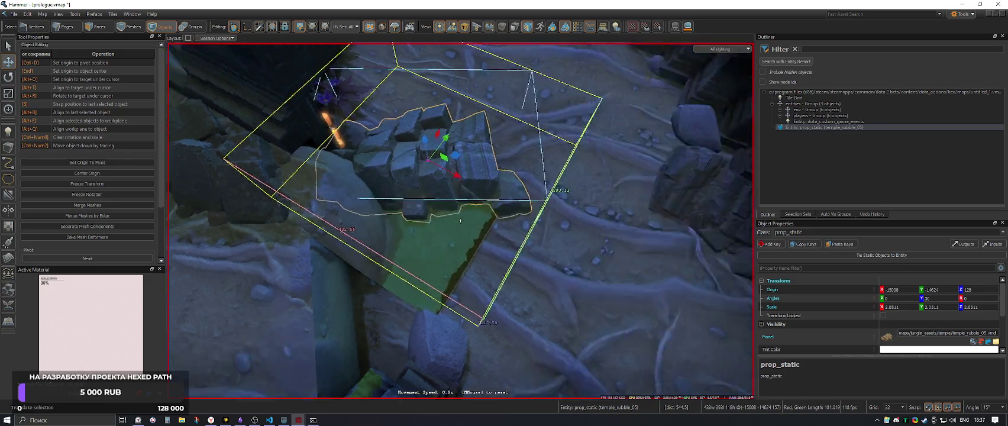
scroll(460, 220, down, 2)
key(e)
drag(428, 195, 417, 204)
key(ctrl+z)
key(w)
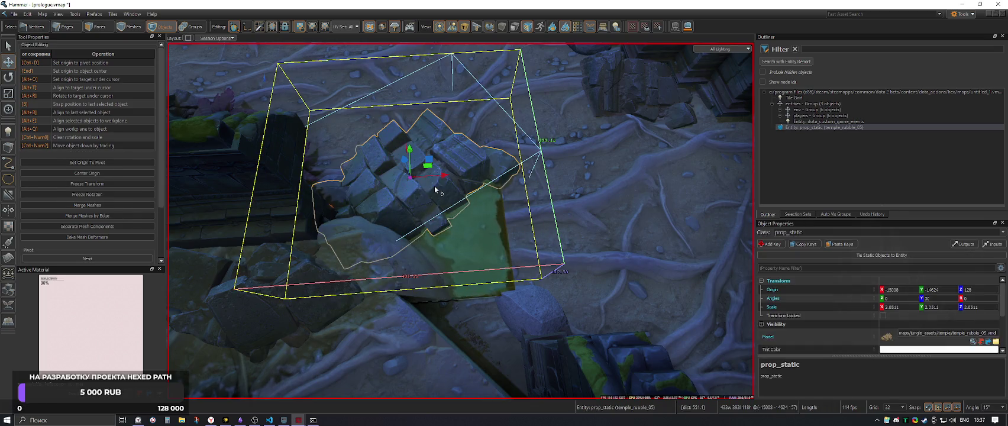
Place a copy of the rubble prop further down the ramp, rotated 180 degrees
mouse_move(431, 163)
mouse_down()
mouse_move(507, 247)
mouse_move(491, 242)
mouse_up()
key(e)
key(w)
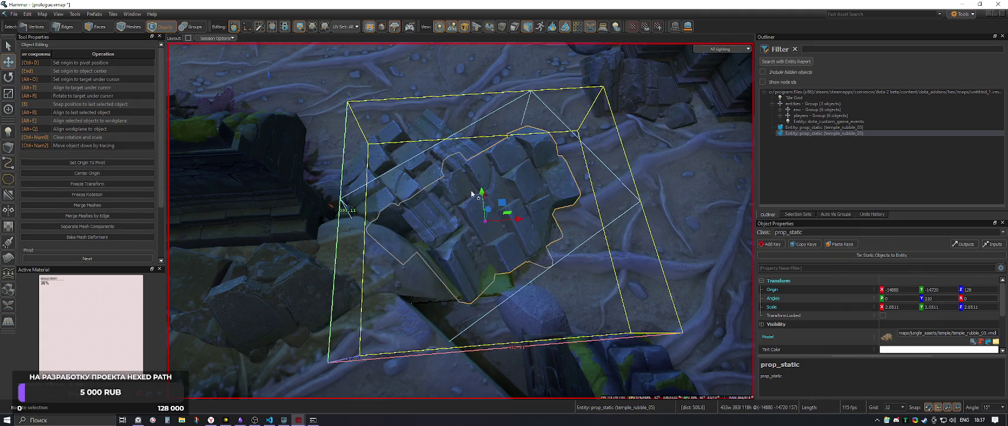
key(z)
key(Escape)
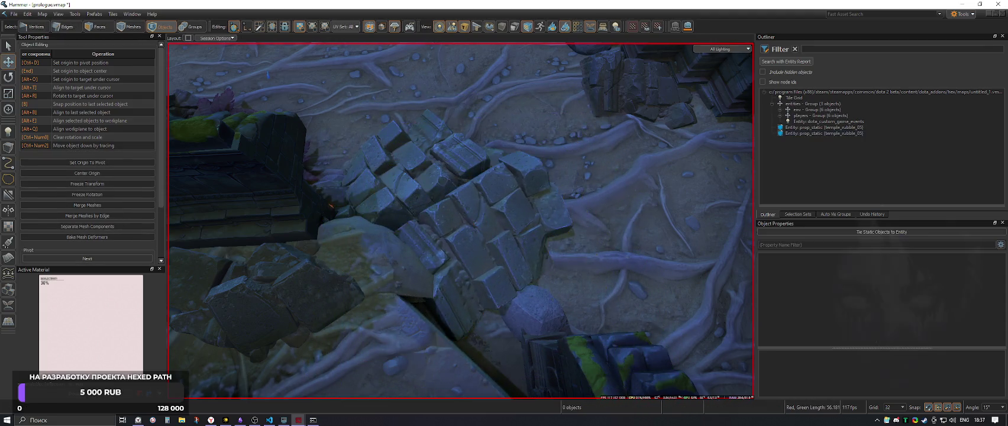
scroll(460, 220, down, 2)
key(s)
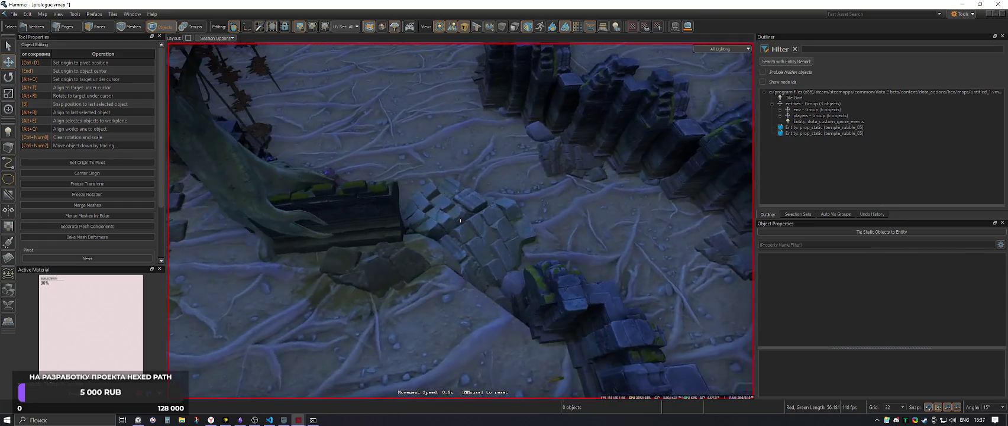
key(alt+Tab)
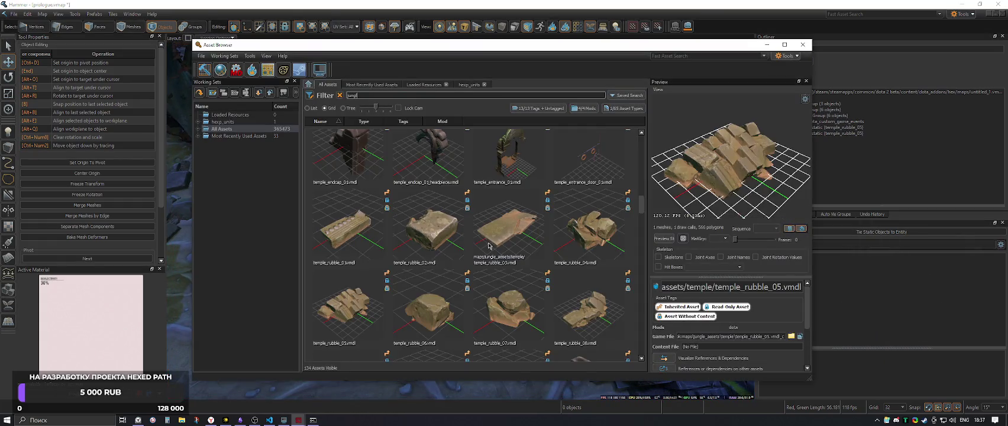
Place a temple_rubble_03 slab into the map and enlarge it to scale 1.62
scroll(447, 237, down, 2)
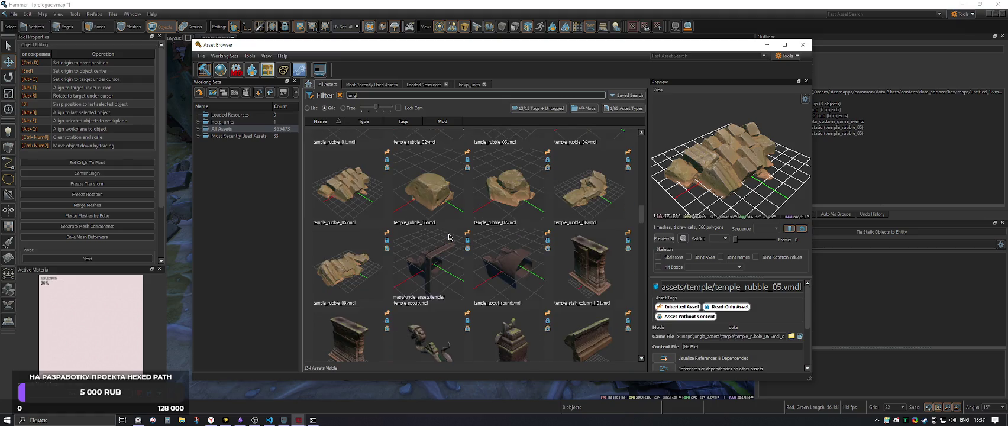
scroll(449, 238, down, 5)
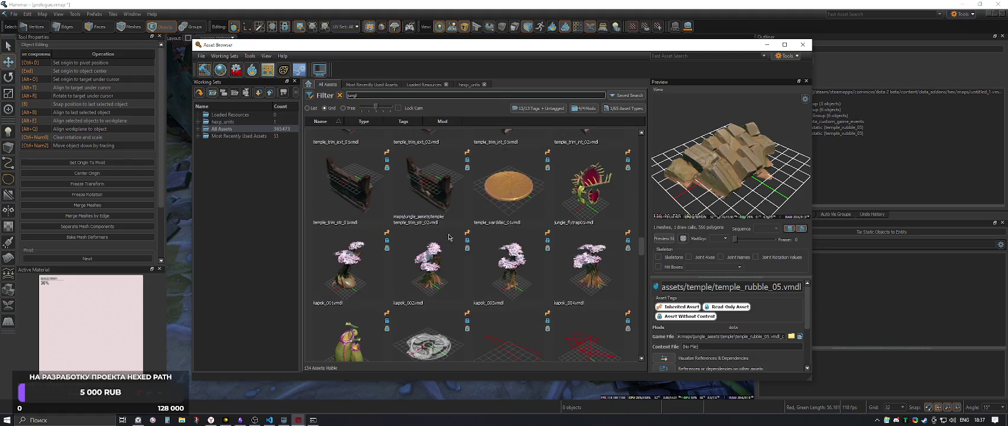
scroll(449, 237, down, 4)
scroll(449, 237, up, 8)
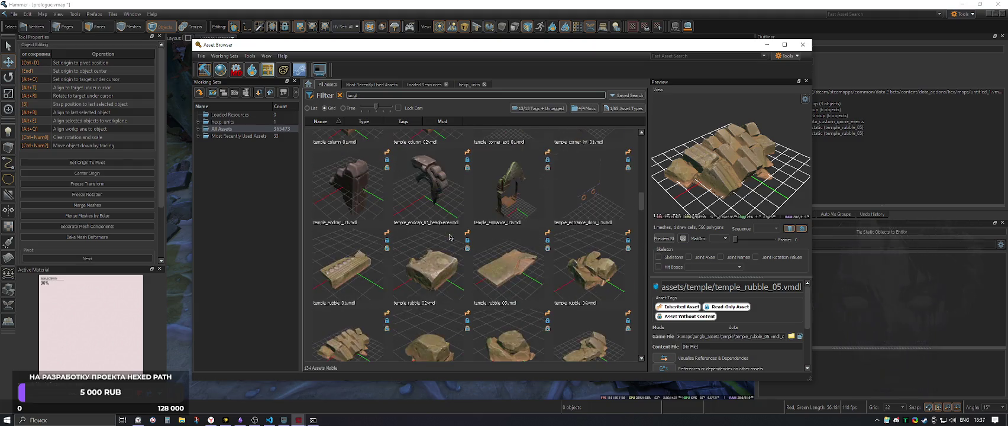
mouse_move(497, 277)
mouse_down()
mouse_move(456, 299)
mouse_move(461, 321)
mouse_move(460, 221)
mouse_up()
key(r)
mouse_move(450, 254)
mouse_down()
mouse_move(482, 254)
mouse_move(425, 275)
mouse_move(387, 263)
mouse_move(382, 248)
mouse_move(417, 234)
mouse_up()
key(e)
key(w)
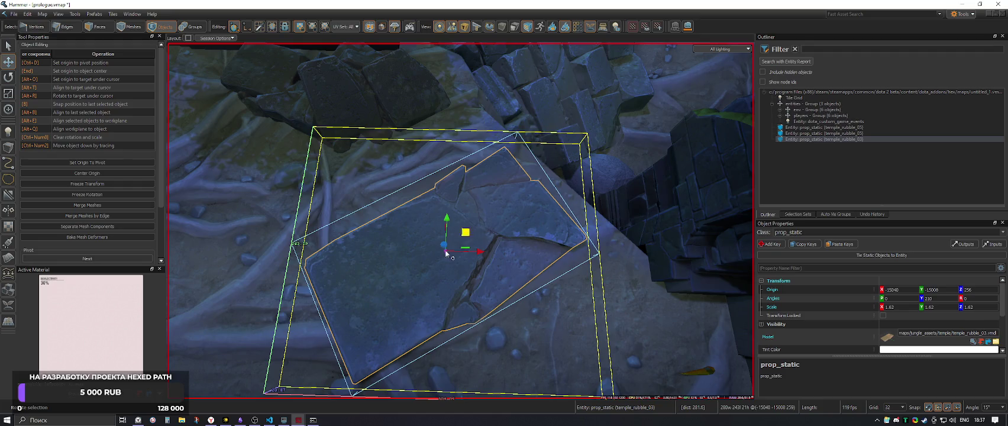
key(Escape)
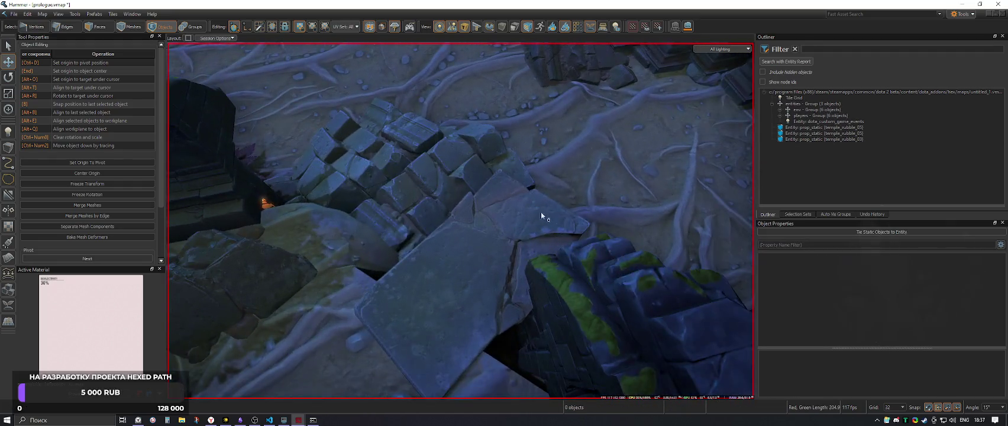
Turn the slab 30 degrees to Angles Y 240 and clone it up-left
click(510, 250)
key(e)
drag(507, 276, 521, 261)
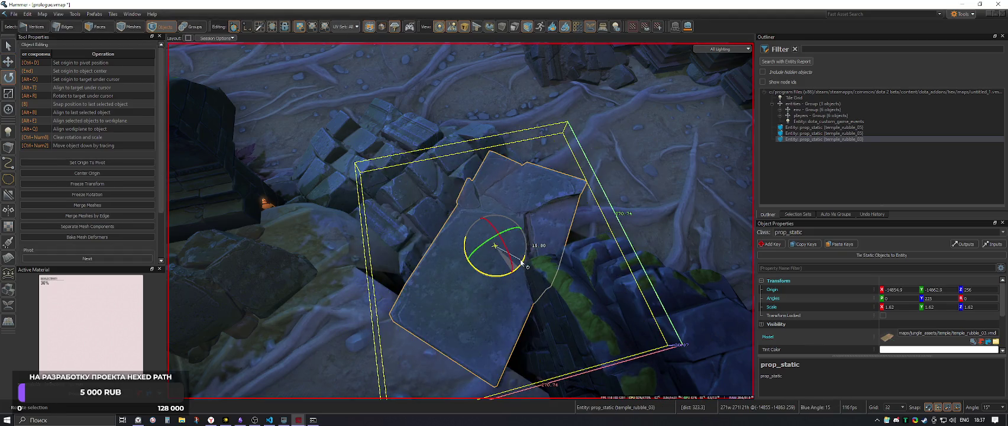
mouse_move(510, 236)
mouse_down()
mouse_move(401, 193)
mouse_move(370, 148)
mouse_up()
key(r)
key(w)
drag(421, 170, 401, 191)
Copy the two slabs up-right, turning them -15 degrees and rescaling them
key(Escape)
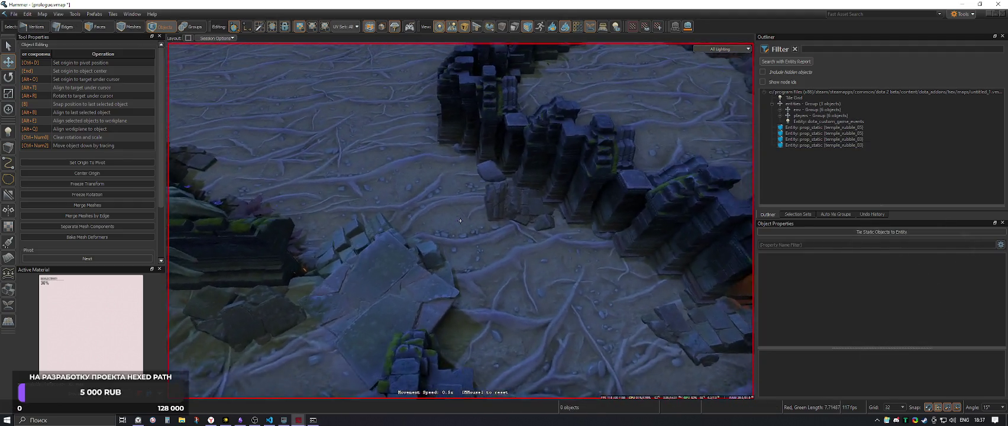
click(400, 280)
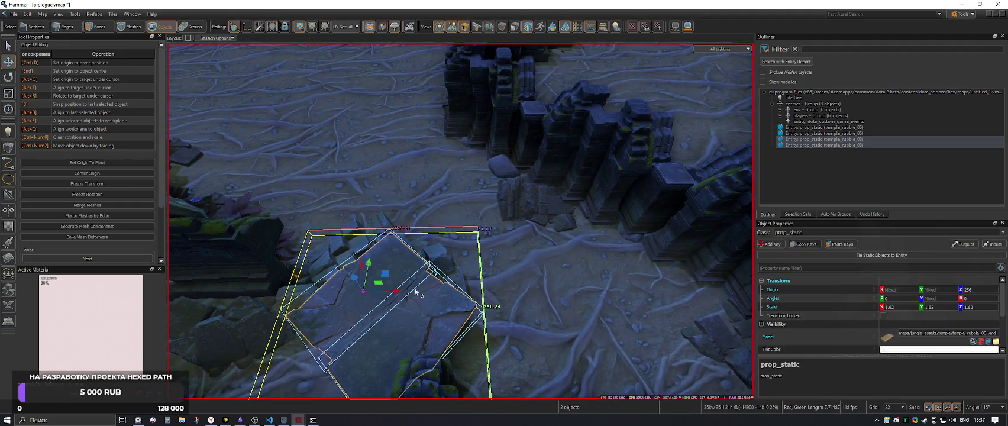
drag(386, 274, 482, 230)
key(r)
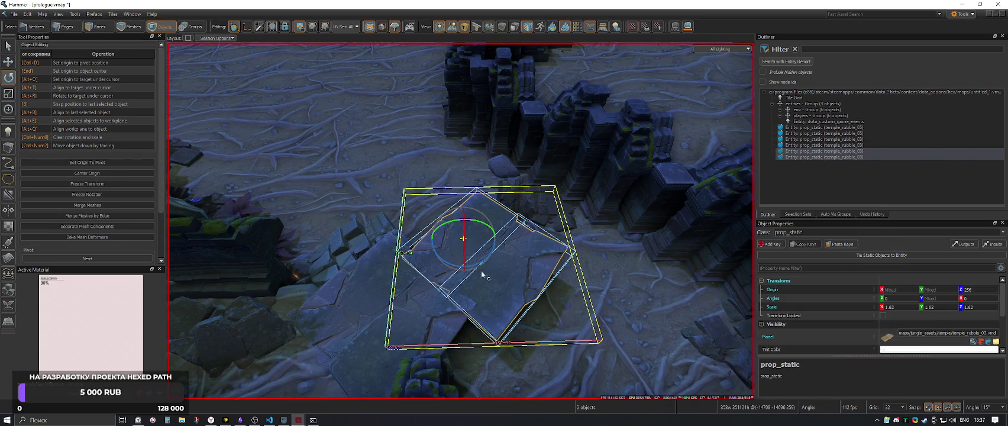
drag(481, 270, 466, 266)
mouse_move(485, 232)
mouse_down()
mouse_move(478, 205)
mouse_move(461, 214)
mouse_move(457, 225)
mouse_move(482, 266)
mouse_up()
key(Escape)
Fly the camera over the paved patch and select one of the slabs
key(z)
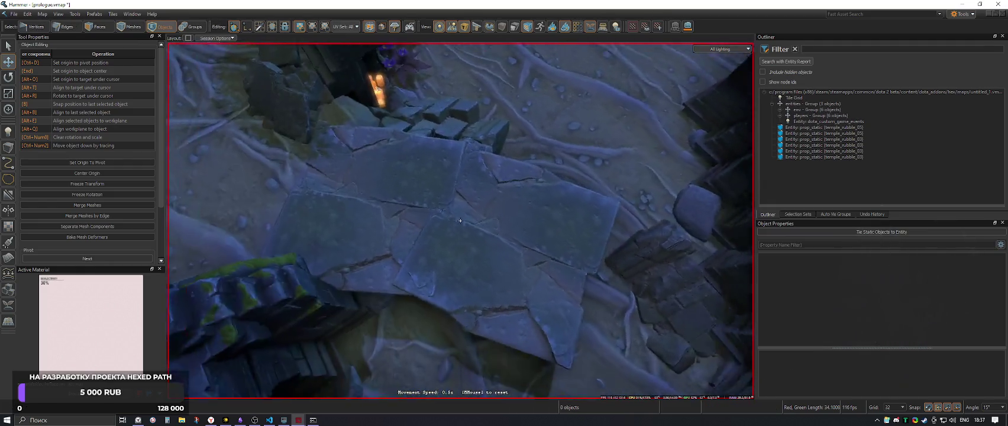
scroll(460, 221, down, 2)
key(s)
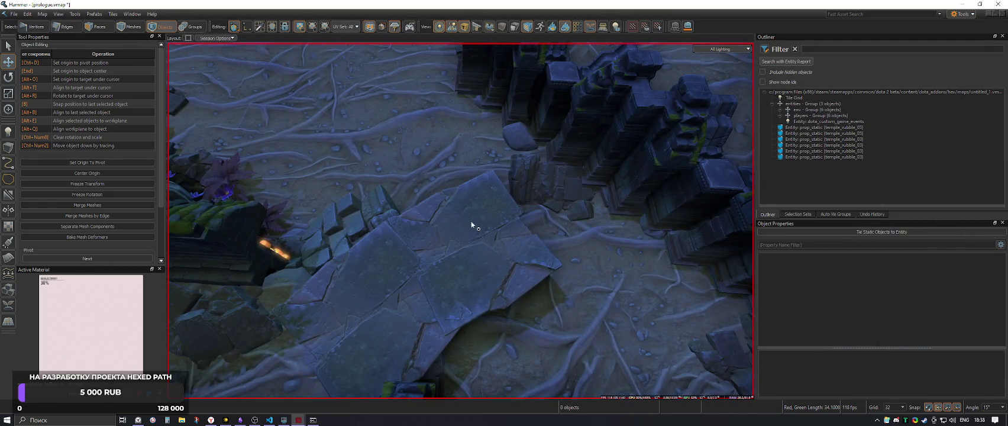
click(470, 222)
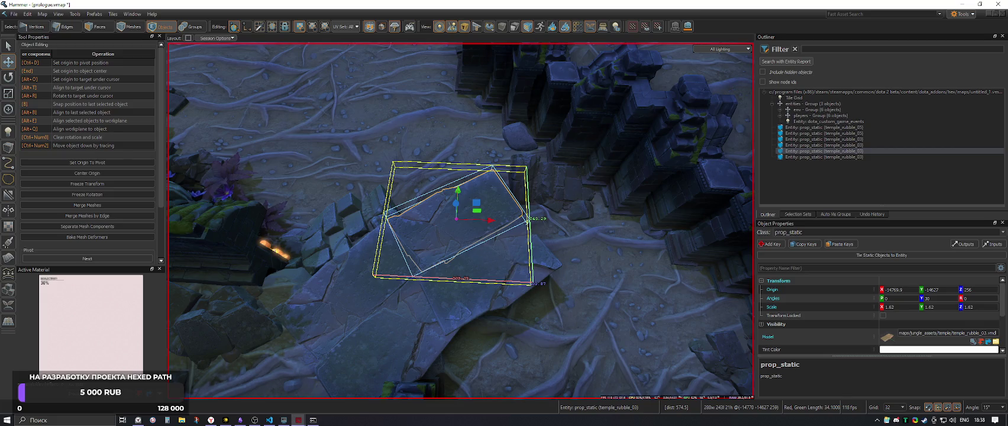
key(z)
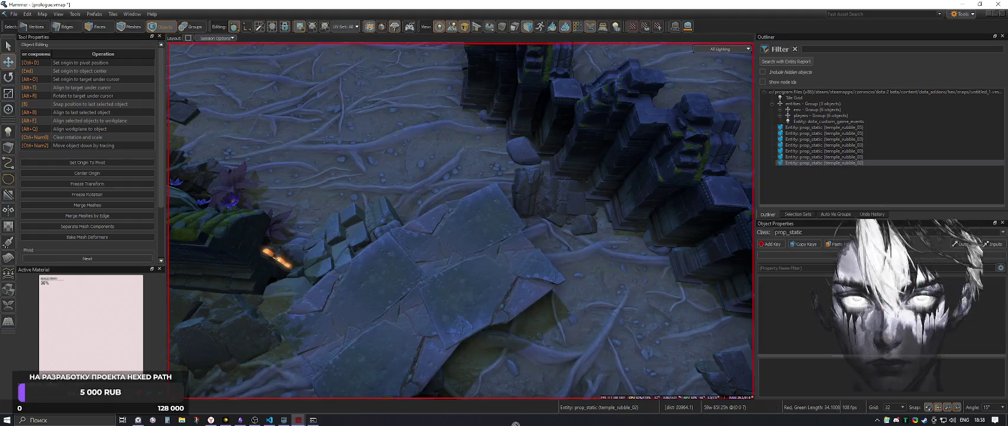
Place a temple_rubble_02 block, enlarged to about 1.39, and move it along the slabs
mouse_move(515, 423)
mouse_down()
mouse_move(482, 227)
mouse_move(509, 249)
mouse_up()
key(e)
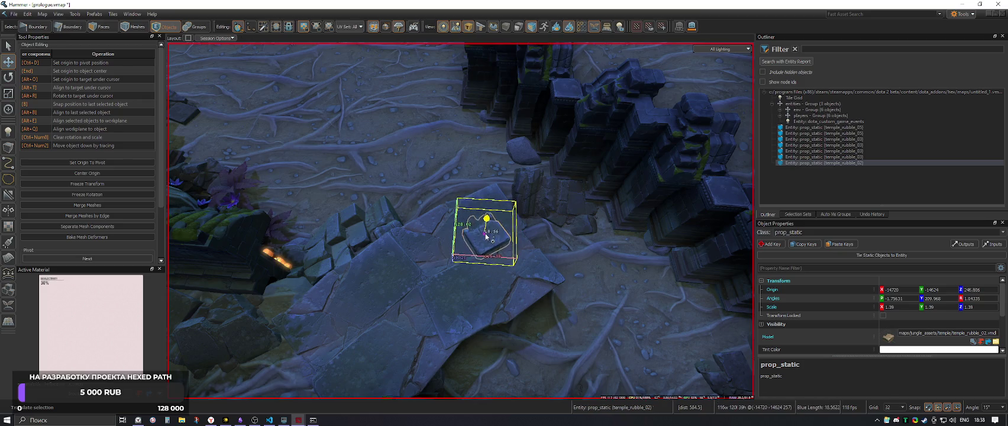
key(Escape)
scroll(486, 235, up, 5)
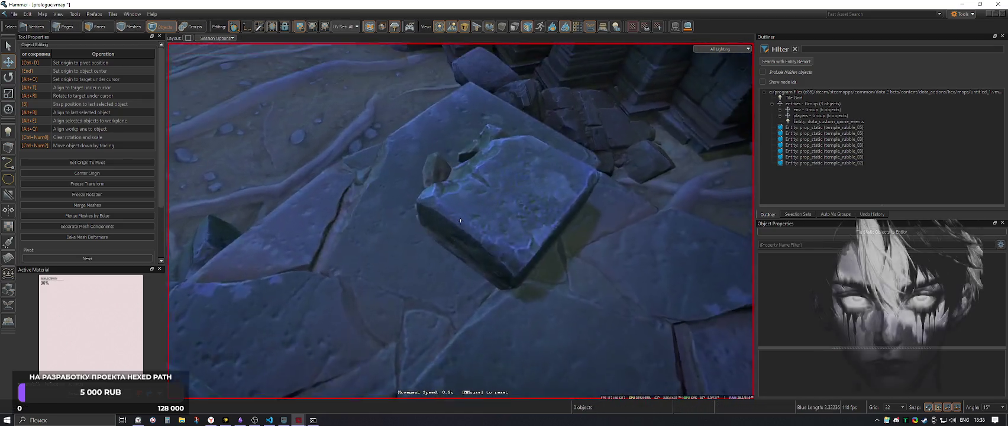
click(509, 208)
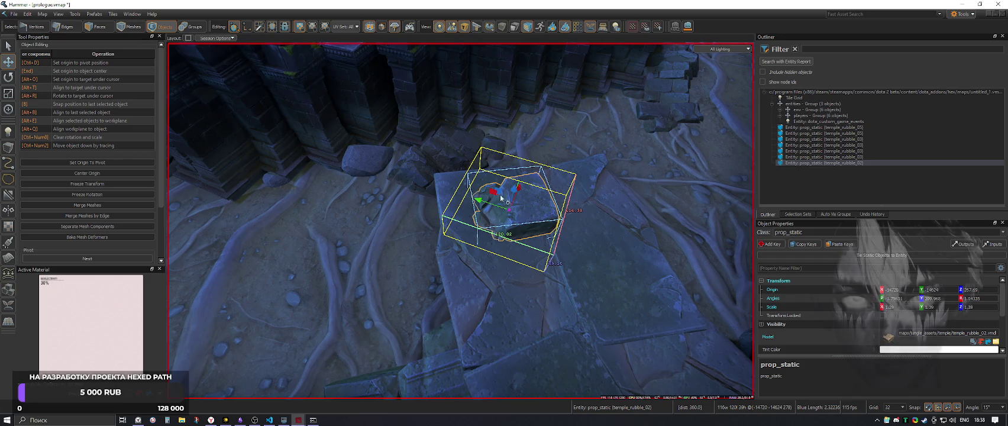
drag(510, 211, 662, 236)
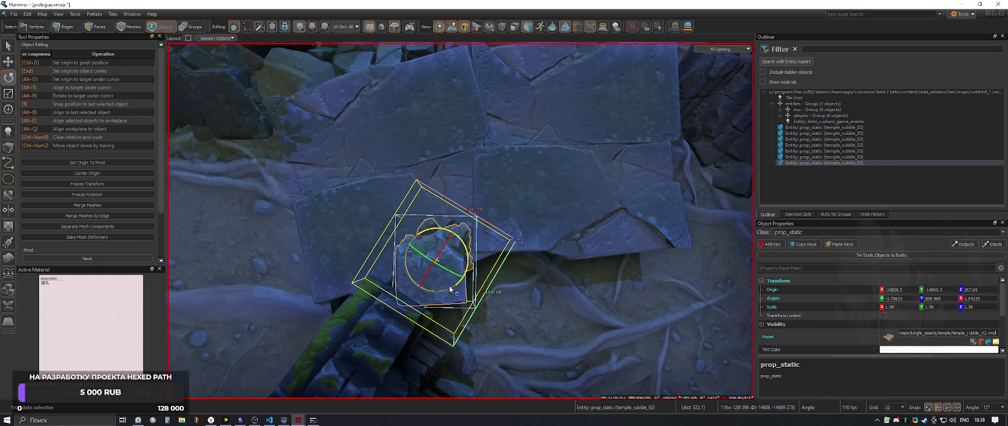
Tie the temple_rubble_02 block to a new entity named t with Ctrl+T
key(ctrl+t)
text(t)
key(Return)
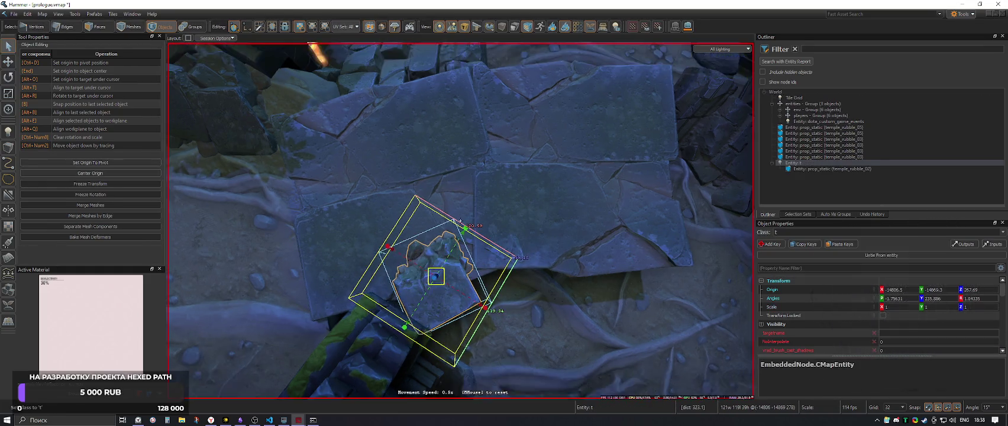
key(t)
key(Escape)
Fly the camera over to the pillar wall and select the Tile Grid
key(z)
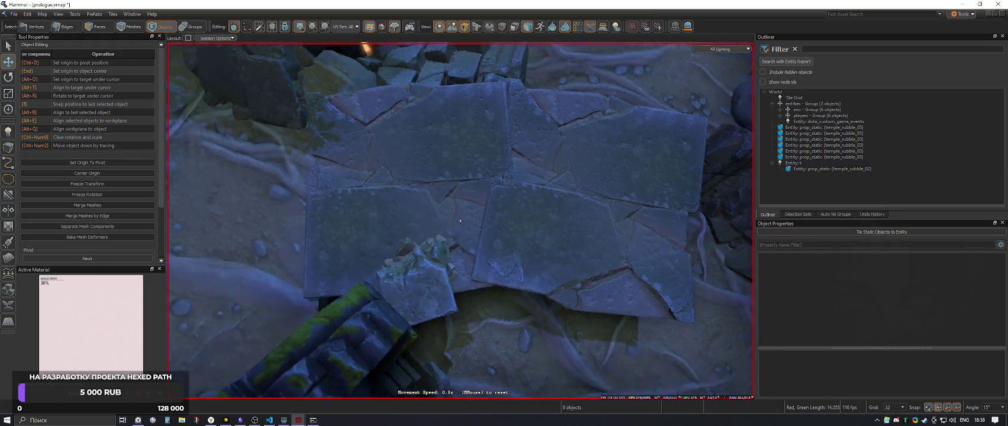
key(w)
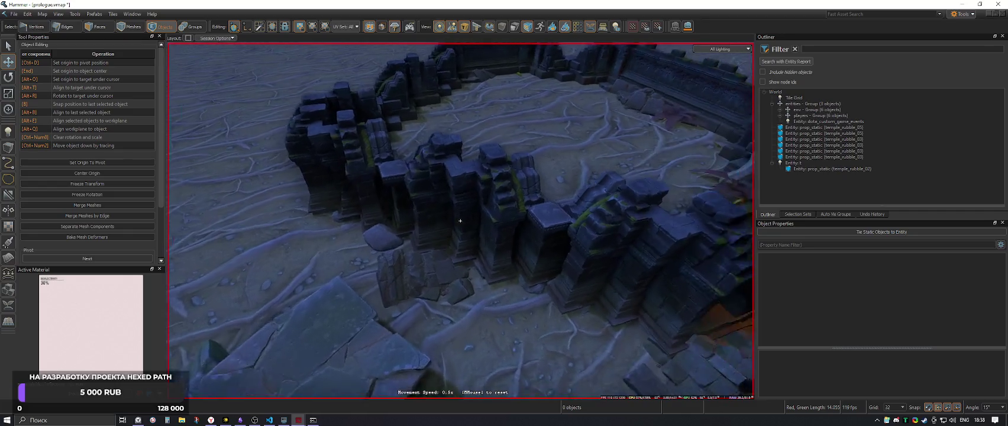
key(z)
click(515, 207)
Change the pillar hex tile to its flat green ground variation with a plant, opening the rubble wall
click(9, 321)
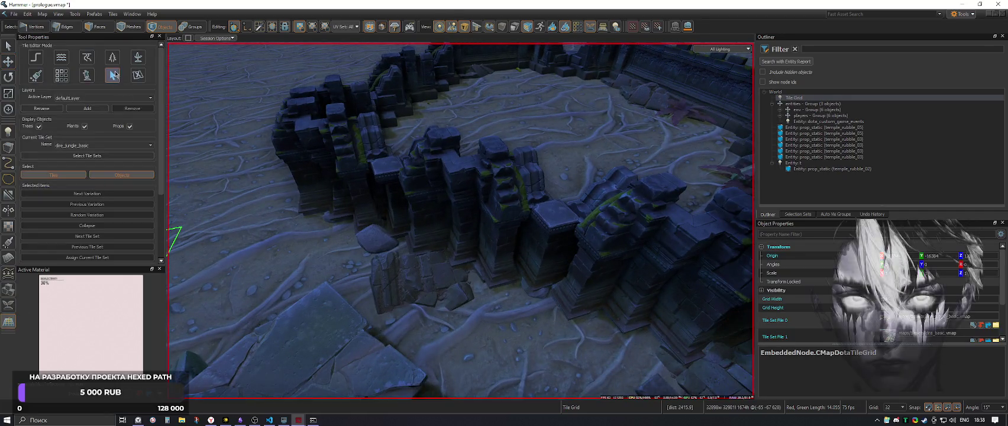
scroll(504, 195, up, 3)
click(456, 226)
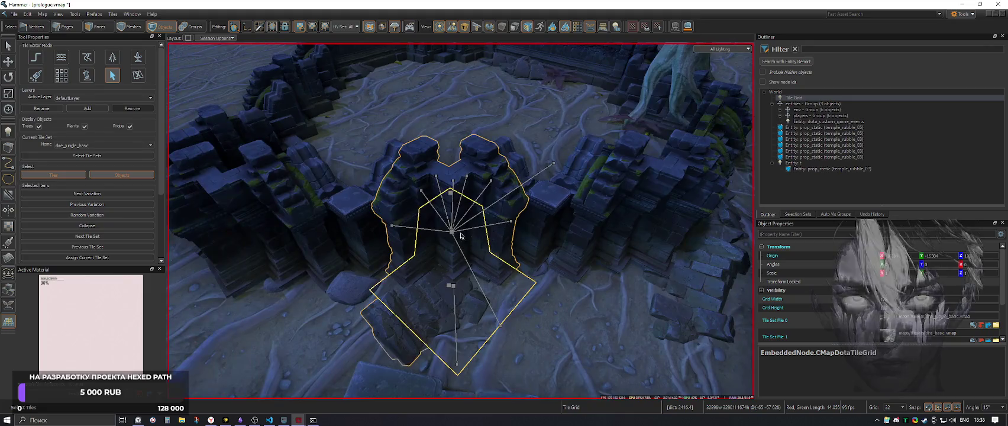
click(90, 195)
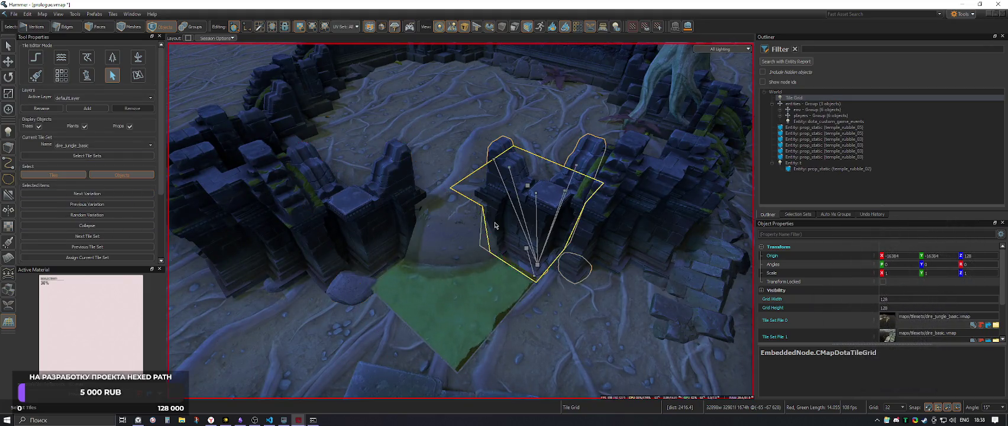
click(98, 198)
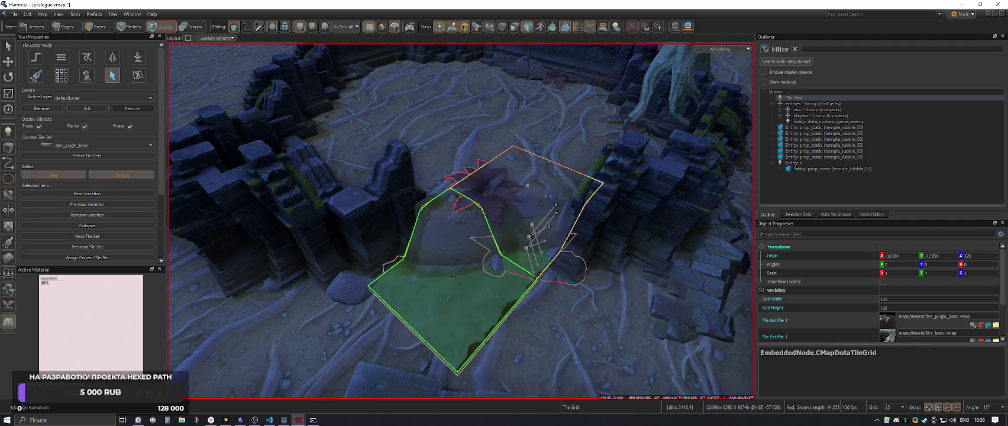
drag(533, 225, 558, 223)
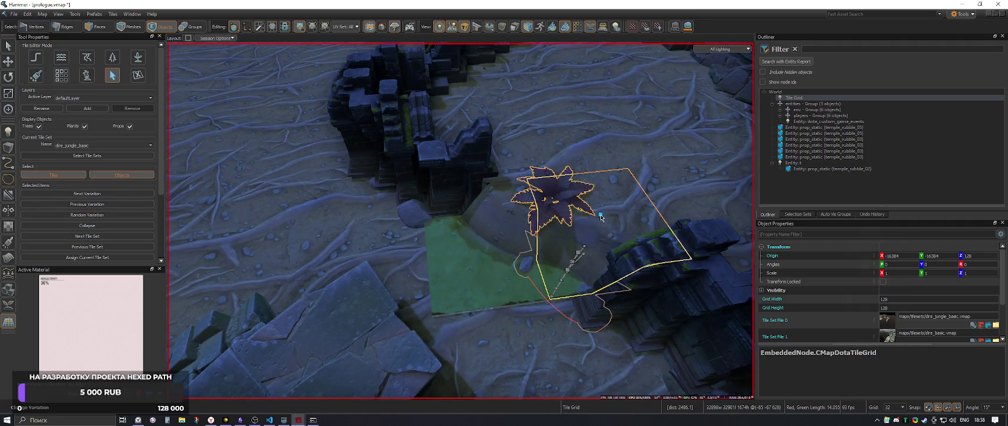
mouse_move(536, 247)
mouse_down()
mouse_move(642, 179)
mouse_move(546, 216)
mouse_up()
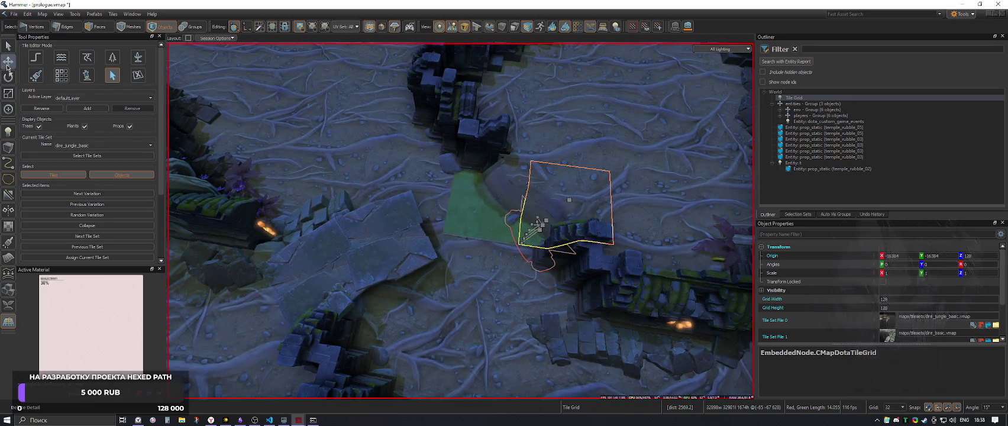
click(7, 64)
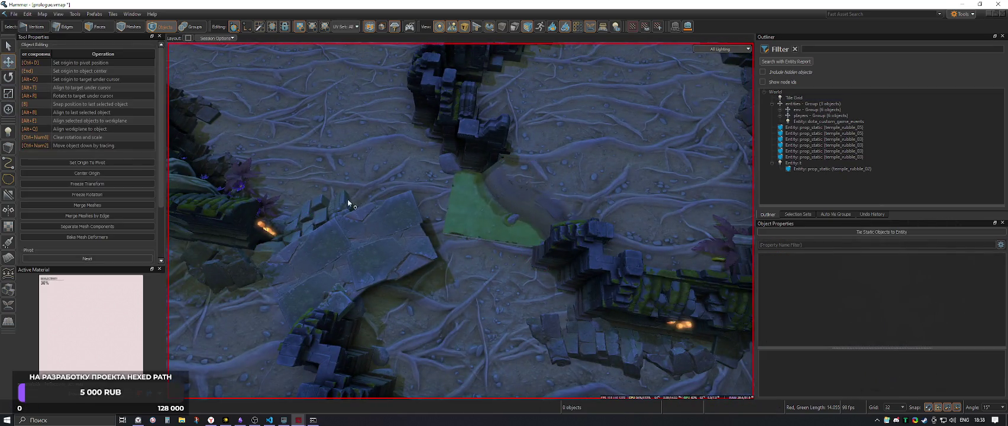
Clone a temple_rubble_05 pile to the right and copy two temple_rubble_03 slabs up-right
click(349, 202)
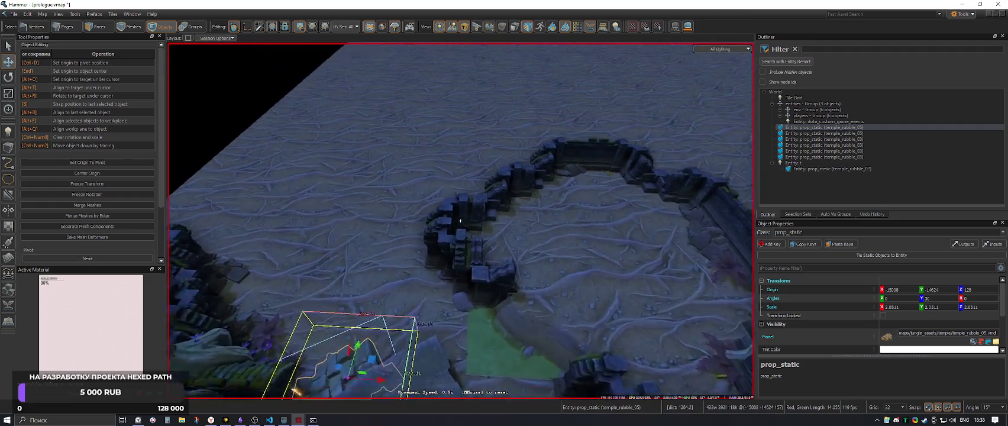
mouse_move(349, 223)
shift+mouse_down()
mouse_move(421, 214)
mouse_move(467, 194)
shift+mouse_up()
key(e)
key(e)
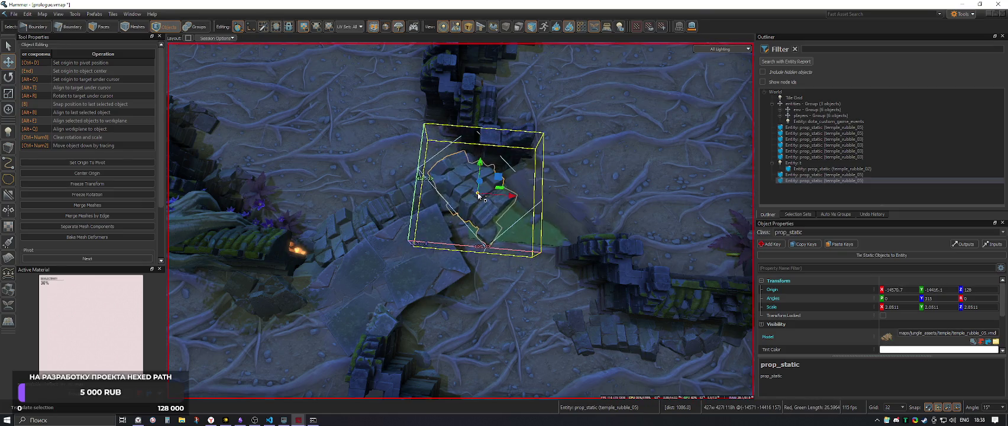
click(422, 235)
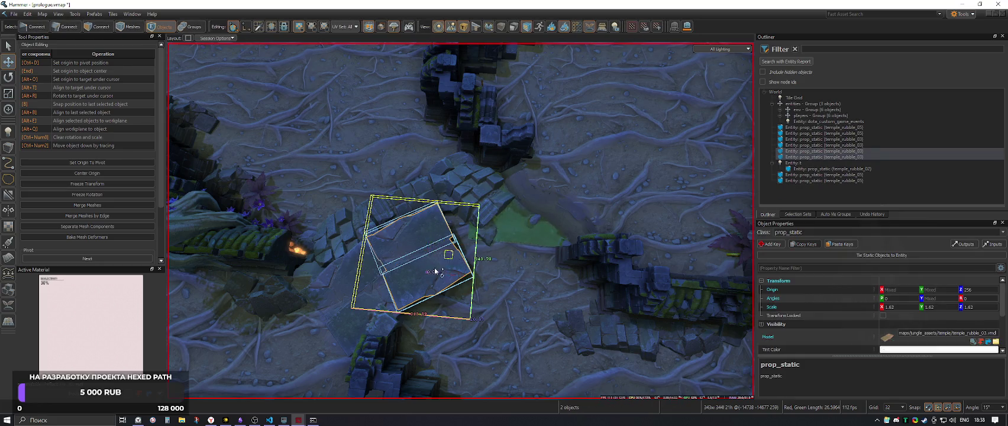
shift+drag(434, 271, 500, 256)
key(r)
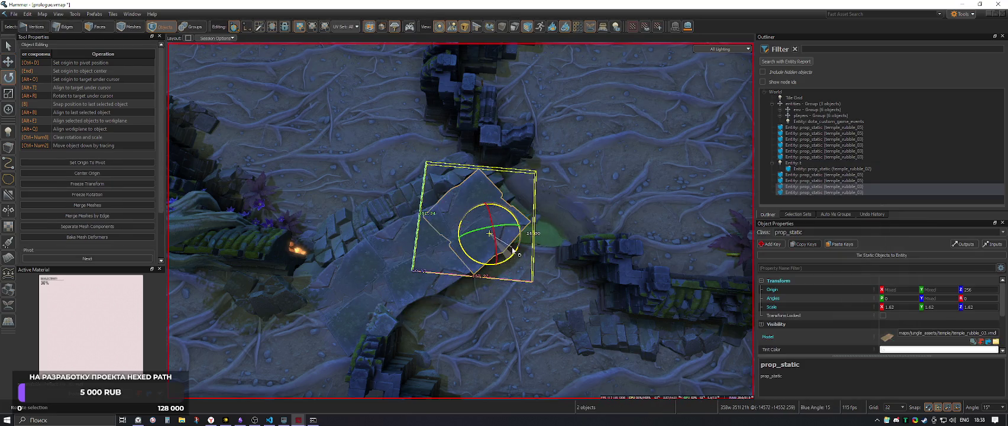
shift+drag(509, 217, 530, 199)
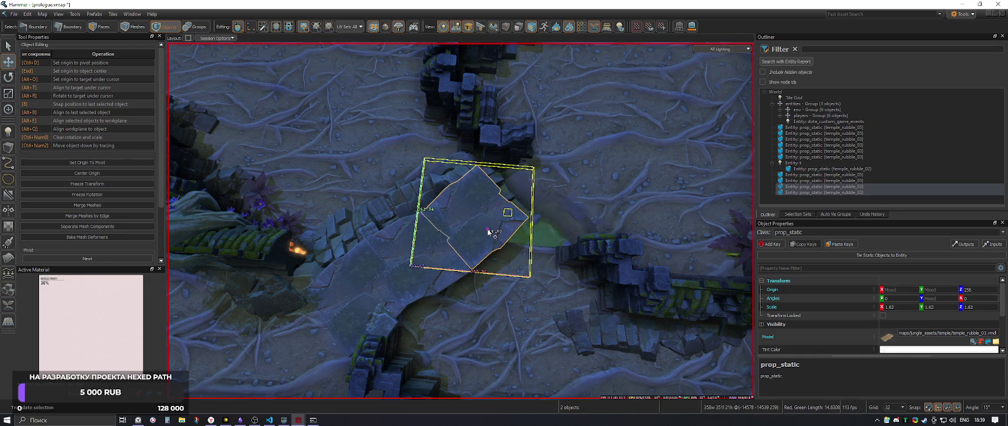
key(Escape)
Clone the two slabs at the path end and slide the copies into place
scroll(484, 228, up, 5)
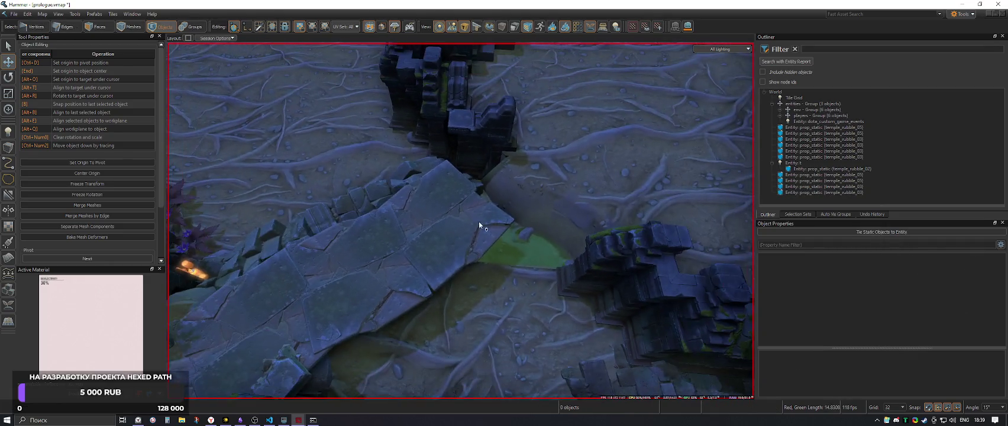
click(479, 224)
mouse_move(479, 224)
shift+mouse_down()
mouse_move(555, 238)
mouse_move(538, 250)
shift+mouse_up()
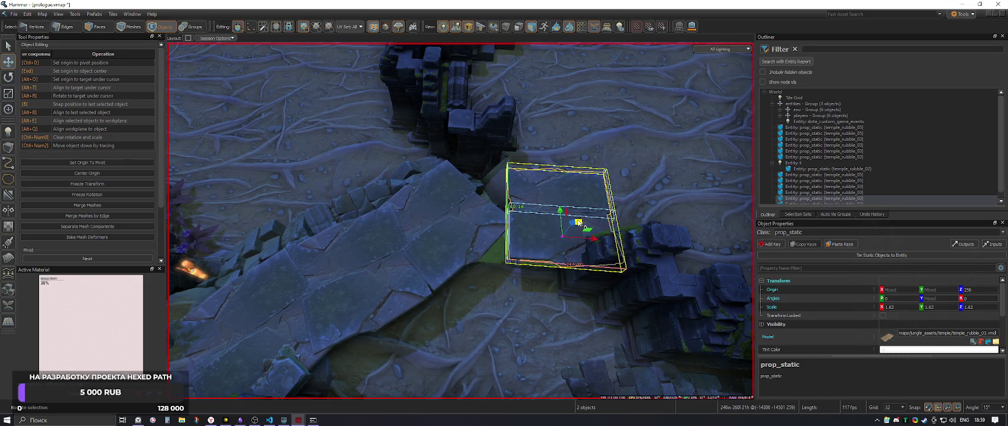
drag(580, 223, 529, 236)
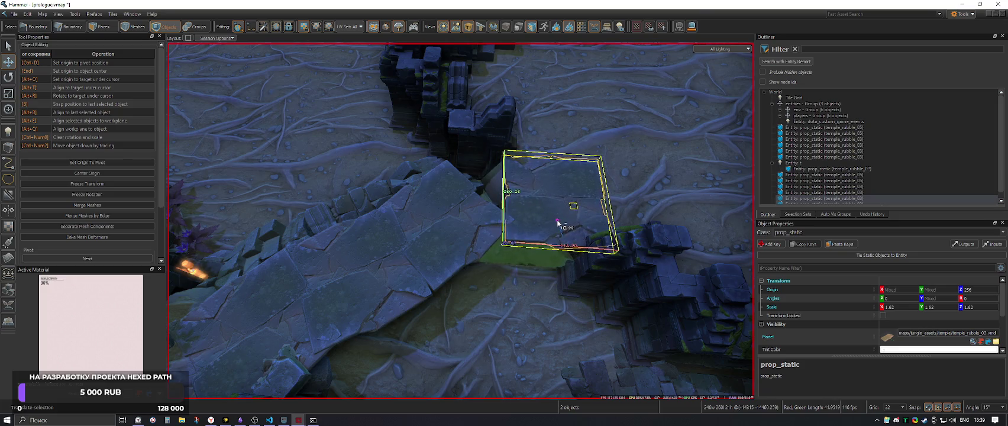
click(563, 180)
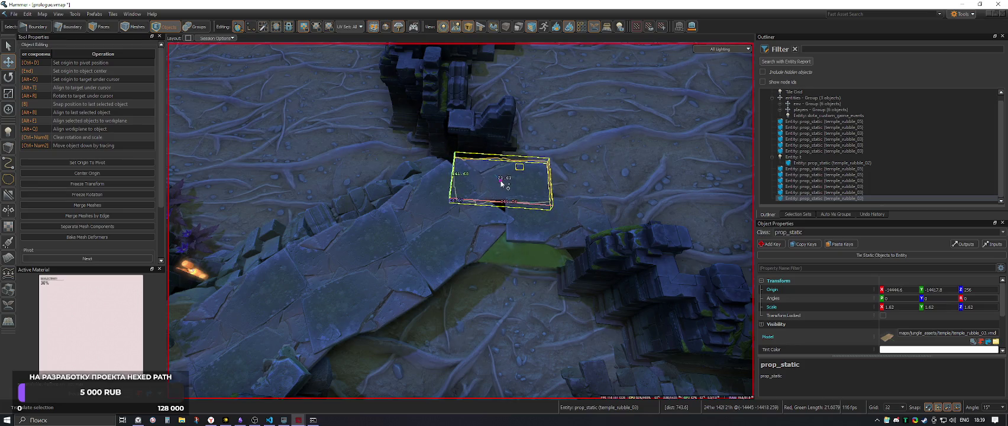
click(553, 254)
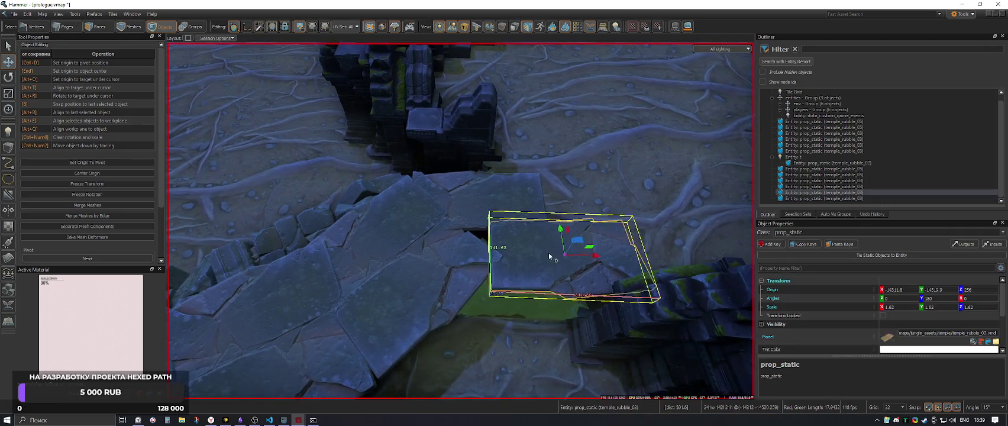
key(Escape)
scroll(531, 272, down, 2)
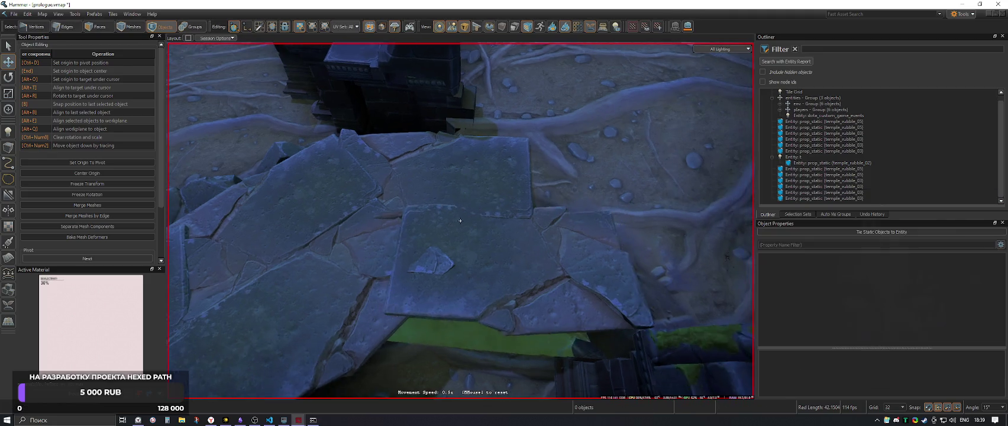
Move a temple_rubble_03 slab down-right along the path to close the gap
click(481, 221)
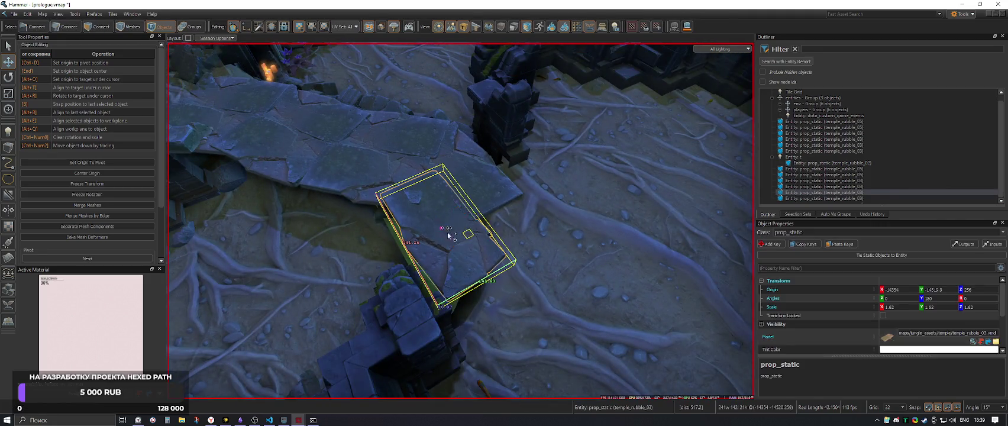
drag(451, 236, 524, 290)
key(w)
drag(522, 262, 500, 253)
key(Escape)
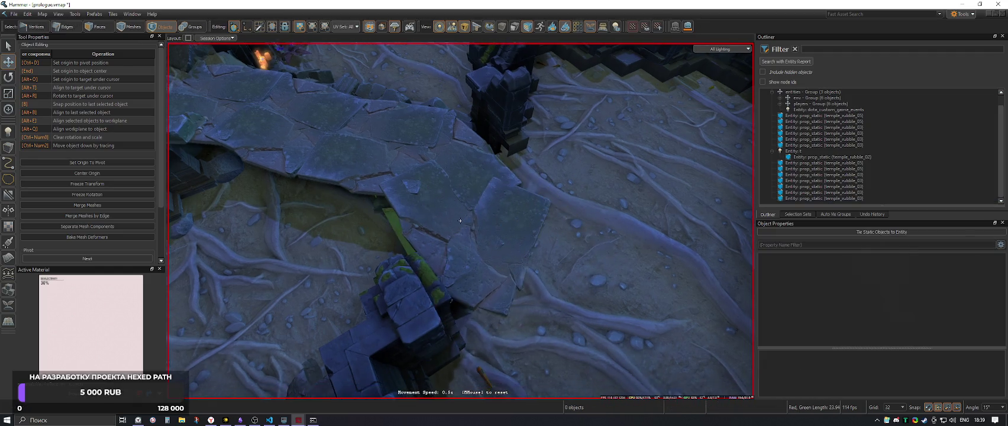
scroll(460, 220, down, 2)
key(w)
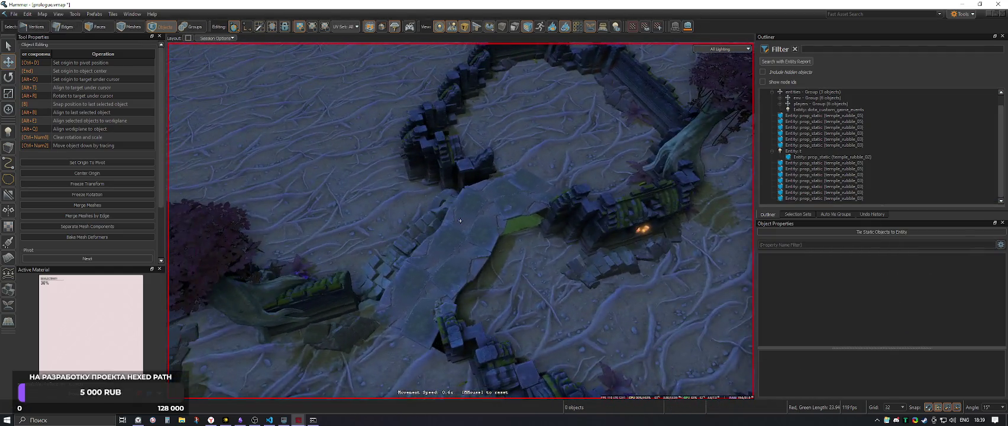
key(w)
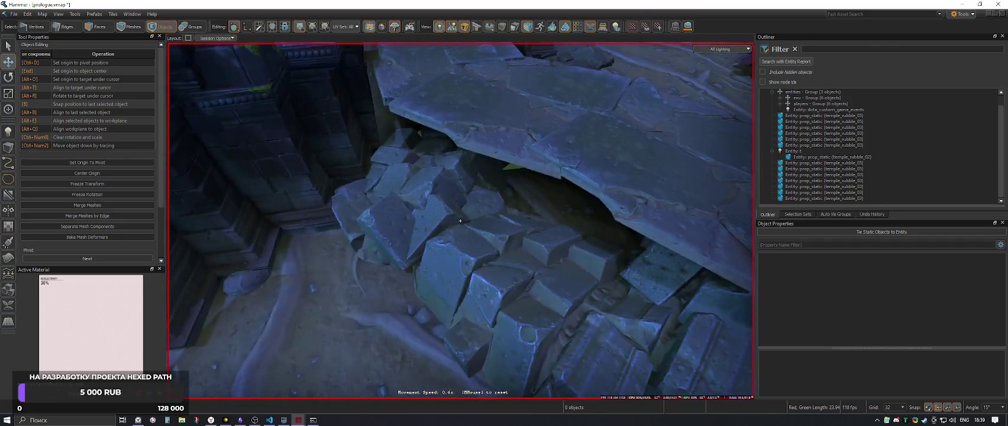
click(419, 192)
Raise one temple_rubble_05 pile slightly and turn the neighbouring piles to new angles
drag(435, 146, 433, 177)
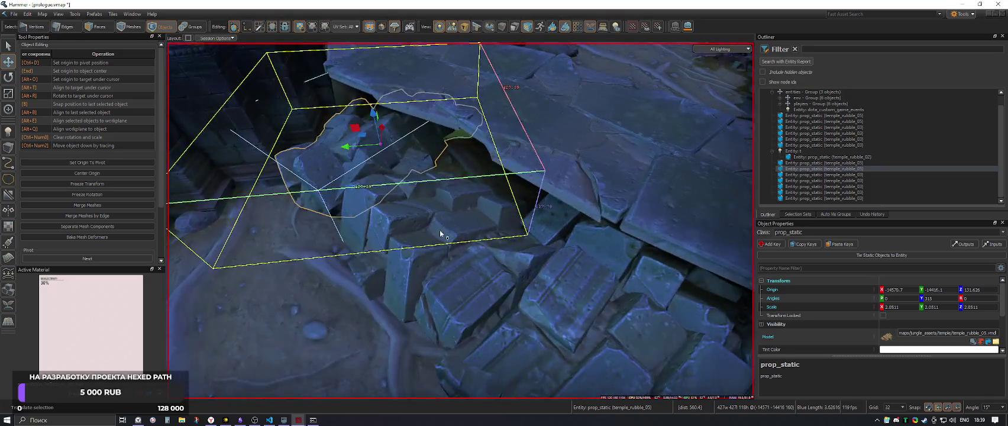
click(439, 229)
key(e)
mouse_move(437, 230)
mouse_down()
mouse_move(428, 228)
mouse_move(465, 226)
mouse_up()
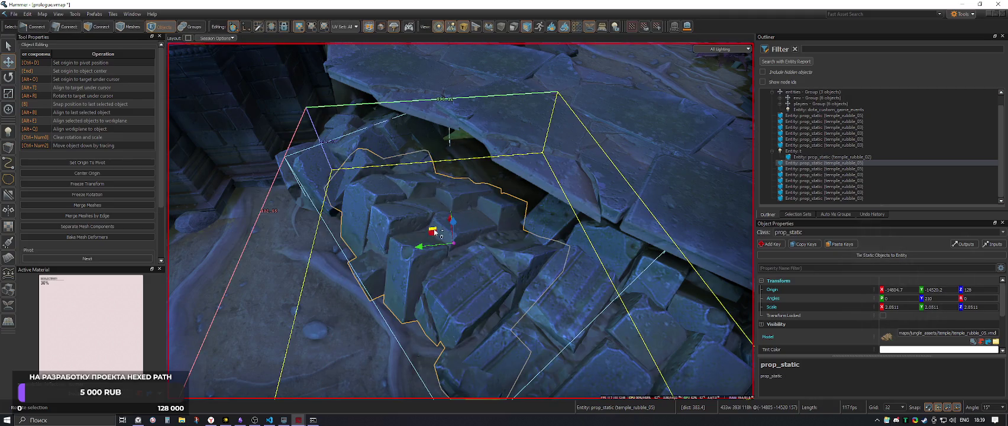
click(467, 223)
key(e)
mouse_move(467, 223)
mouse_down()
mouse_move(504, 167)
mouse_move(472, 202)
mouse_move(453, 182)
mouse_move(442, 195)
mouse_move(414, 172)
mouse_move(410, 151)
mouse_up()
key(w)
key(e)
key(Escape)
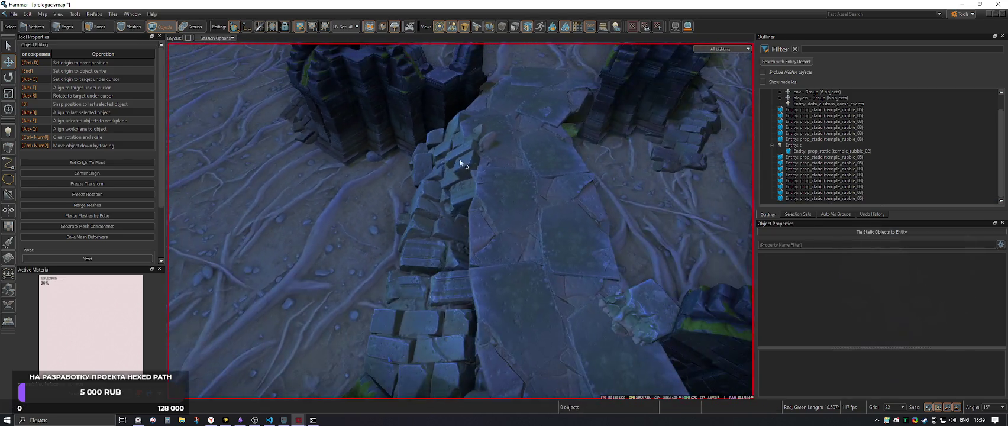
Move the rubble down along the path edge and turn it 165° around its vertical axis
click(461, 164)
drag(465, 168, 471, 282)
key(e)
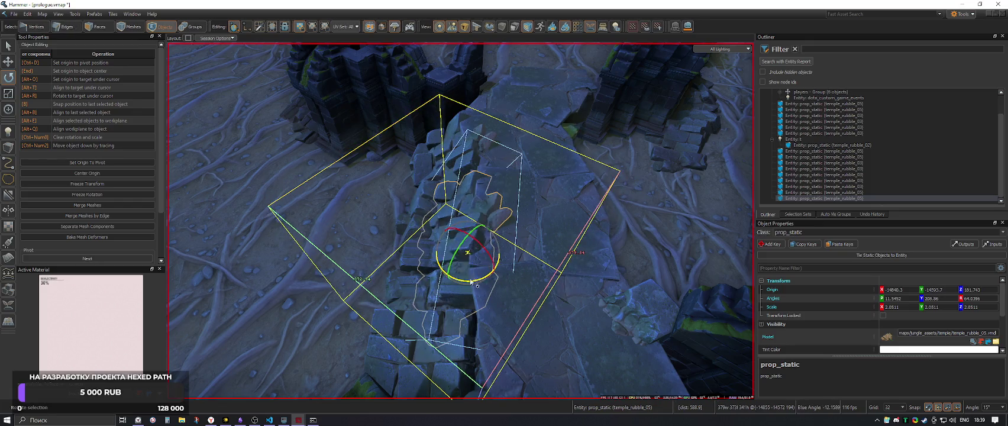
key(w)
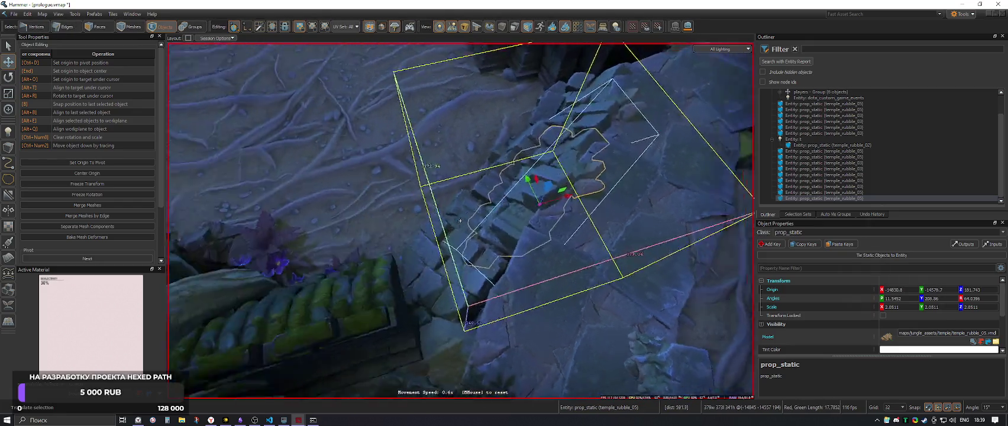
mouse_move(500, 190)
mouse_down()
mouse_move(536, 251)
mouse_move(638, 346)
mouse_up()
mouse_move(453, 275)
mouse_down()
mouse_move(423, 175)
mouse_move(437, 180)
mouse_up()
key(z)
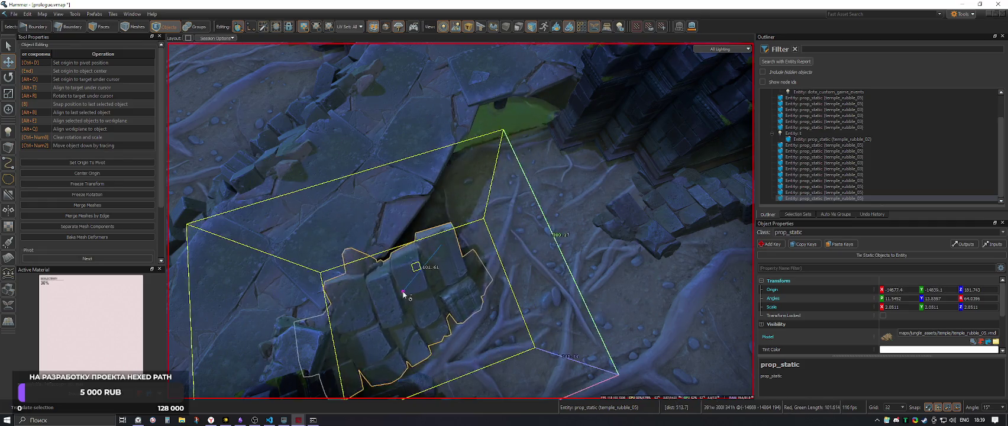
scroll(460, 221, down, 2)
key(Escape)
key(z)
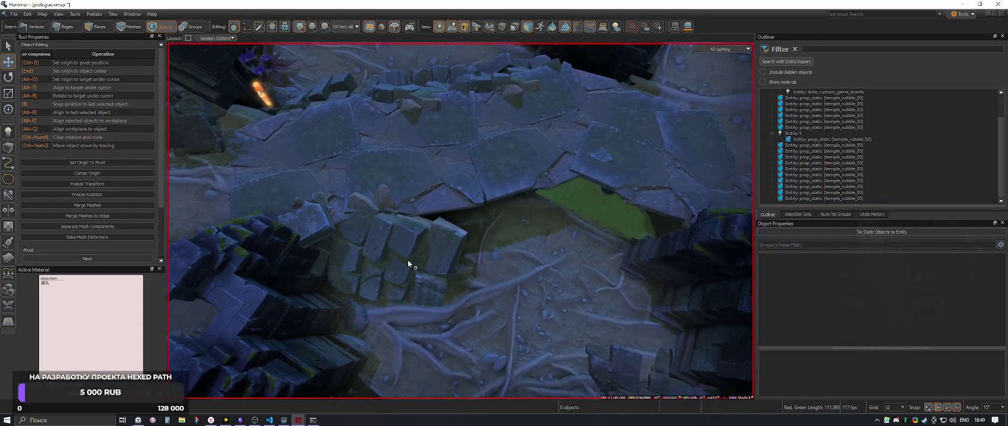
click(408, 259)
key(r)
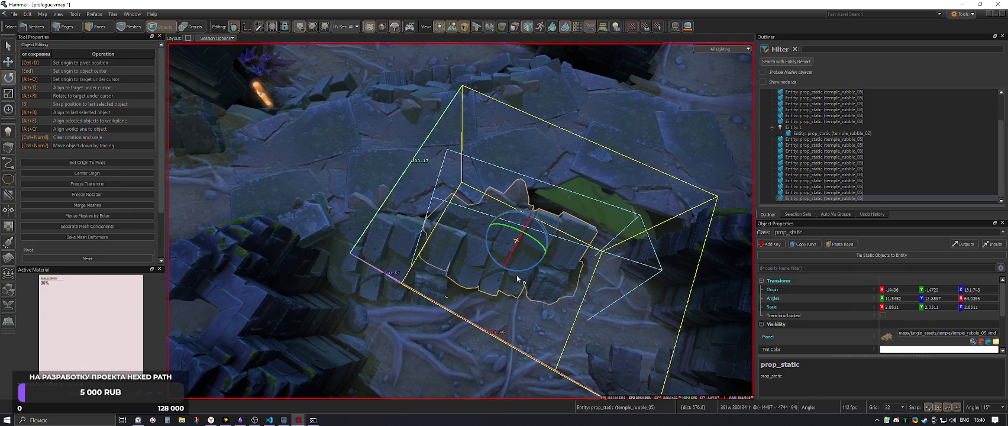
drag(517, 275, 536, 270)
mouse_move(543, 233)
mouse_down()
mouse_move(516, 217)
mouse_move(449, 235)
mouse_move(490, 187)
mouse_move(473, 211)
mouse_up()
key(e)
key(w)
key(e)
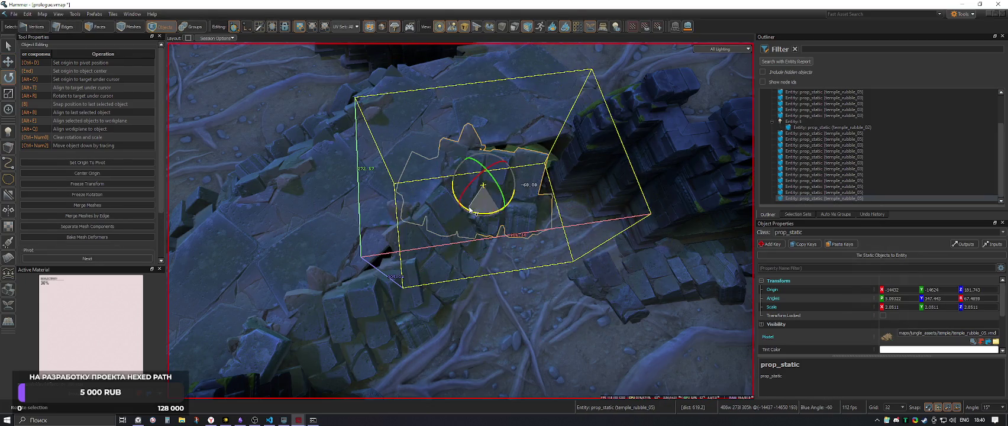
drag(497, 172, 532, 172)
key(Escape)
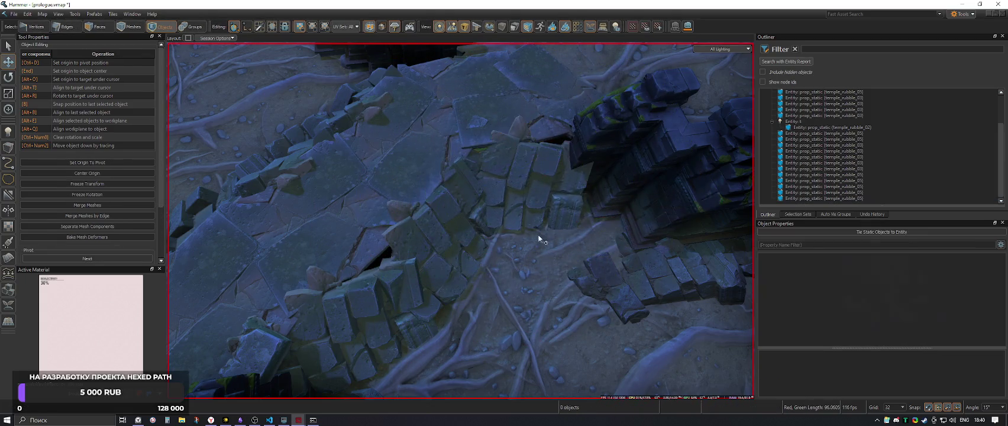
scroll(460, 221, down, 2)
key(w)
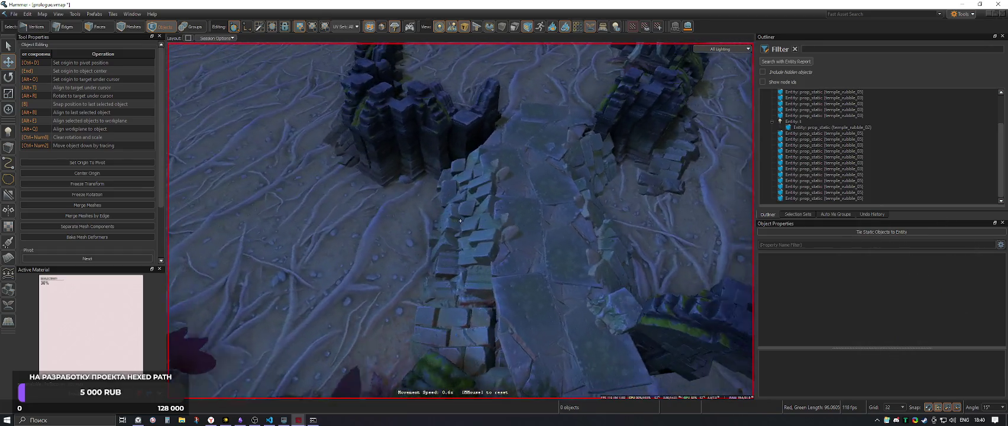
click(531, 223)
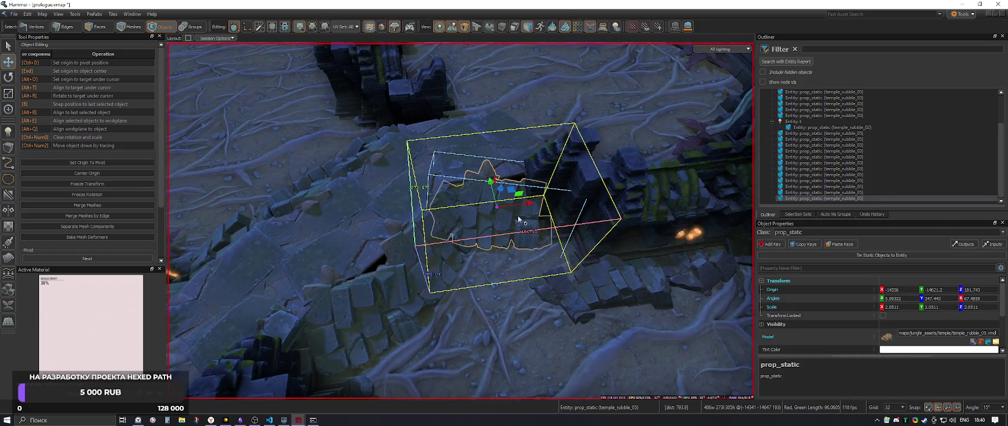
key(w)
key(w)
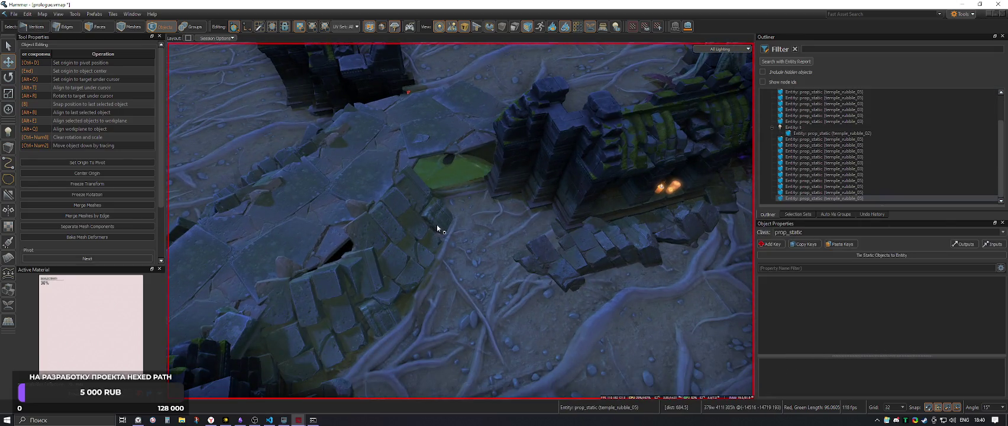
key(w)
key(Escape)
key(w)
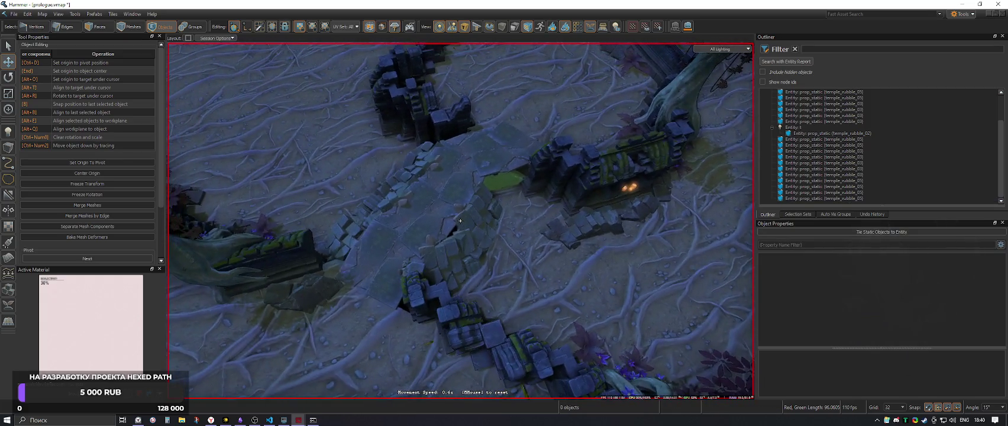
click(460, 221)
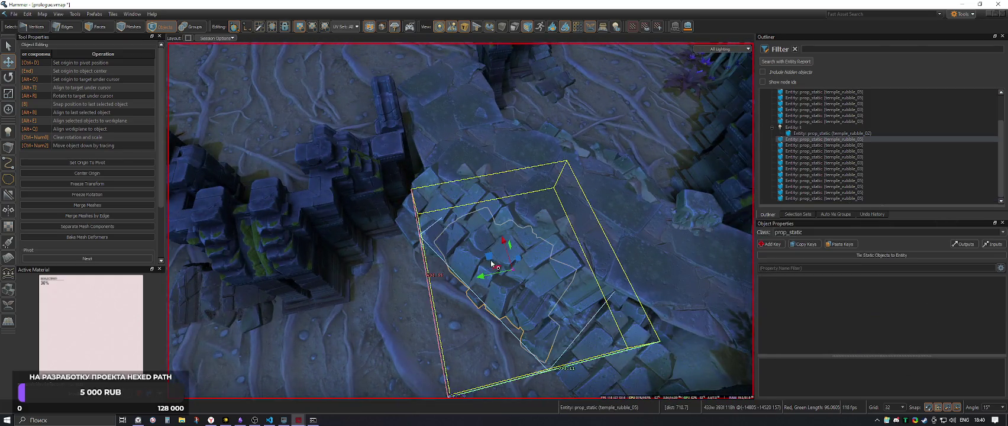
key(Escape)
click(510, 236)
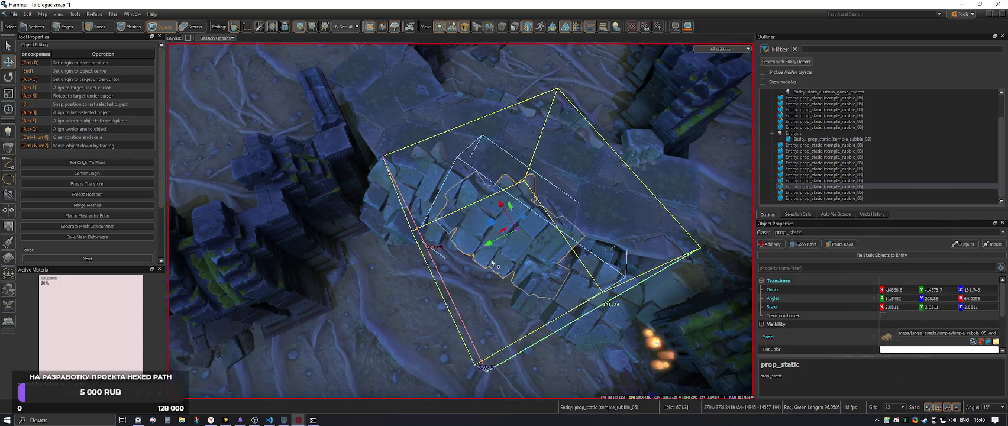
click(511, 236)
key(z)
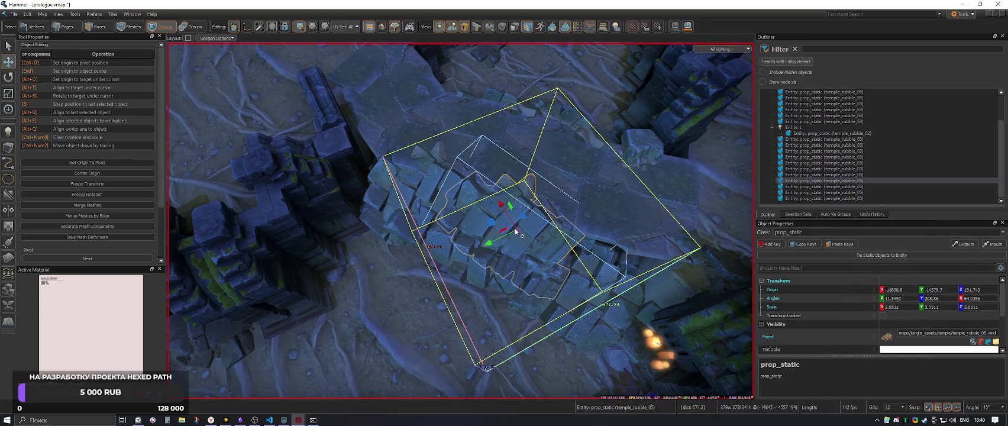
key(w)
key(s)
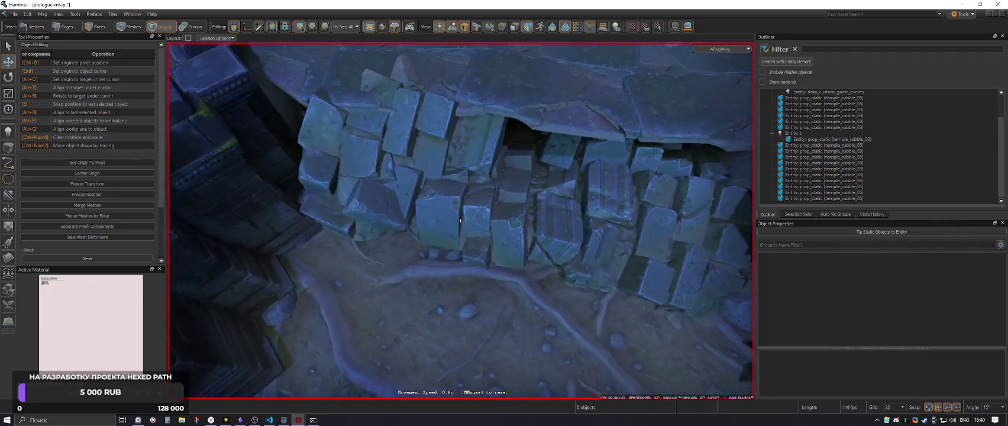
key(s)
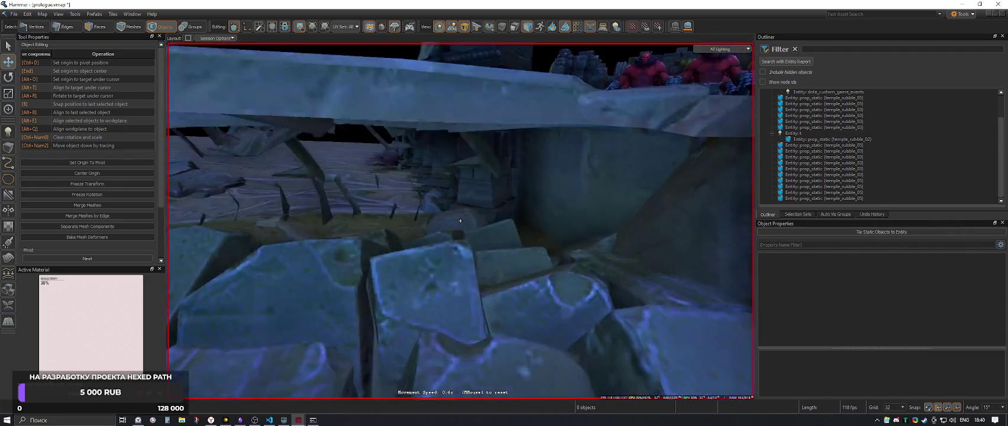
key(s)
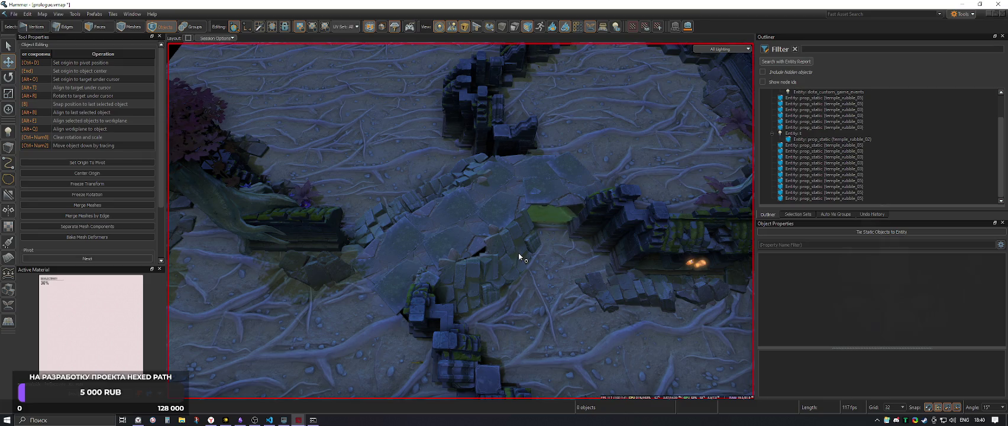
key(w)
scroll(460, 220, down, 2)
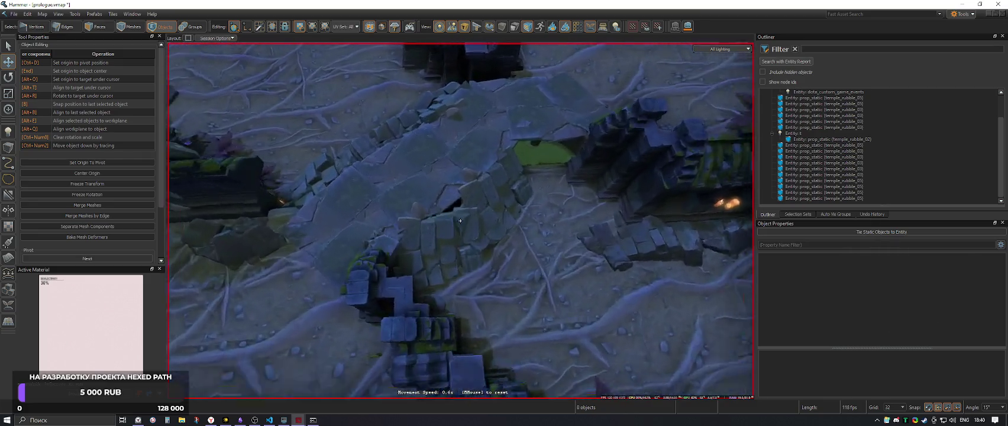
key(s)
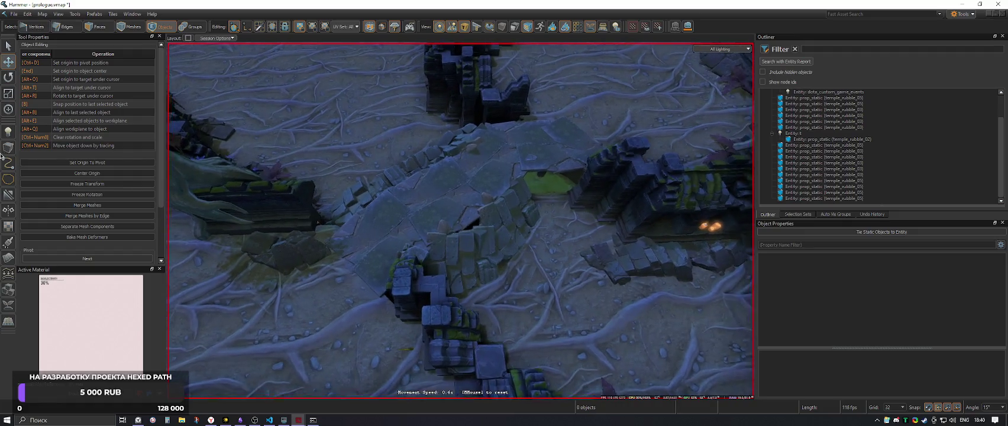
Set the active material to the red CLIP tool material from the material picker
click(8, 147)
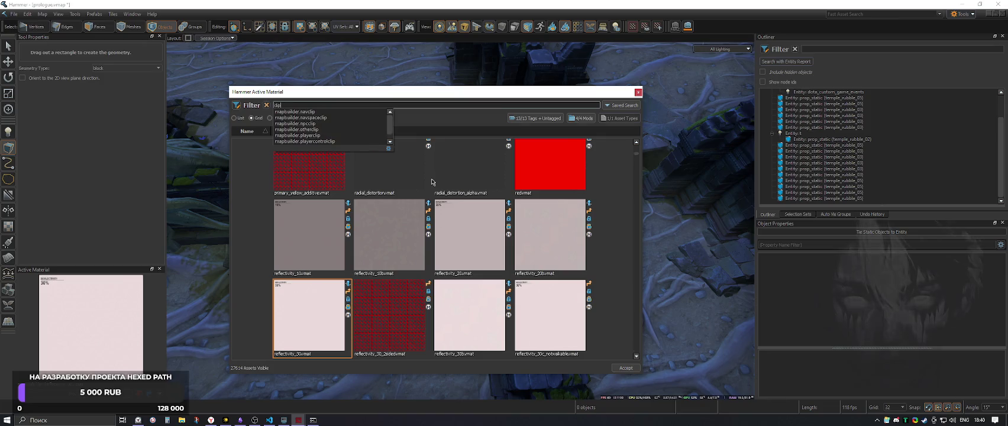
scroll(633, 331, up, 10)
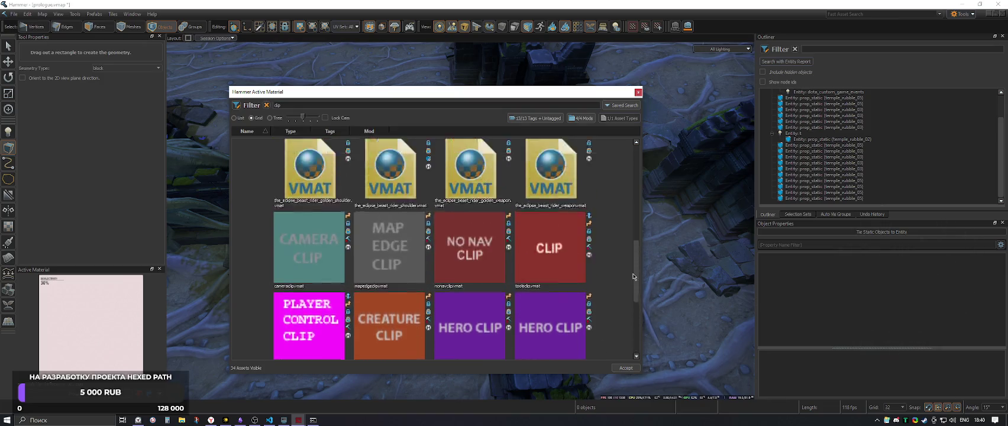
double_click(567, 275)
key(w)
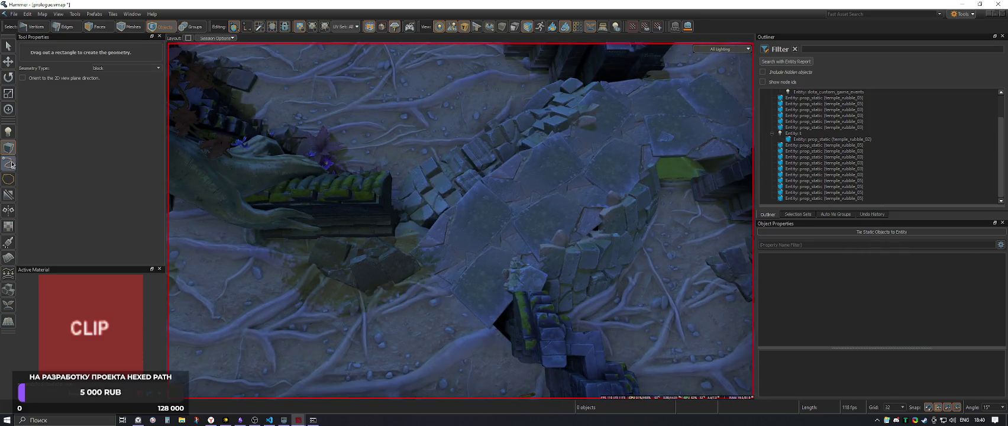
click(8, 179)
Draw a CLIP polygon around the stone path's edges and finish it into a mesh
key(w)
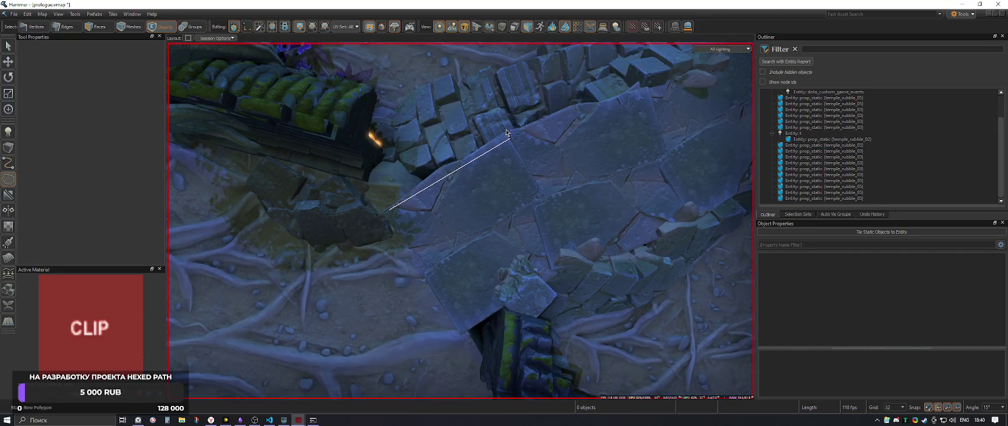
key(w)
click(536, 145)
click(536, 143)
key(w)
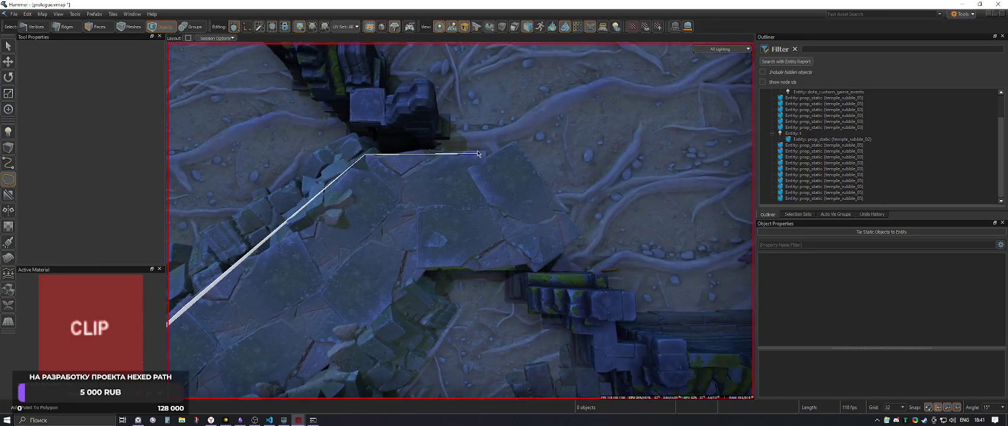
click(513, 138)
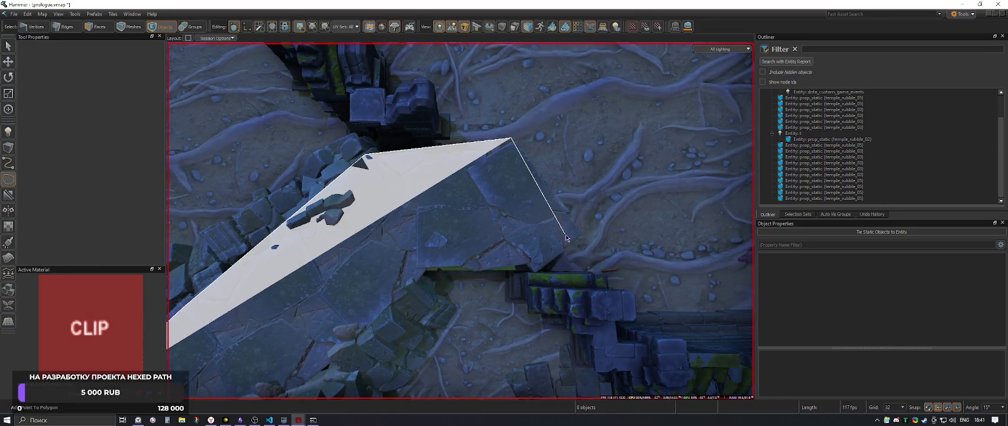
click(584, 270)
click(426, 274)
key(w)
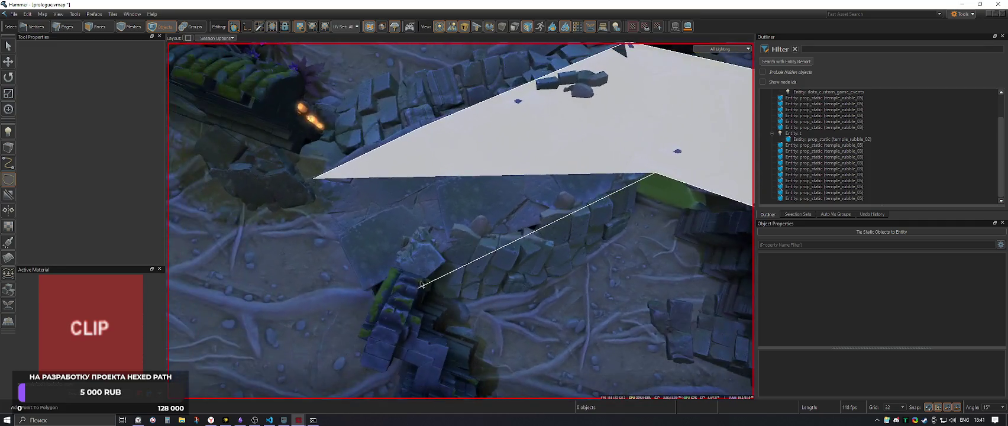
click(544, 223)
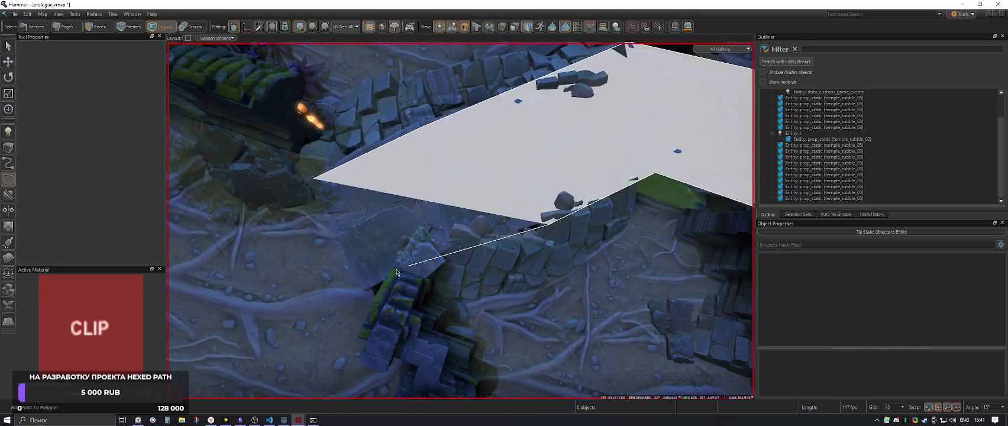
click(363, 285)
key(Return)
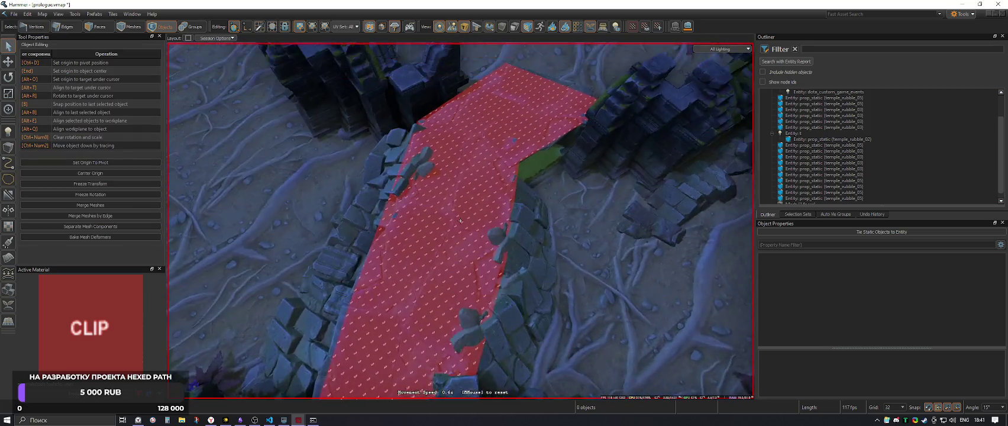
Fit the CLIP texture to the mesh face and tile it world-aligned
click(482, 196)
key(3)
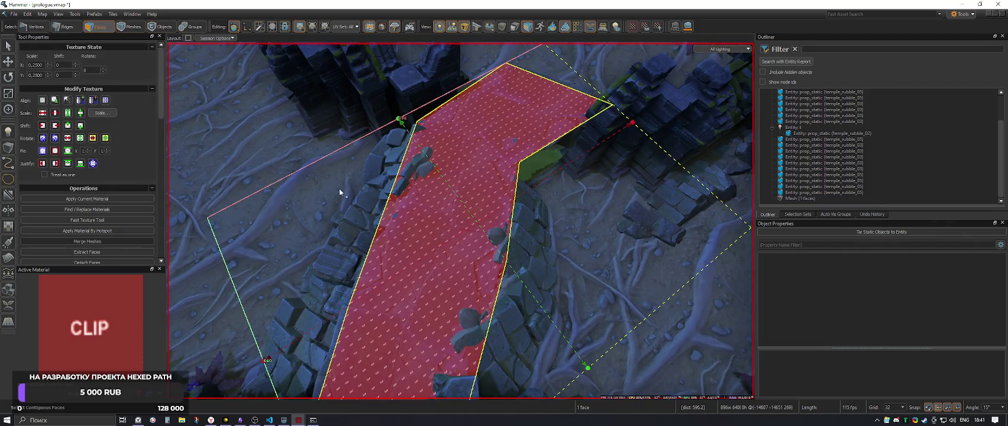
click(43, 152)
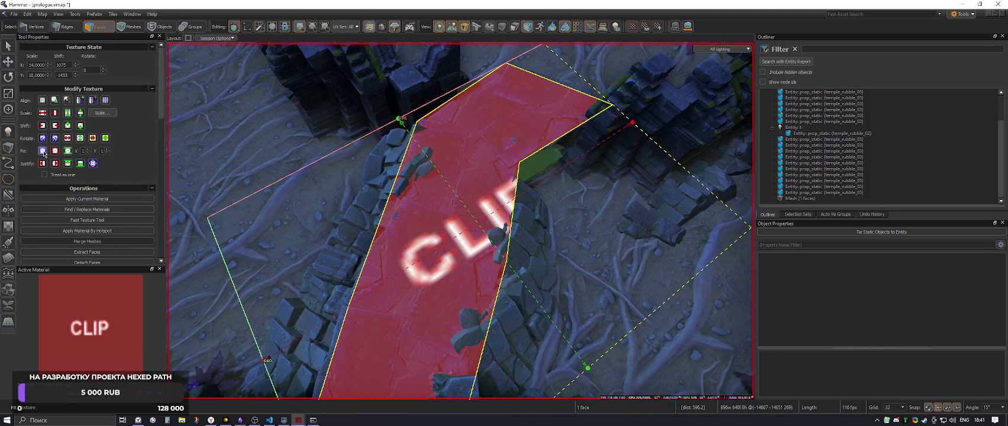
click(43, 99)
drag(45, 66, 1, 66)
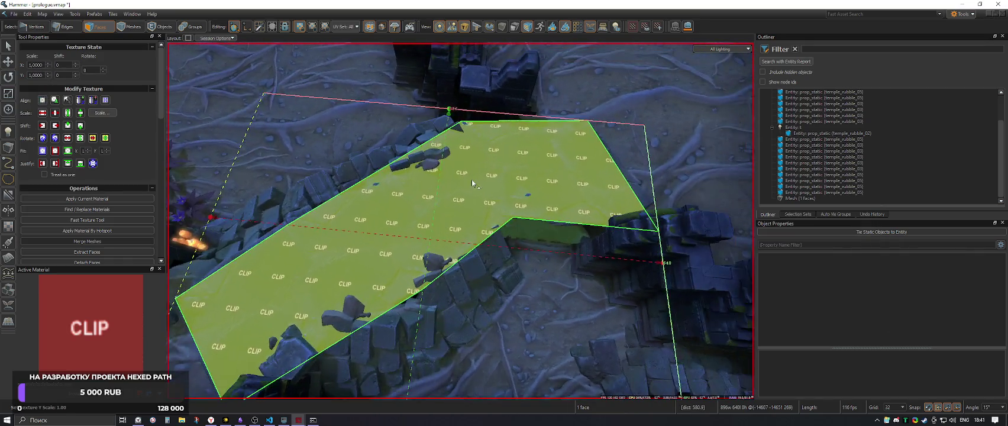
key(4)
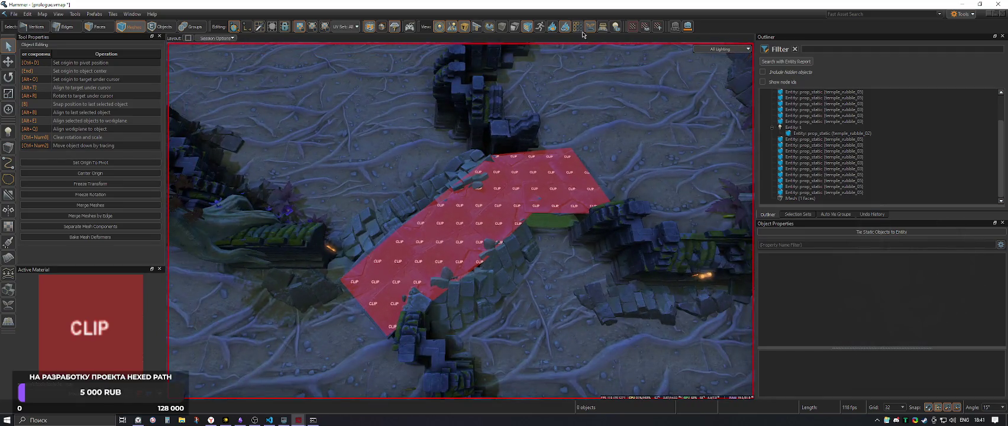
Preview the navigation mesh over the area, then check the clip mesh from above
click(578, 26)
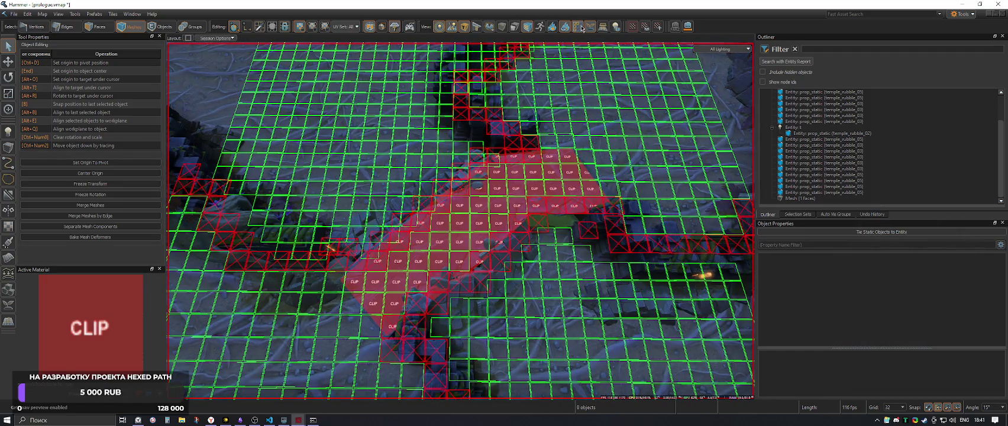
click(579, 27)
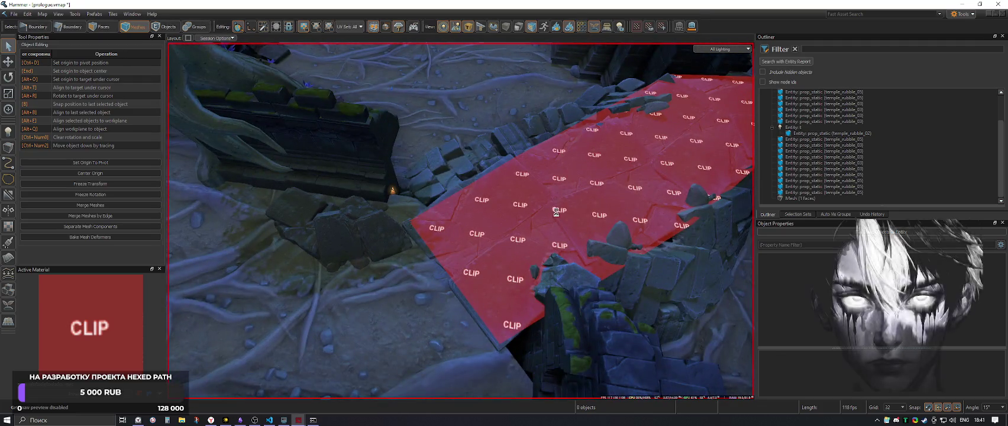
click(556, 212)
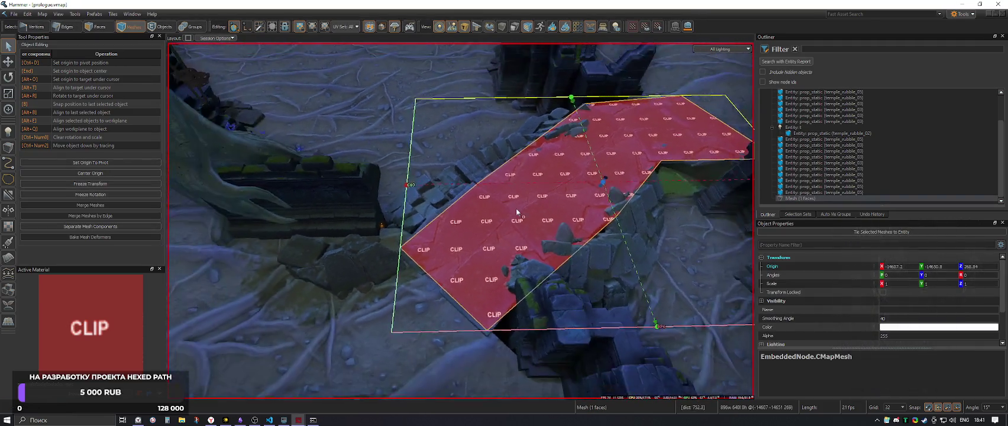
drag(514, 190, 502, 193)
key(alt+Tab)
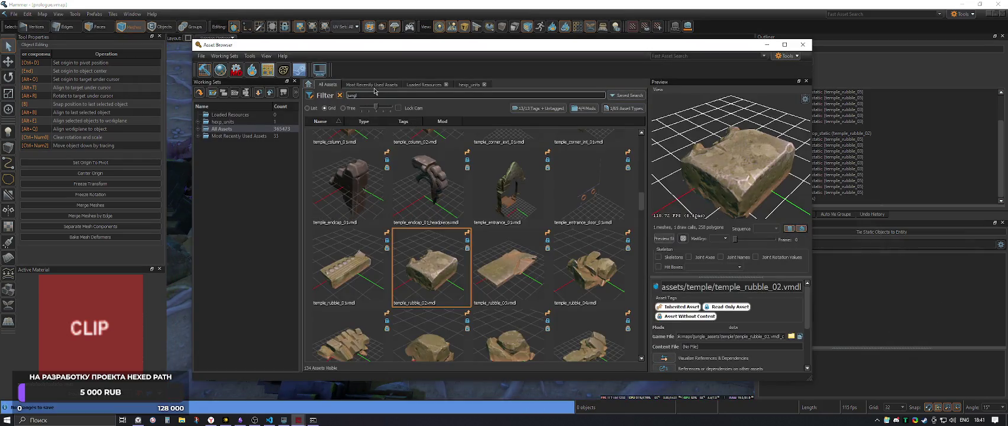
Filter the Asset Browser for 'jungle' and briefly preview the collision geometry
click(371, 96)
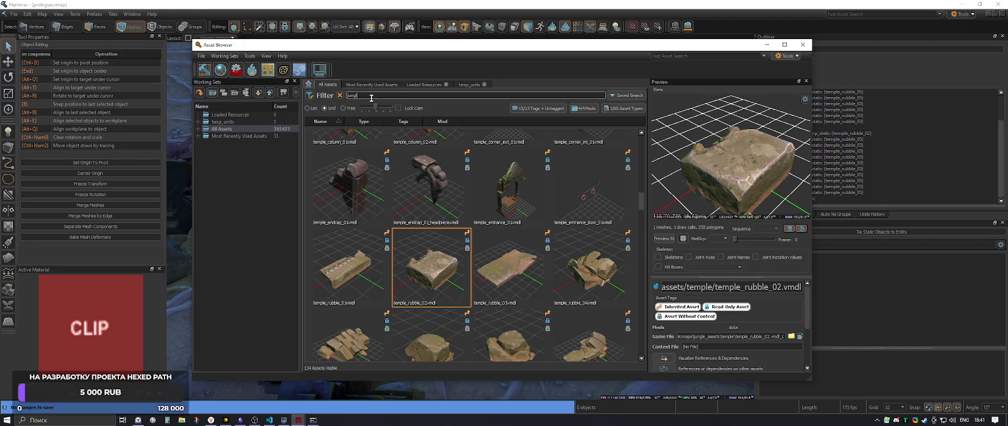
text(gle)
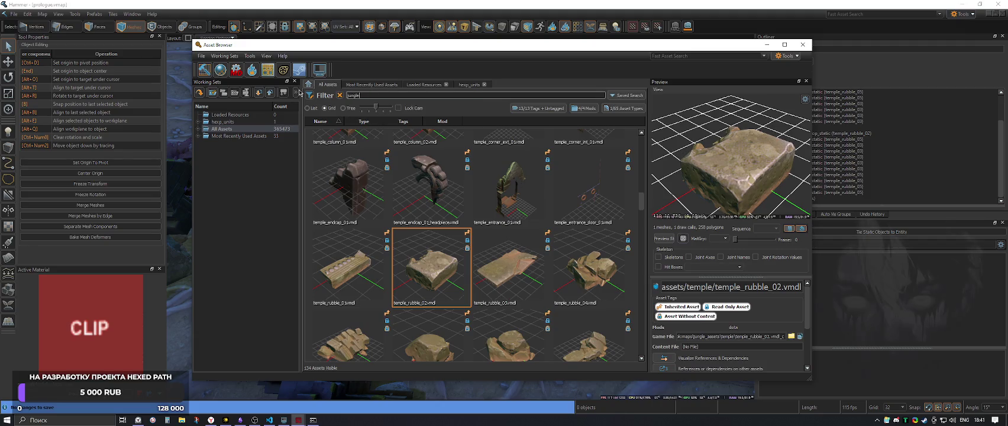
click(517, 3)
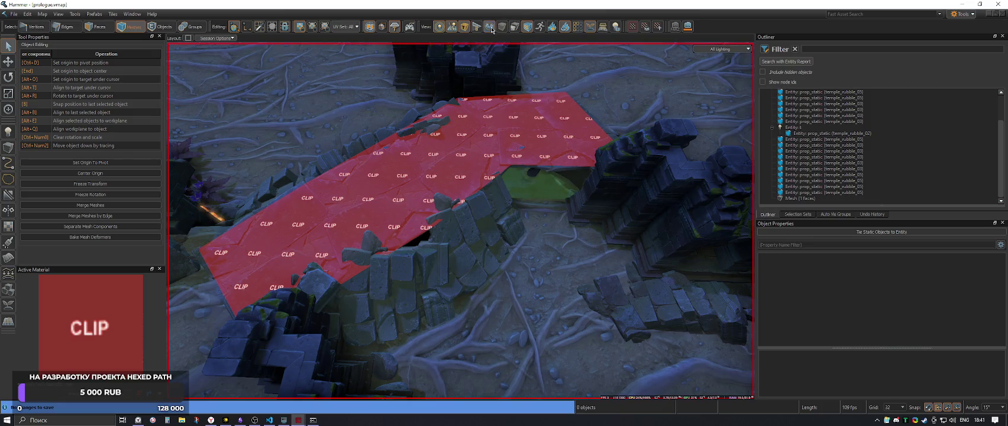
click(491, 28)
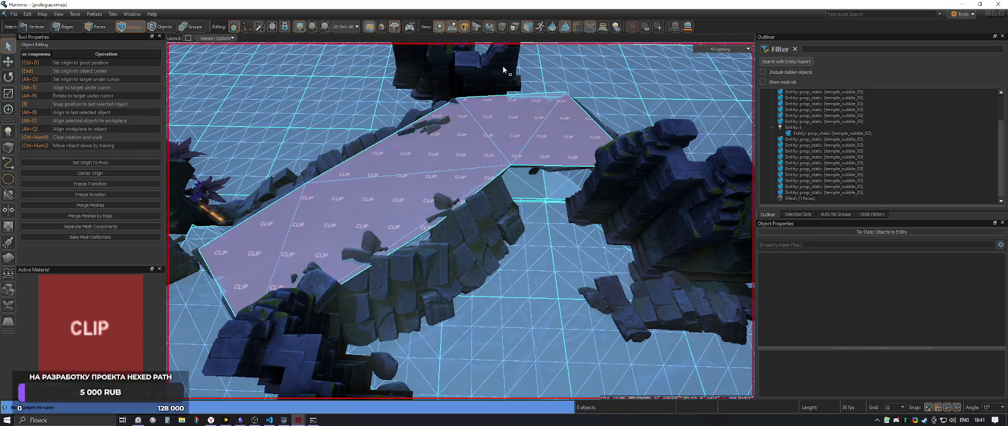
click(491, 28)
Place a bush_jungle_01 prop on the ground beside the CLIP-covered path
key(alt+Tab)
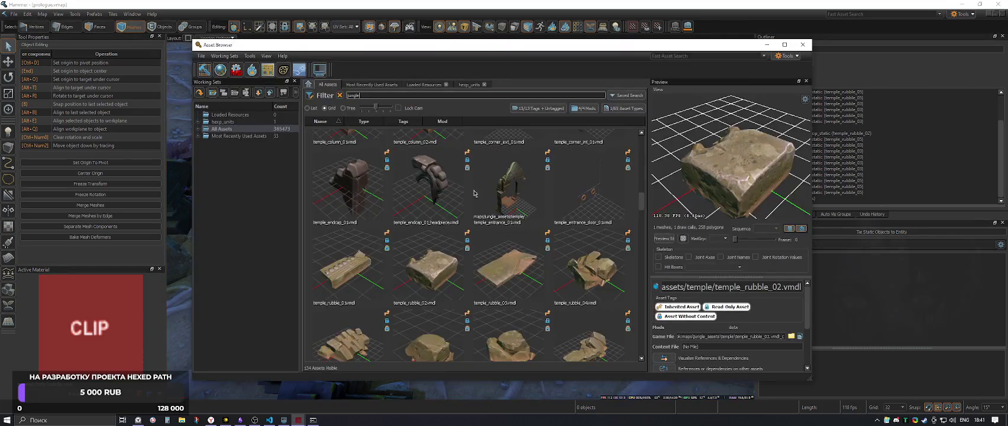
drag(641, 203, 640, 144)
mouse_move(460, 185)
mouse_down()
mouse_move(554, 296)
mouse_move(533, 207)
mouse_move(542, 214)
mouse_up()
scroll(542, 214, up, 5)
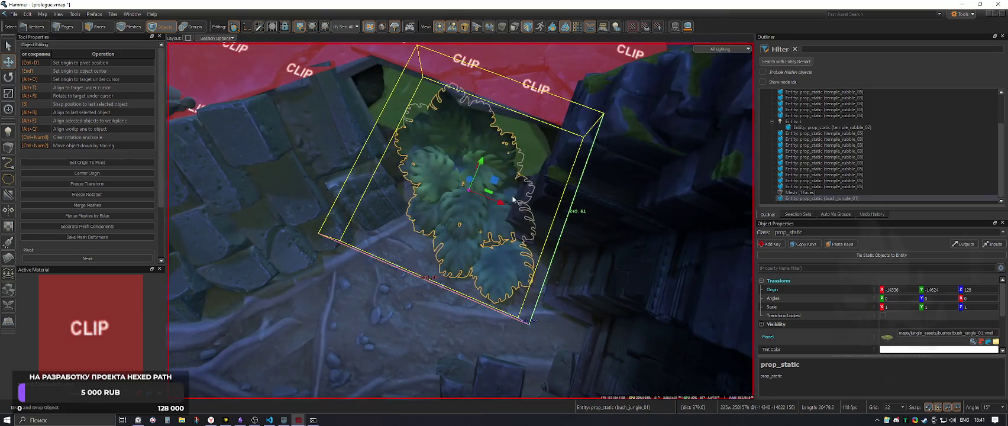
Rotate the jungle bush to about 28° and shift it up and to the right
key(e)
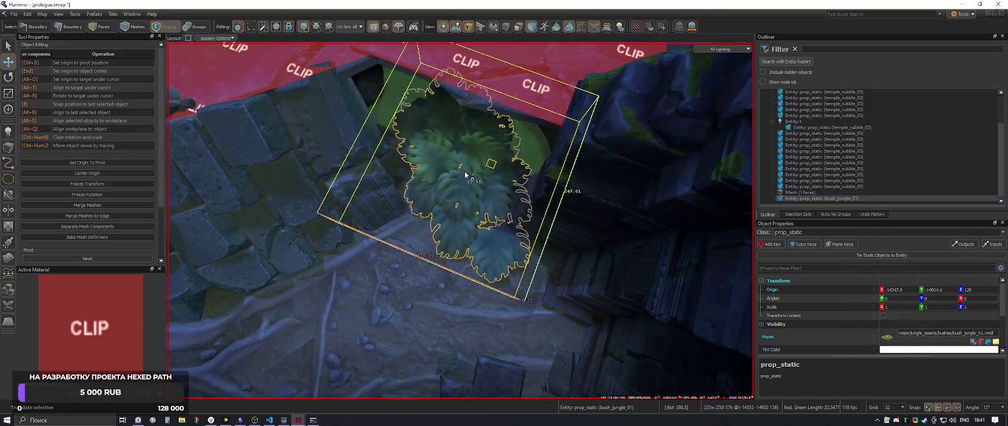
drag(476, 185, 482, 181)
key(w)
drag(456, 156, 463, 155)
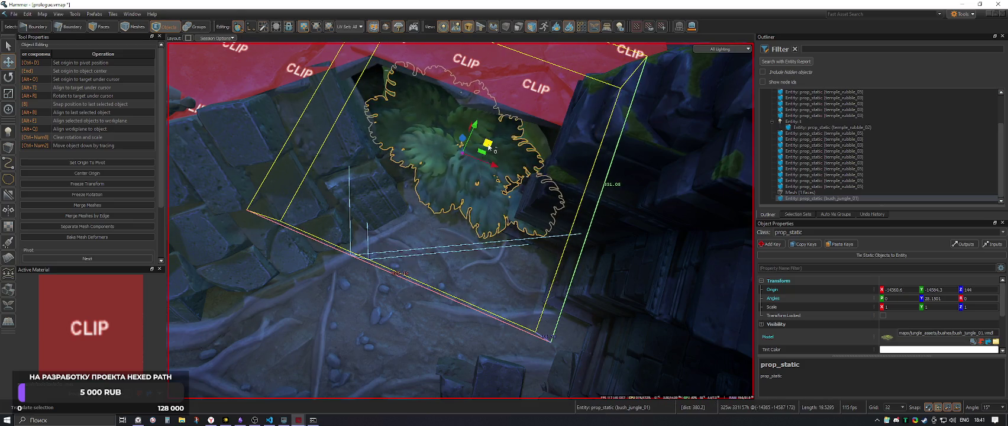
key(Escape)
scroll(460, 220, down, 2)
click(460, 221)
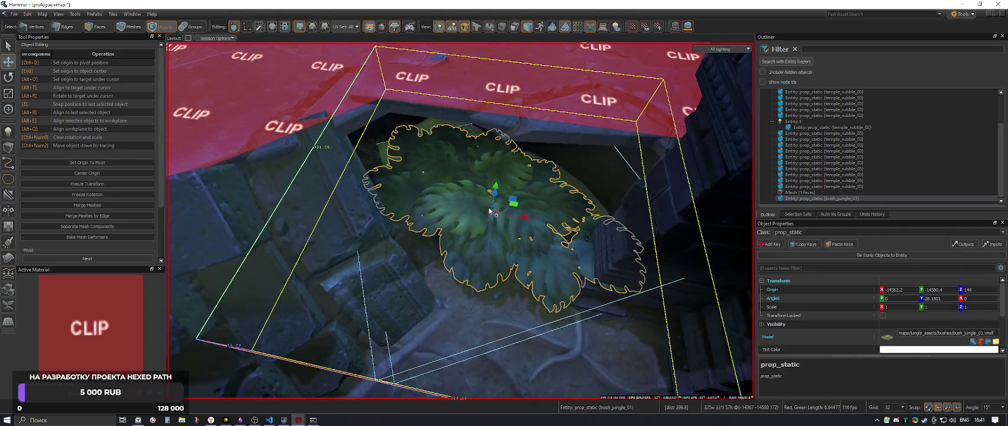
scroll(514, 198, down, 5)
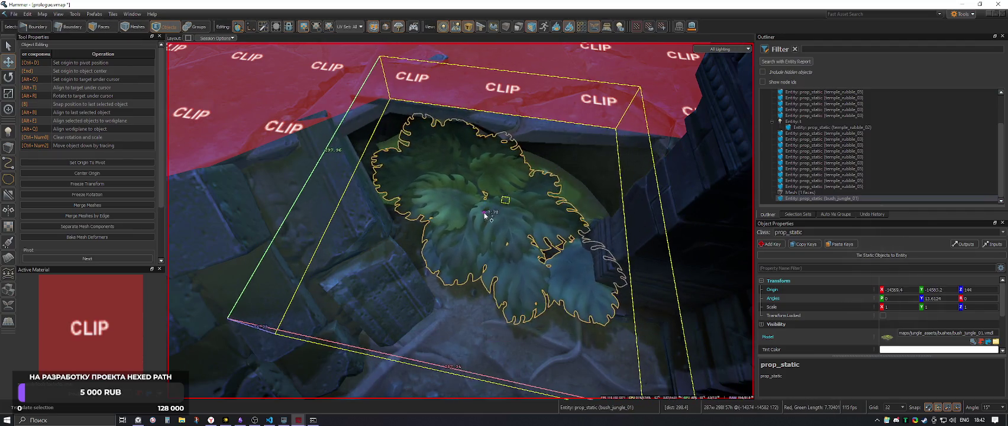
key(Escape)
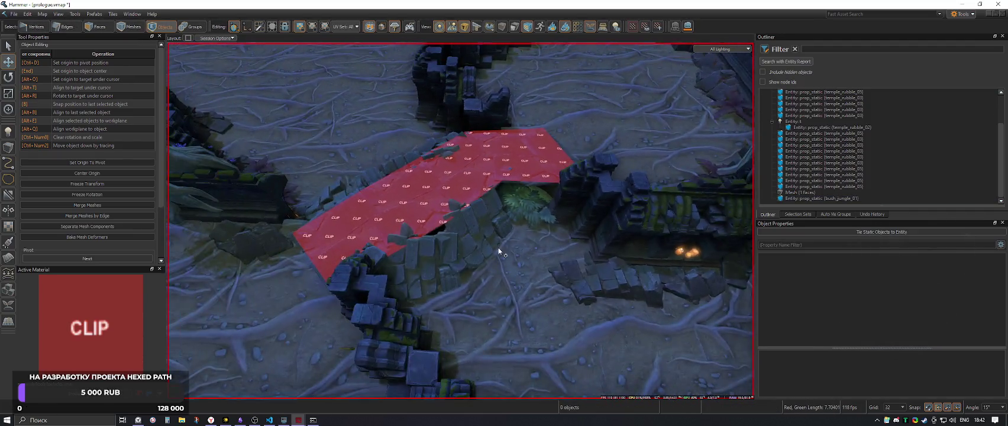
Add a bush_palm_01 prop beside the path, turned to about 60°
key(alt+Tab)
mouse_move(511, 177)
mouse_down()
mouse_move(529, 288)
mouse_move(428, 216)
mouse_move(586, 247)
mouse_move(394, 203)
mouse_move(386, 213)
mouse_move(382, 202)
mouse_move(390, 222)
mouse_move(402, 220)
mouse_up()
scroll(460, 221, up, 3)
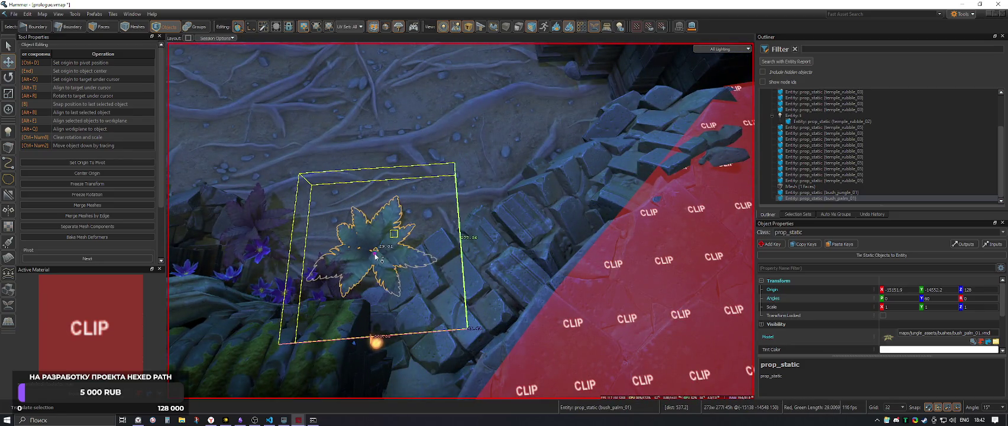
Find ivy_jungle_02 among the jungle assets and drop it against the ruined wall by the rubble
key(Escape)
scroll(460, 221, down, 1)
key(alt+Tab)
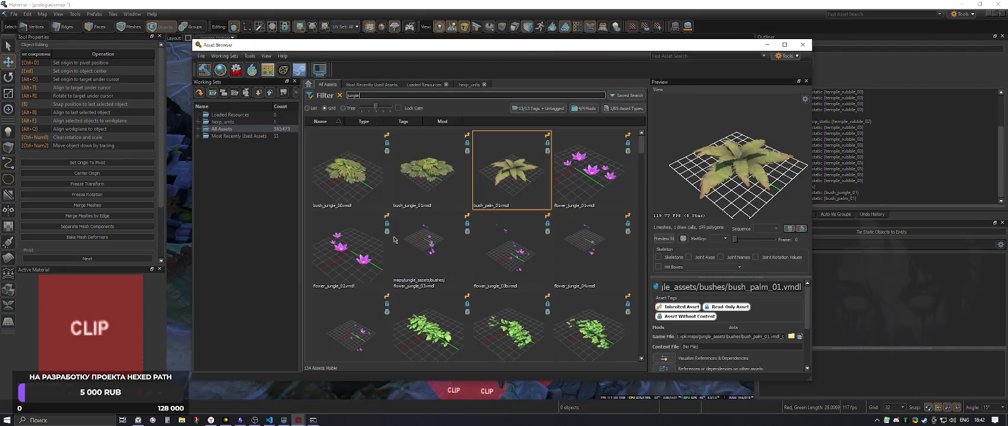
scroll(498, 220, down, 3)
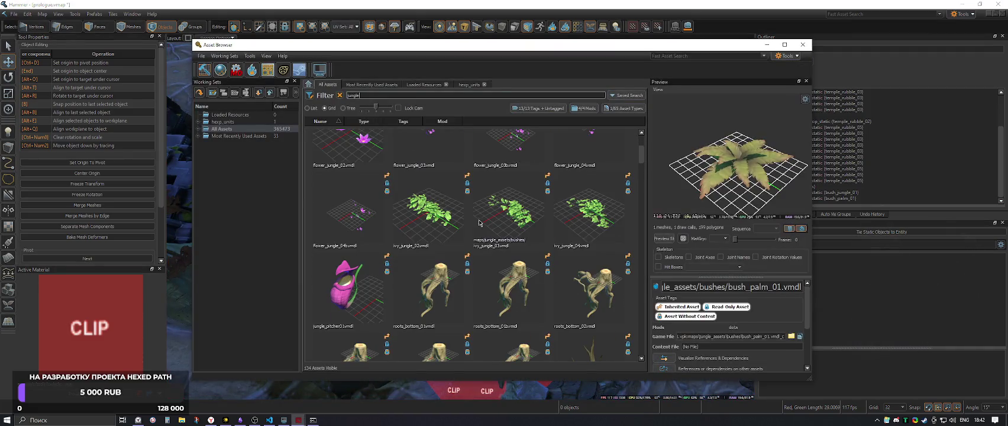
click(444, 286)
scroll(463, 294, down, 2)
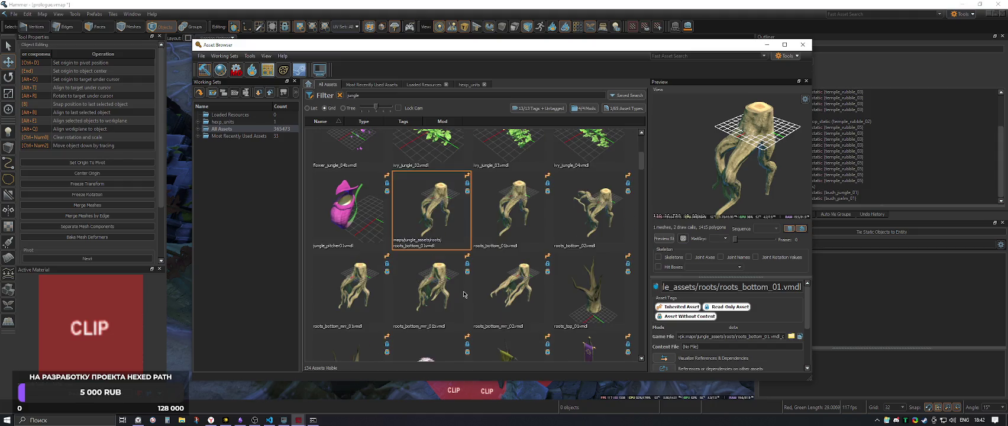
scroll(464, 293, up, 1)
click(434, 172)
mouse_move(433, 171)
mouse_down()
mouse_move(511, 182)
mouse_move(499, 157)
mouse_move(408, 264)
mouse_move(626, 147)
mouse_move(650, 168)
mouse_move(636, 180)
mouse_move(651, 157)
mouse_up()
scroll(498, 160, up, 3)
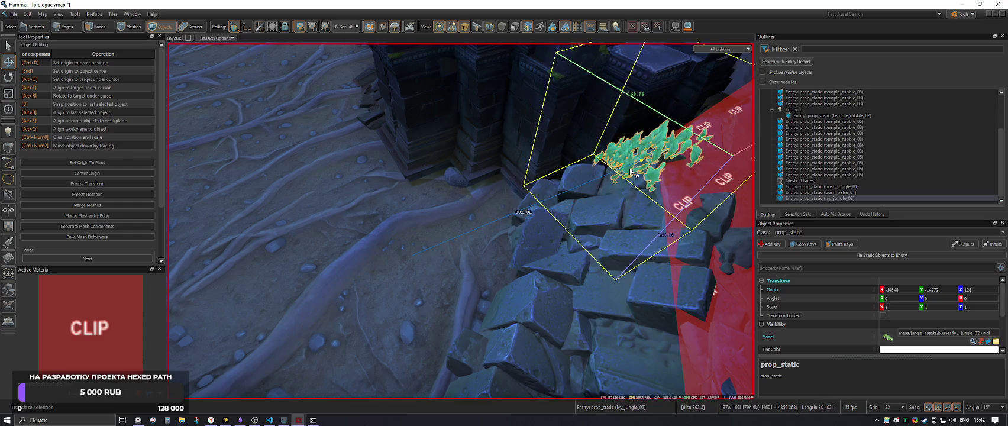
Turn the ivy_jungle_02 prop to a new angle over the rubble
key(Escape)
key(w)
click(462, 211)
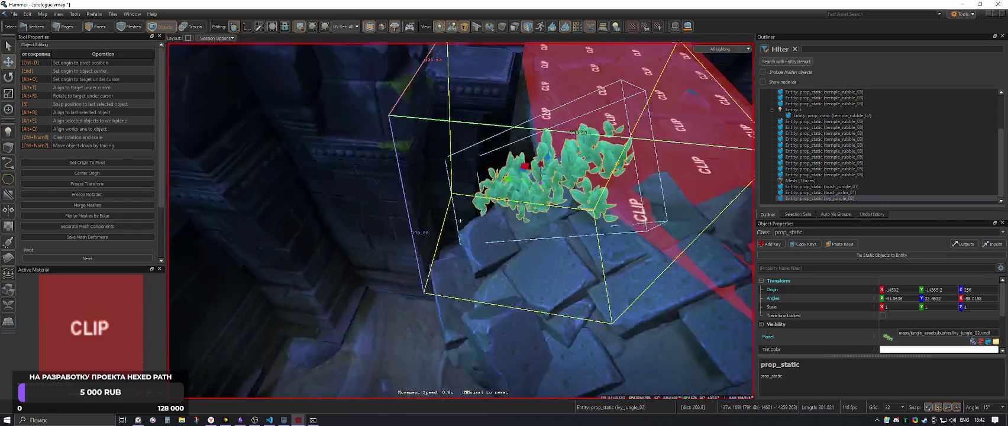
key(e)
drag(444, 203, 469, 242)
key(Escape)
key(s)
key(s)
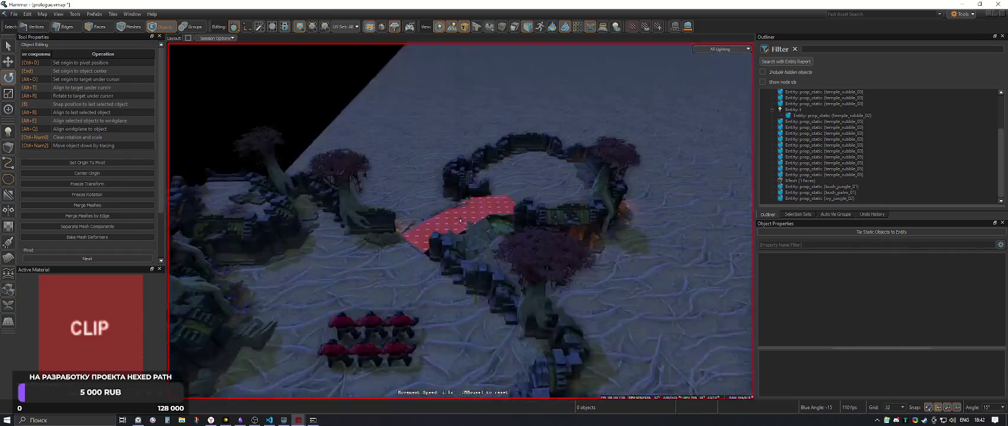
key(w)
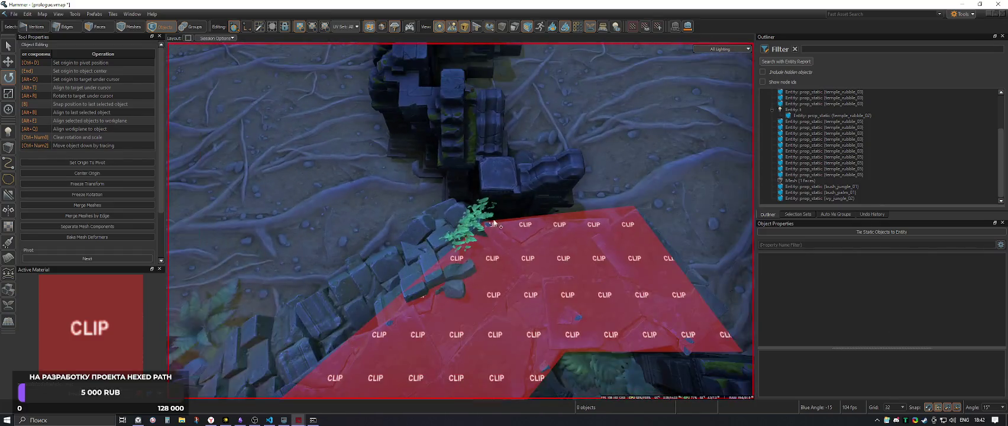
Shift the ivy up-left along the rubble and lower it onto the stones
click(494, 223)
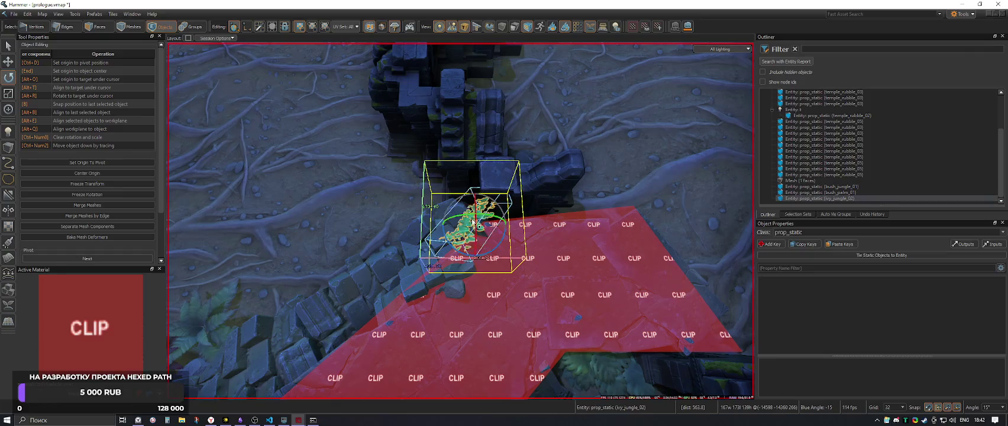
key(w)
drag(499, 212, 439, 197)
key(e)
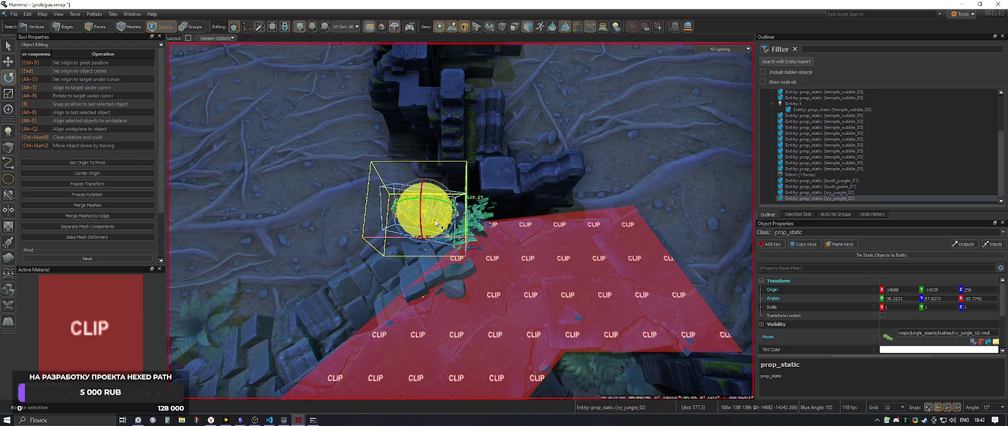
mouse_move(430, 216)
mouse_down()
mouse_move(424, 191)
mouse_move(426, 204)
mouse_up()
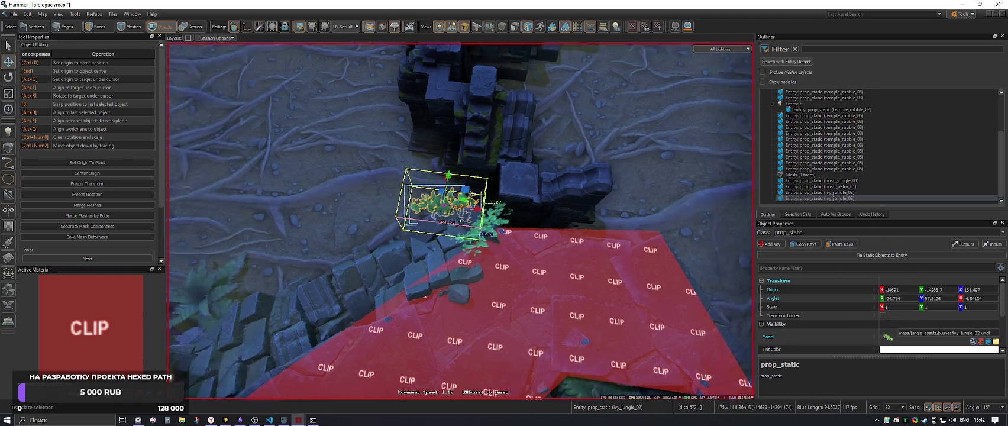
key(z)
Raise the ivy slightly and tilt it over the rubble, then select both ivy props
key(Escape)
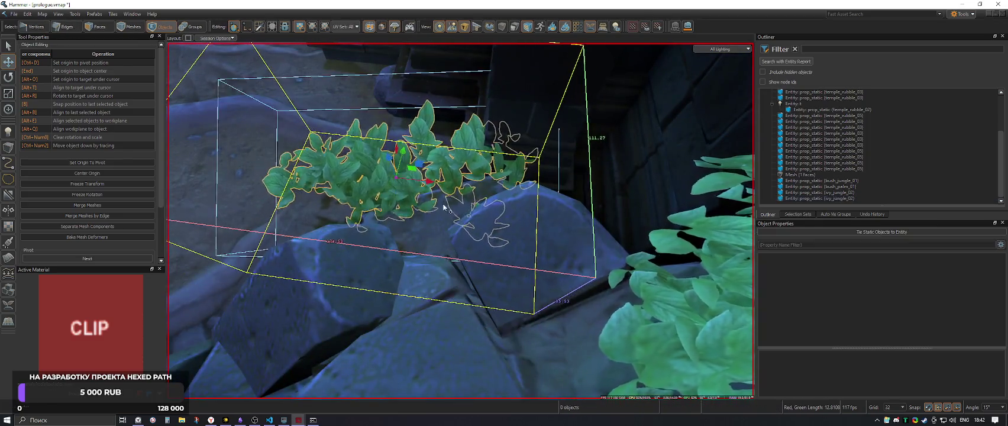
scroll(460, 221, up, 2)
drag(450, 241, 450, 218)
drag(421, 193, 413, 198)
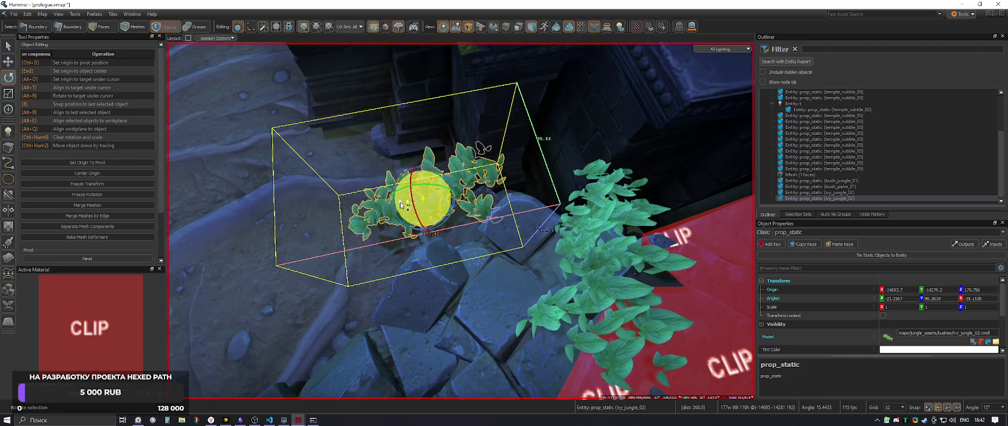
key(Escape)
scroll(450, 204, down, 3)
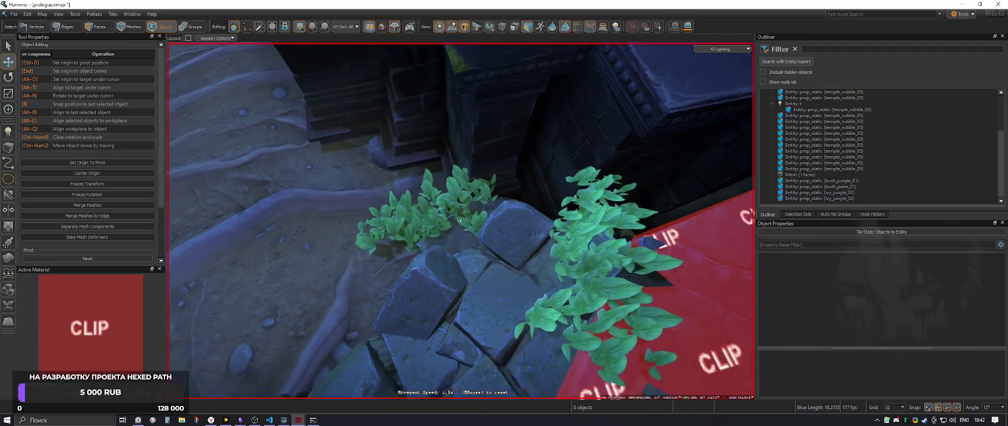
click(450, 204)
ctrl+click(516, 227)
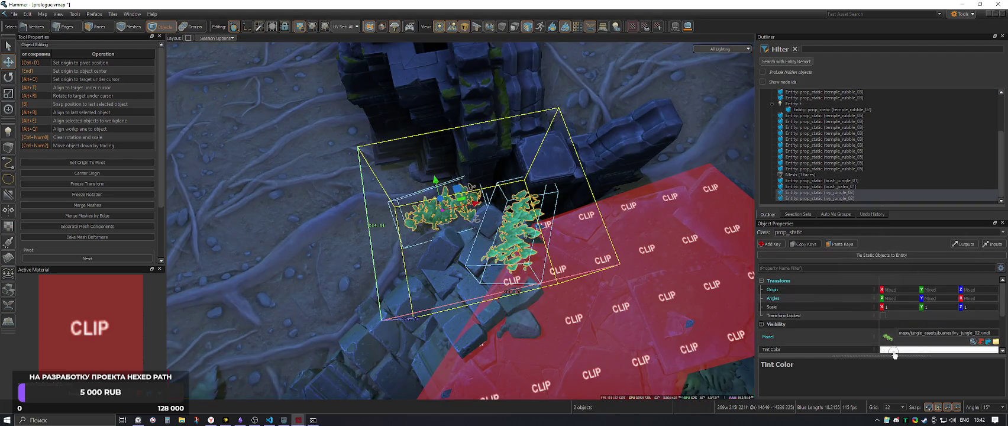
Give both ivy_jungle_02 props a light peach tint colour
click(938, 349)
mouse_move(630, 204)
mouse_down()
mouse_move(245, 87)
mouse_move(248, 60)
mouse_up()
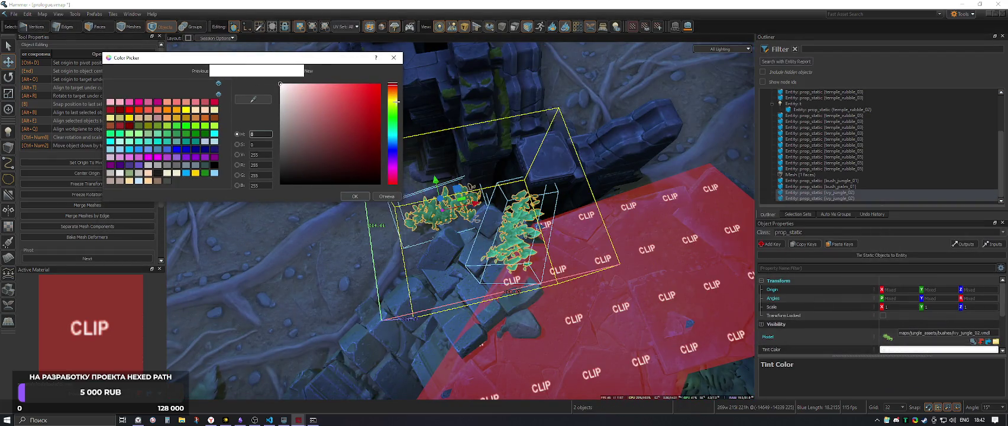
click(313, 99)
drag(391, 88, 392, 90)
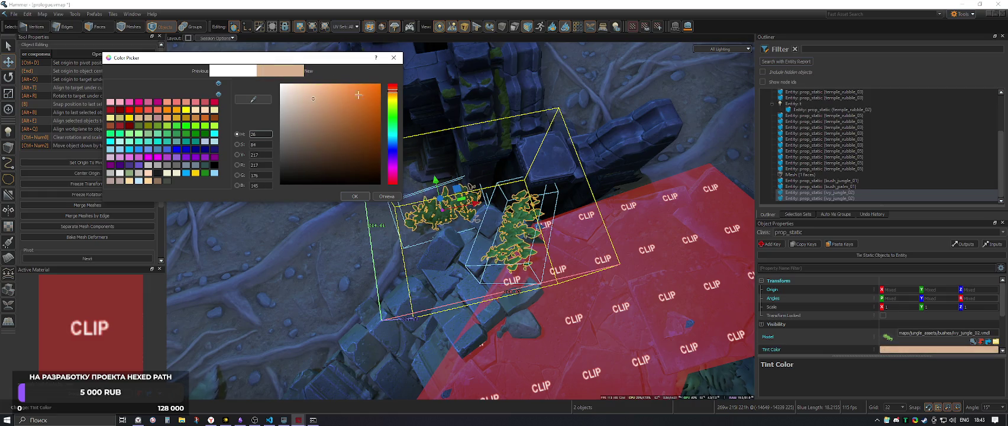
click(329, 96)
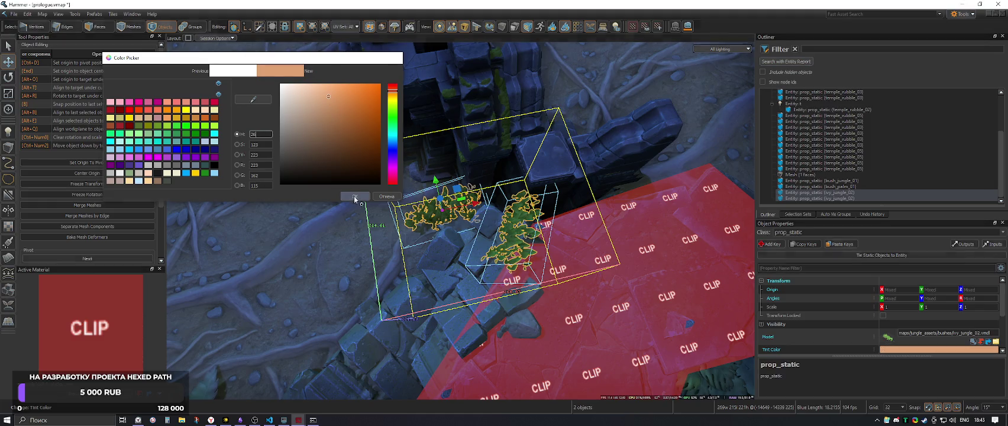
click(354, 195)
key(Escape)
Fly back over the path and find temple_rubble_02 inside entity t in the Outliner
key(z)
key(w)
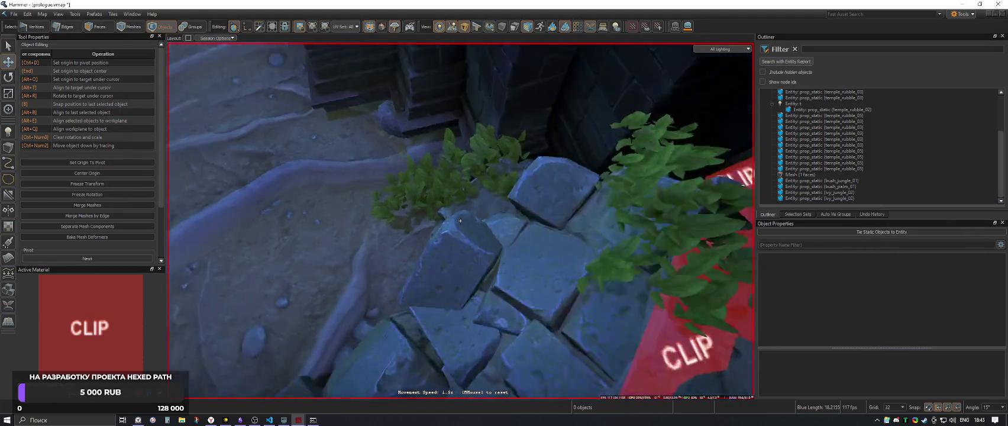
key(s)
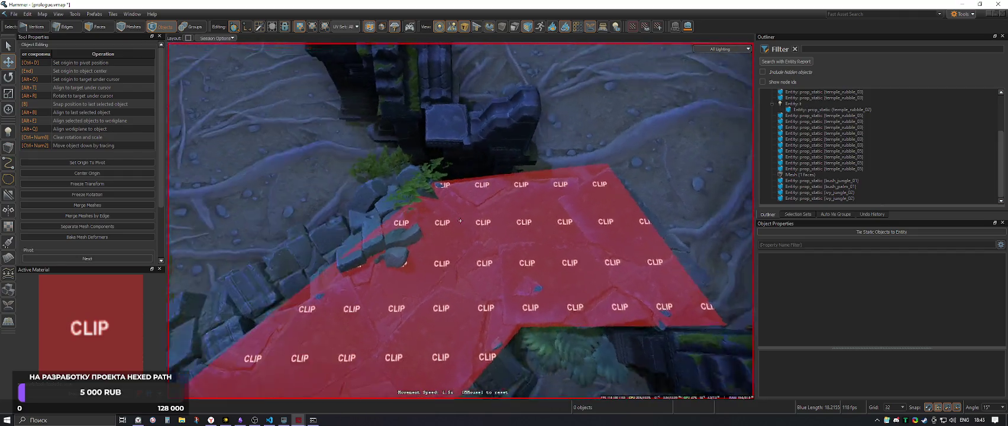
key(s)
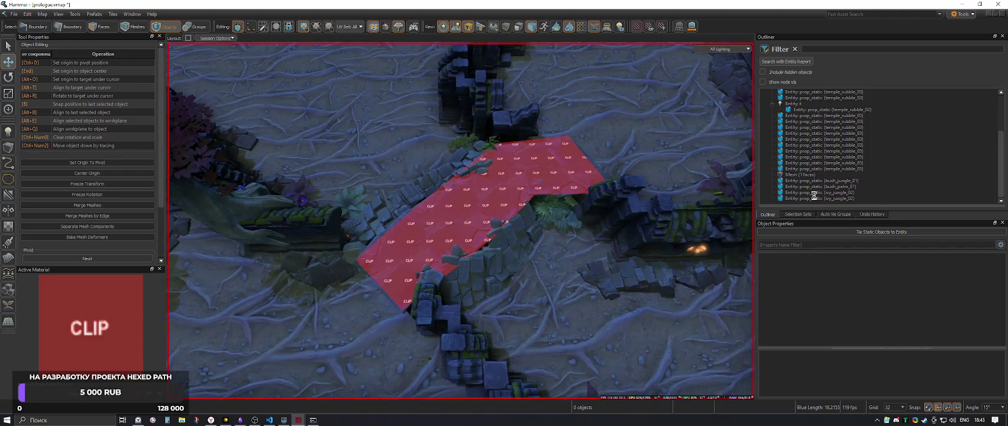
click(825, 199)
scroll(839, 172, up, 2)
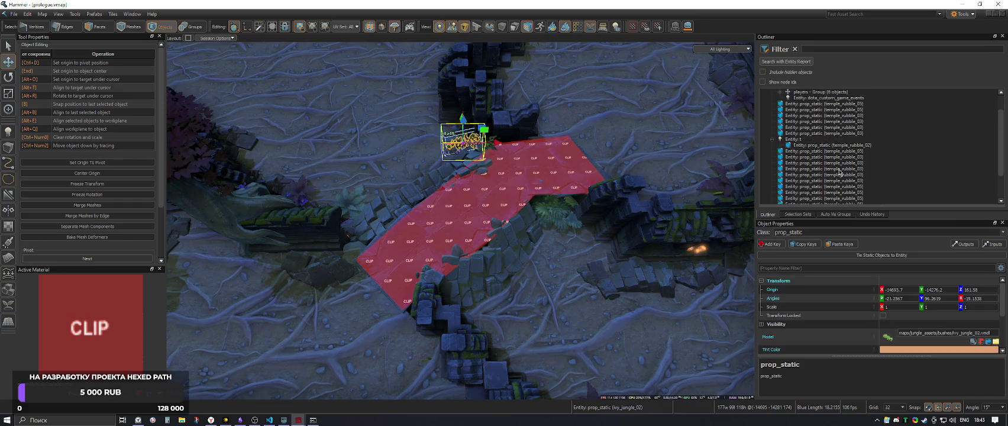
click(790, 140)
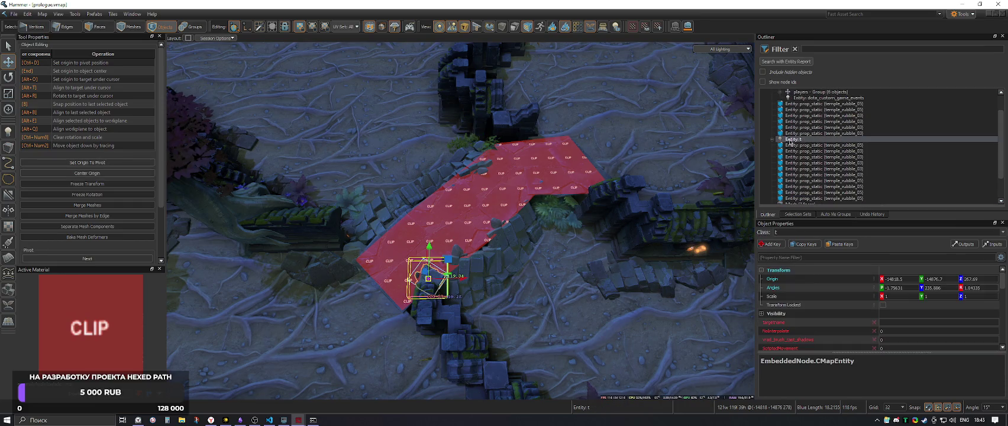
mouse_move(819, 146)
mouse_down()
mouse_move(804, 136)
mouse_move(796, 148)
mouse_up()
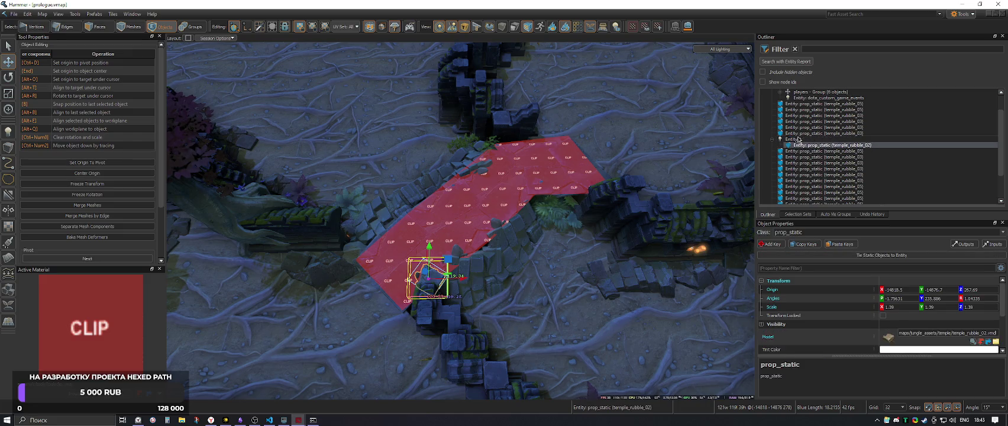
Drag temple_rubble_02 out of entity t to the bottom of the list and confirm the paste
click(790, 139)
key(Down)
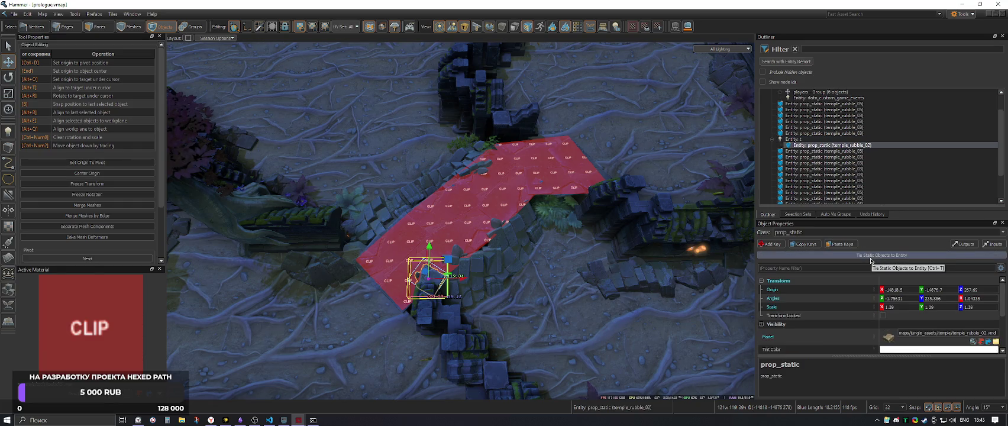
mouse_move(796, 146)
mouse_down()
mouse_move(813, 150)
mouse_move(809, 197)
mouse_up()
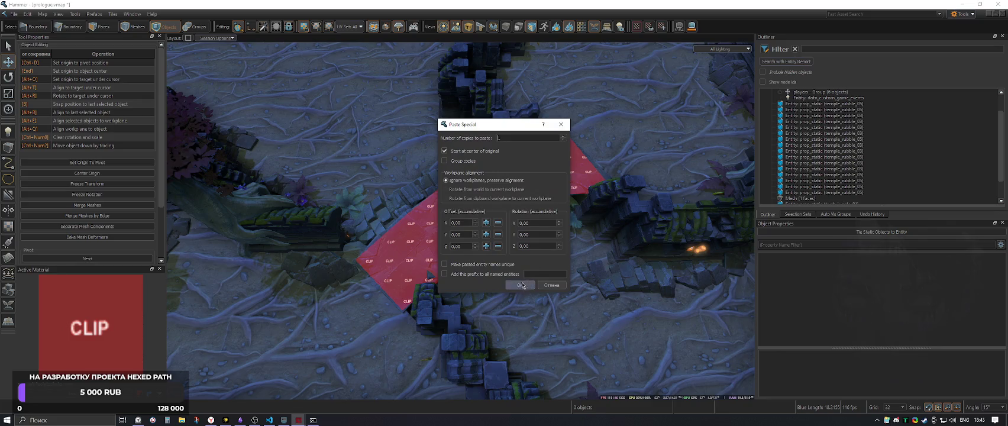
click(522, 283)
key(Escape)
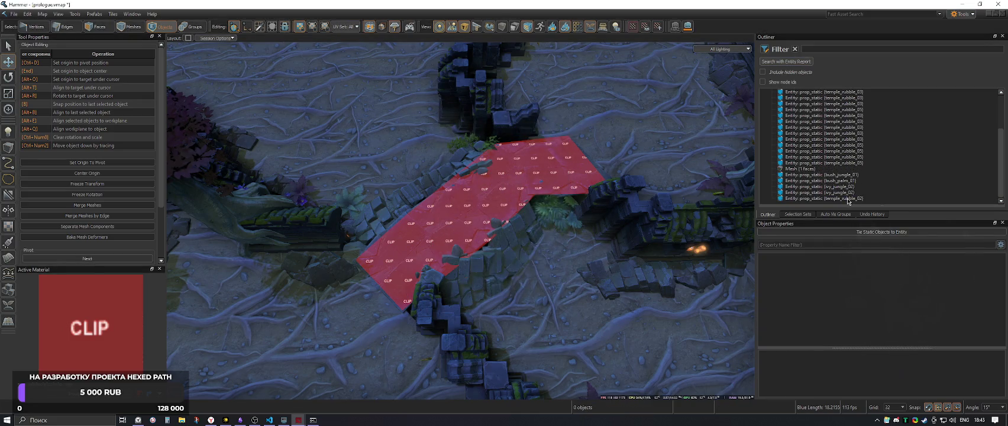
click(848, 199)
scroll(808, 141, down, 3)
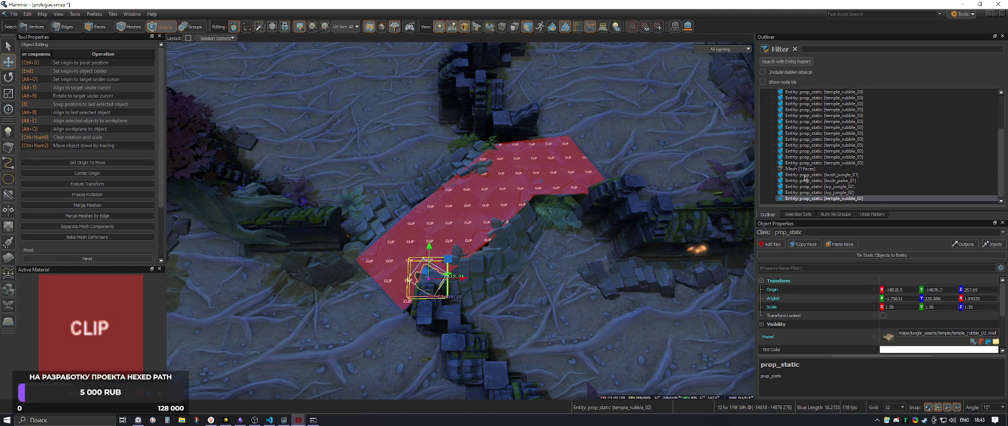
Select all 22 prop_static rubble objects and show their properties
double_click(804, 169)
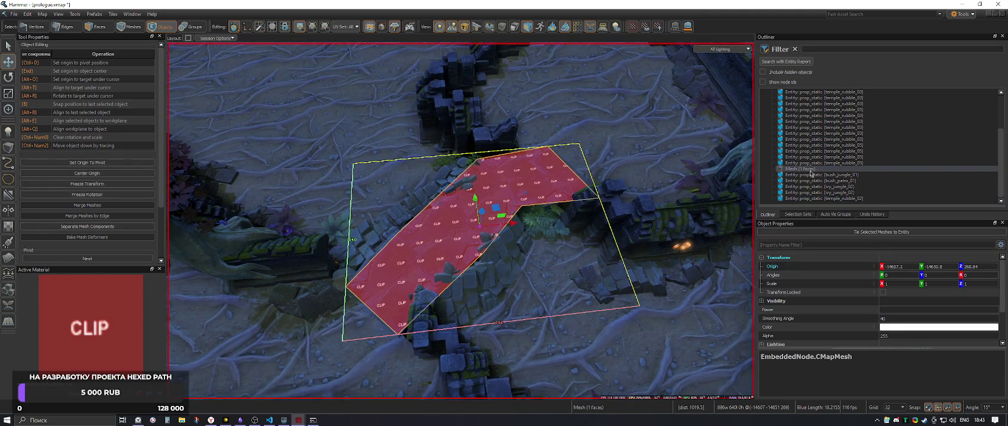
click(836, 198)
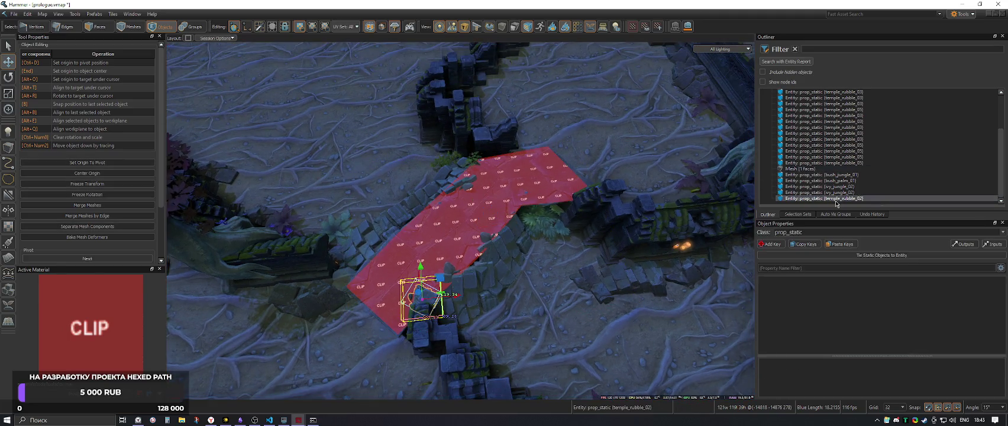
key(ctrl+a)
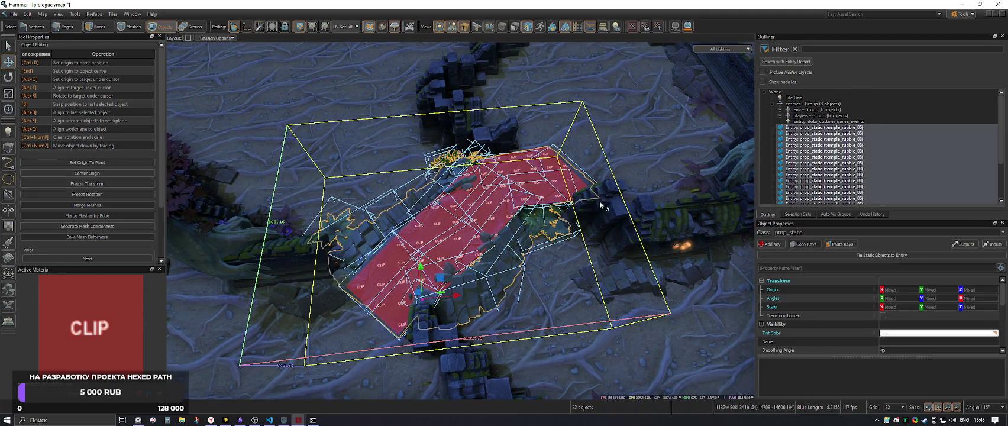
right_click(804, 129)
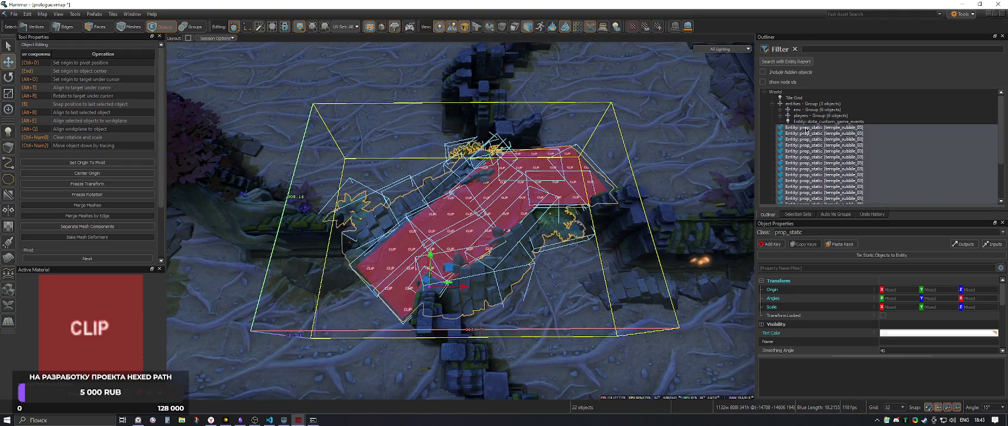
mouse_move(815, 133)
click(782, 135)
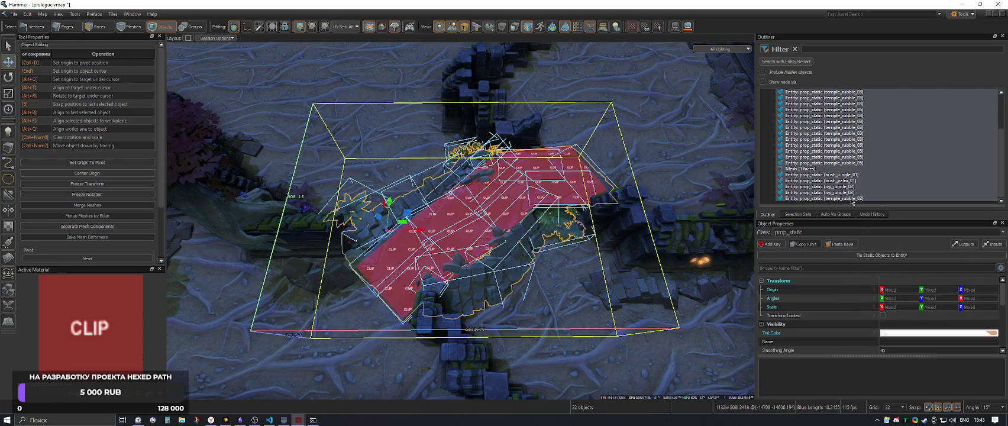
Collapse the 22 props into an instance, wrap it in a new group, and select the group
key(ctrl+shift+i)
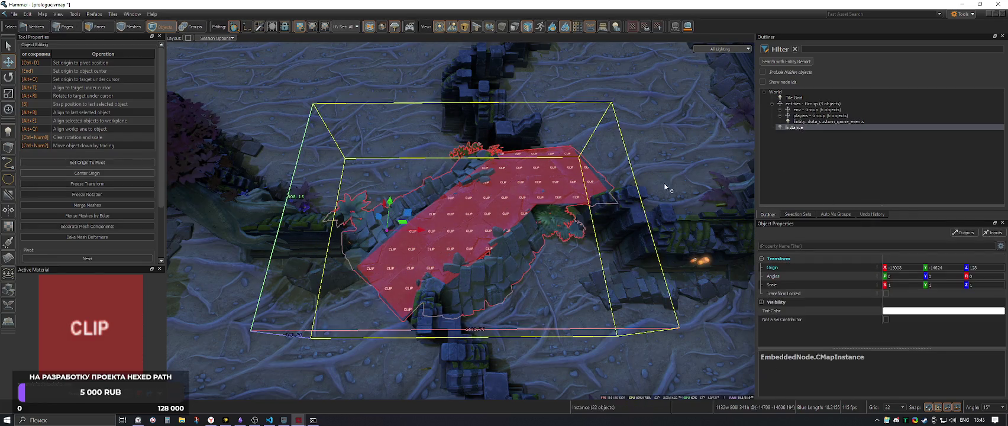
scroll(667, 188, up, 3)
scroll(667, 188, down, 3)
key(ctrl+g)
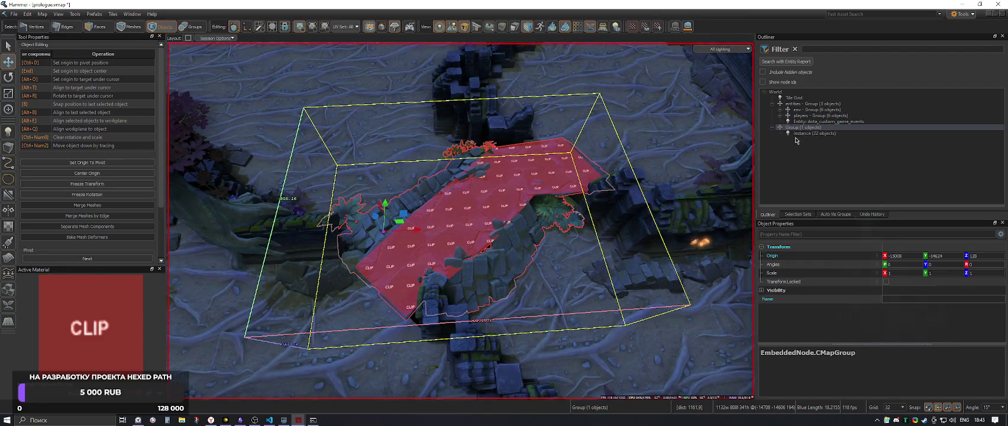
click(799, 127)
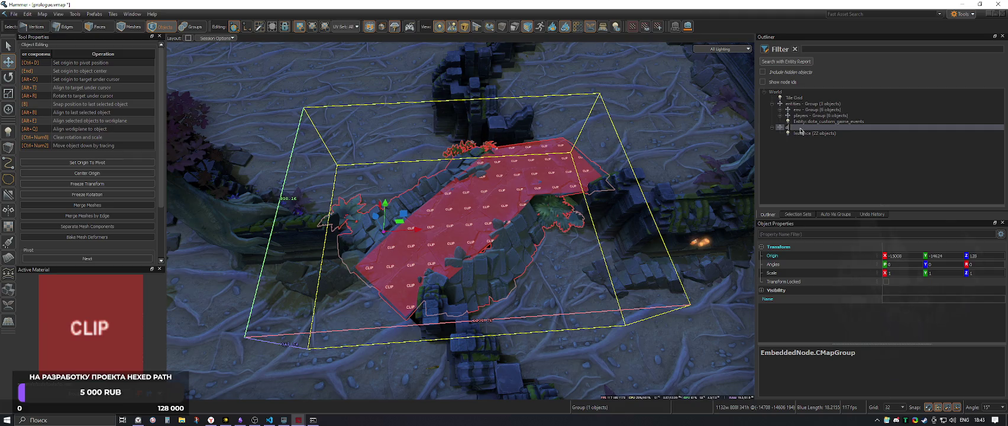
Type a first group name, collapse the entities group, and select the instance's group
text(tails)
click(771, 104)
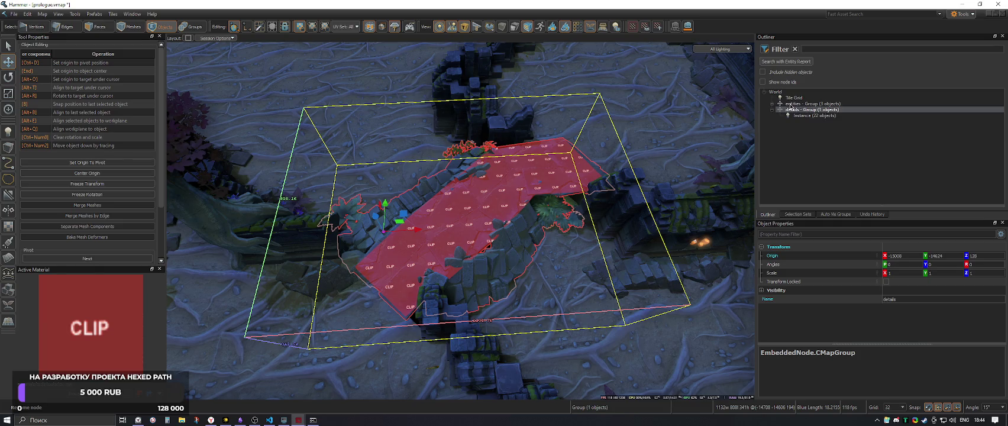
key(z)
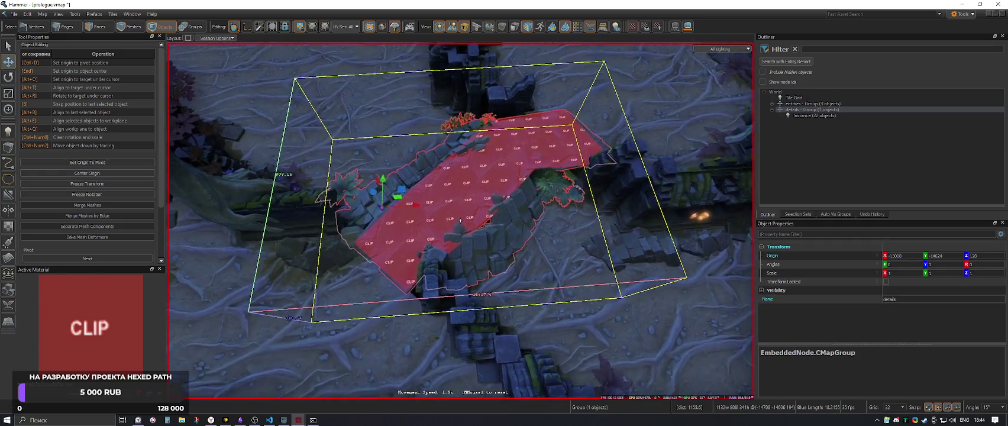
scroll(460, 221, up, 1)
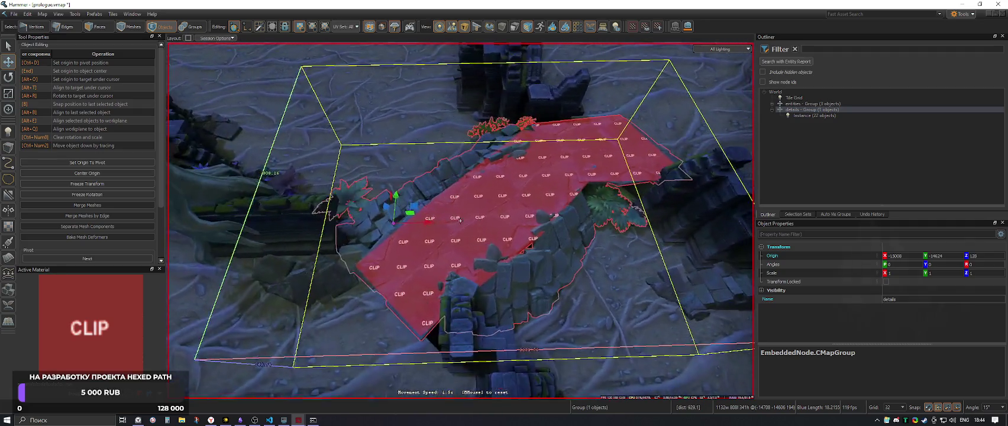
key(z)
click(801, 115)
click(800, 110)
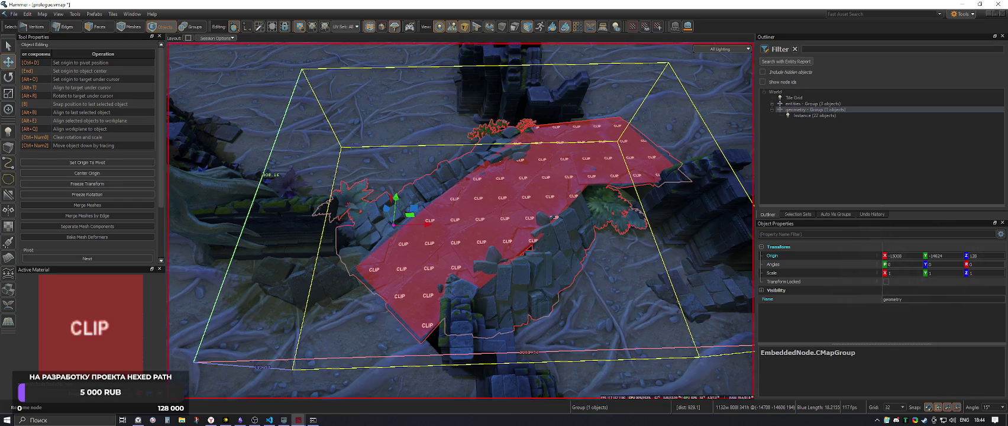
Rename the group prefabs, then settle on the final name details
key(z)
scroll(460, 221, up, 2)
key(w)
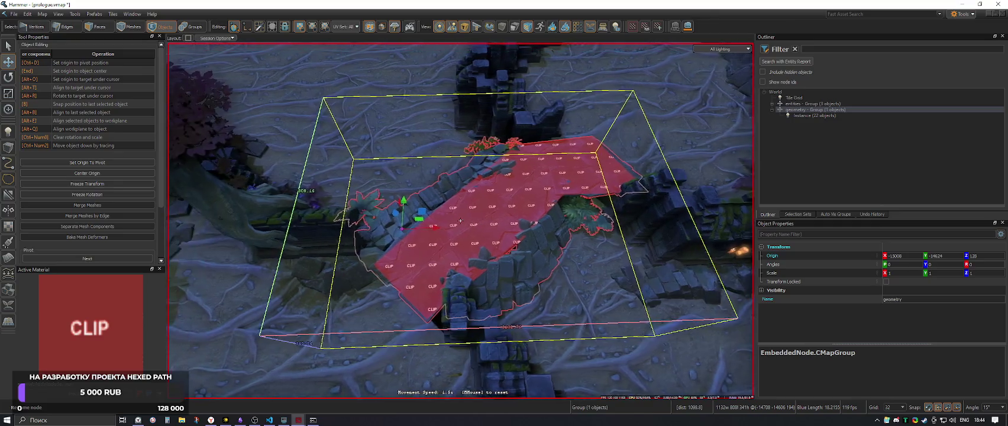
key(z)
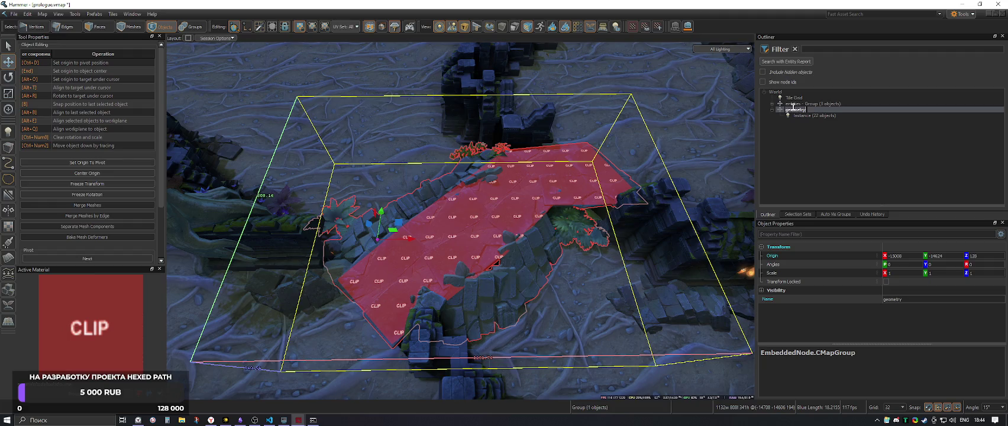
text(main_b)
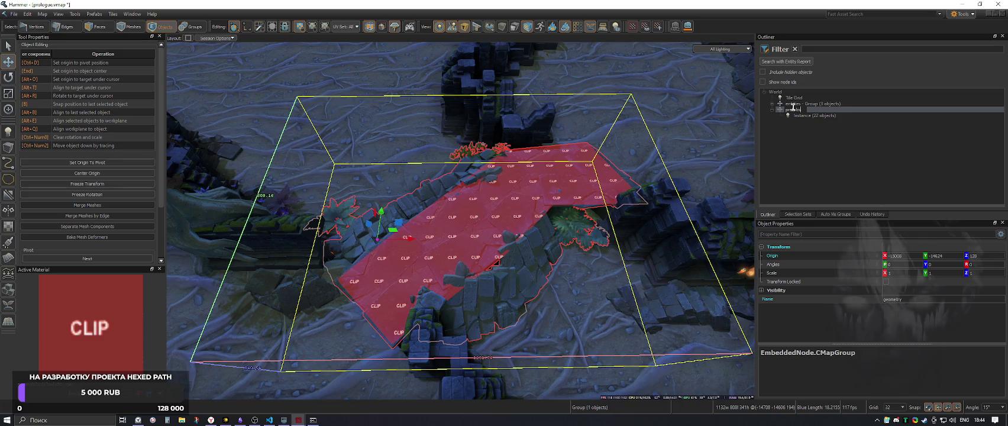
key(Return)
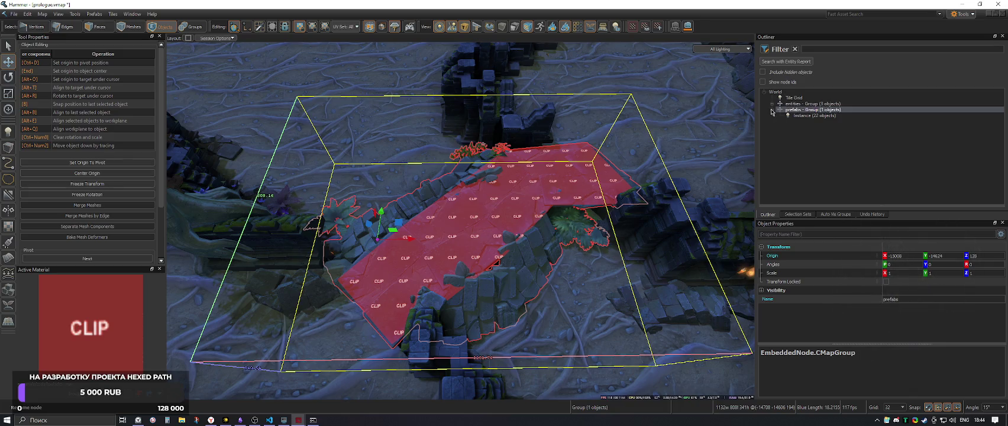
click(795, 109)
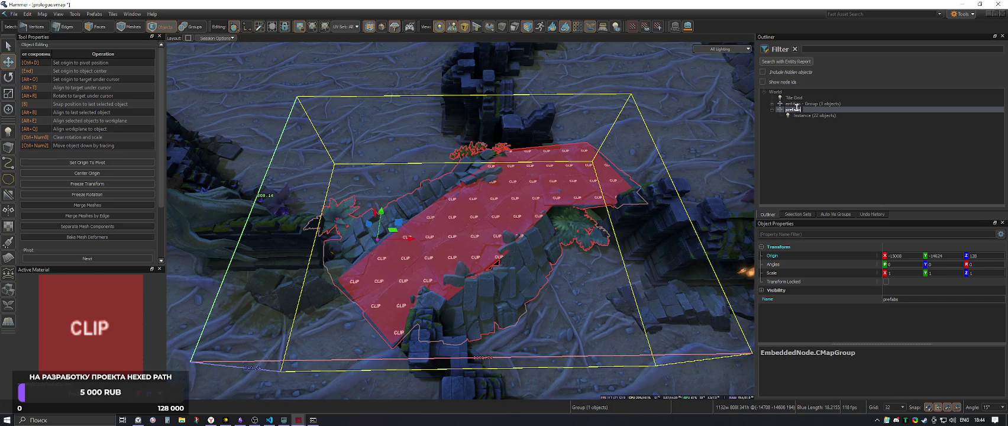
text(prys)
text(nav)
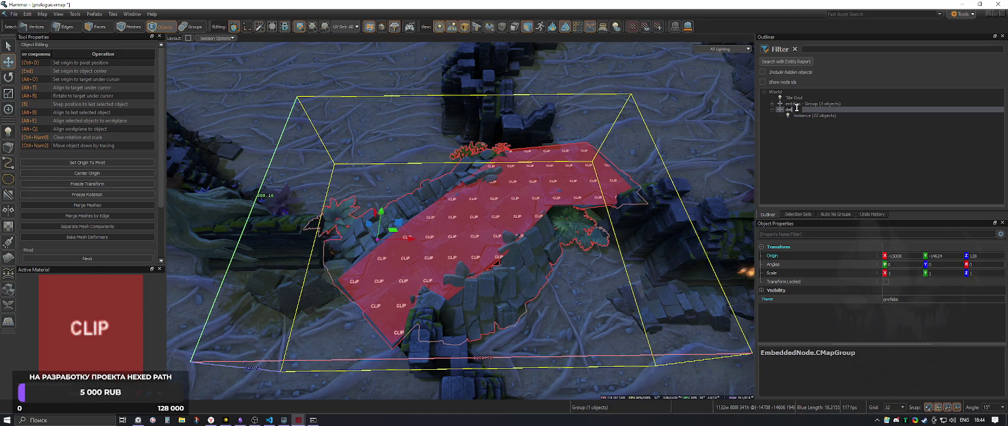
text(ils)
key(Return)
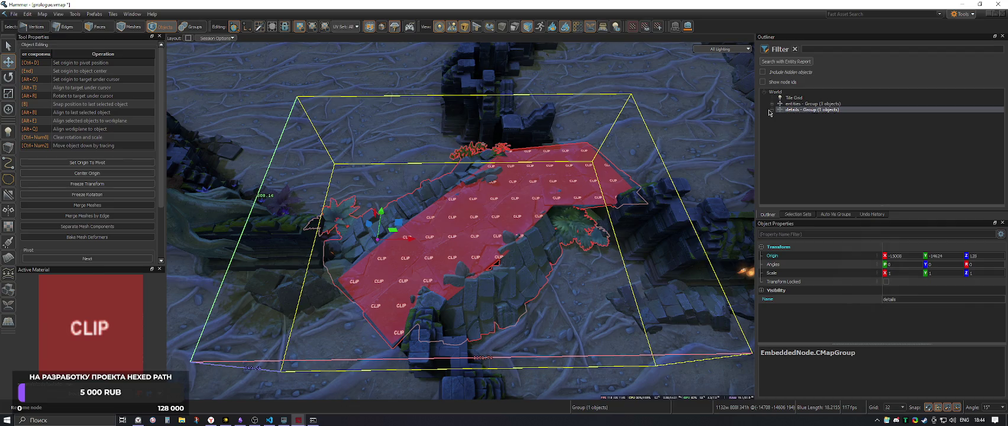
Fly over the clip area and hide the red clip brushes from the view
key(z)
key(w)
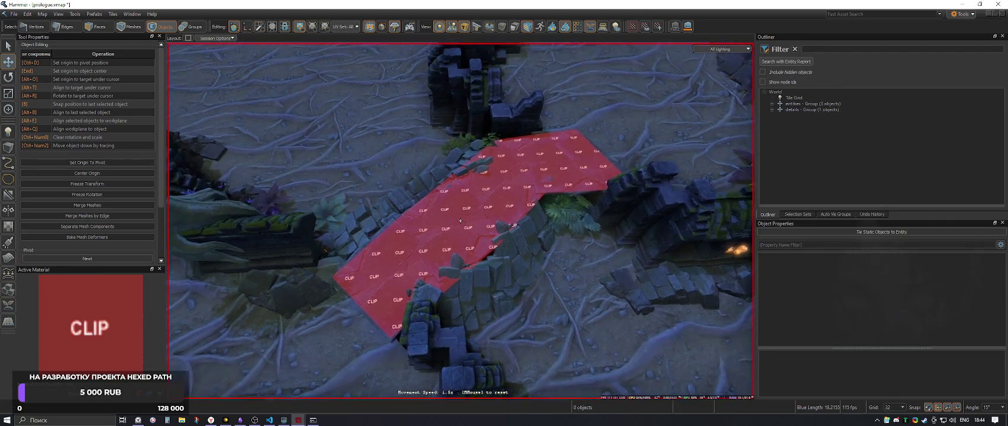
key(s)
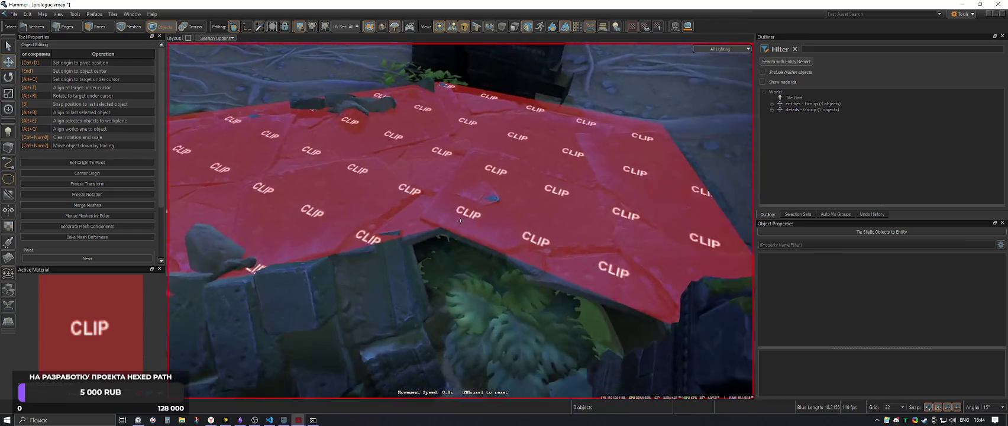
key(z)
click(469, 28)
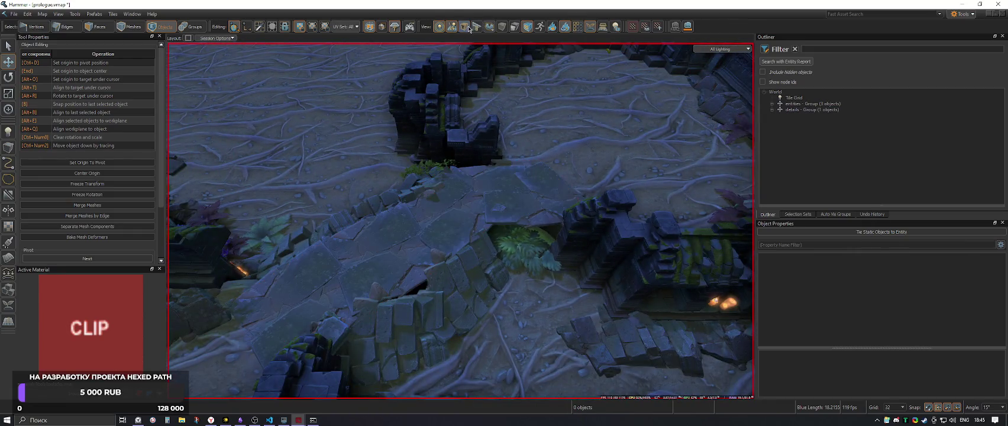
Switch to the Tile Editor's ground blend painting on the tile grid
scroll(470, 49, up, 5)
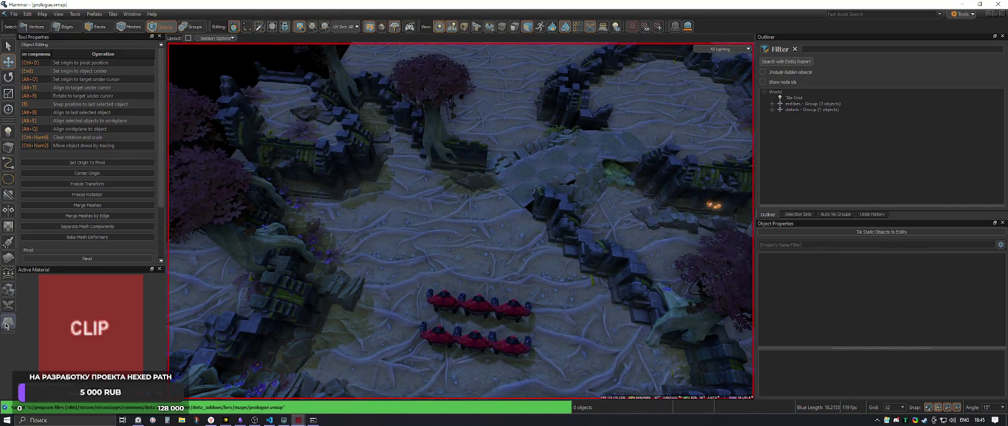
click(7, 323)
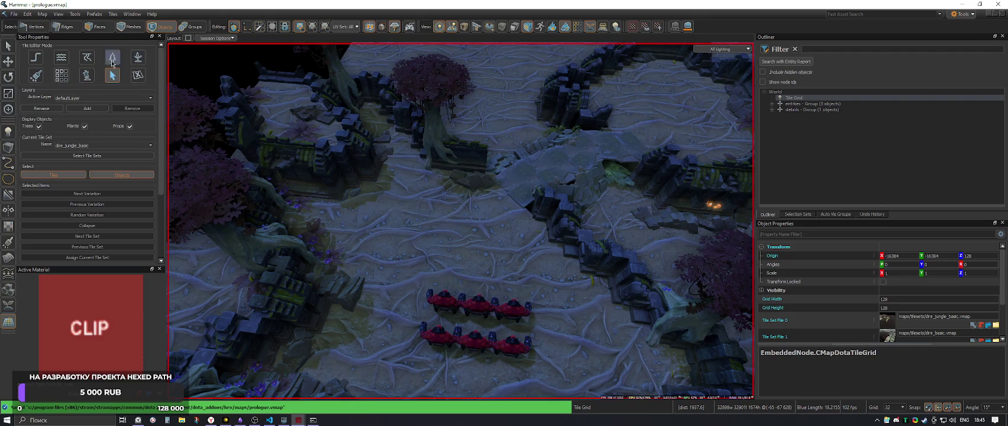
click(37, 76)
Paint lighter ground and brown dirt swaths across the terrain down to the rocks
mouse_move(436, 198)
mouse_down()
mouse_move(392, 135)
mouse_move(372, 128)
mouse_move(349, 169)
mouse_move(383, 176)
mouse_up()
scroll(382, 176, up, 3)
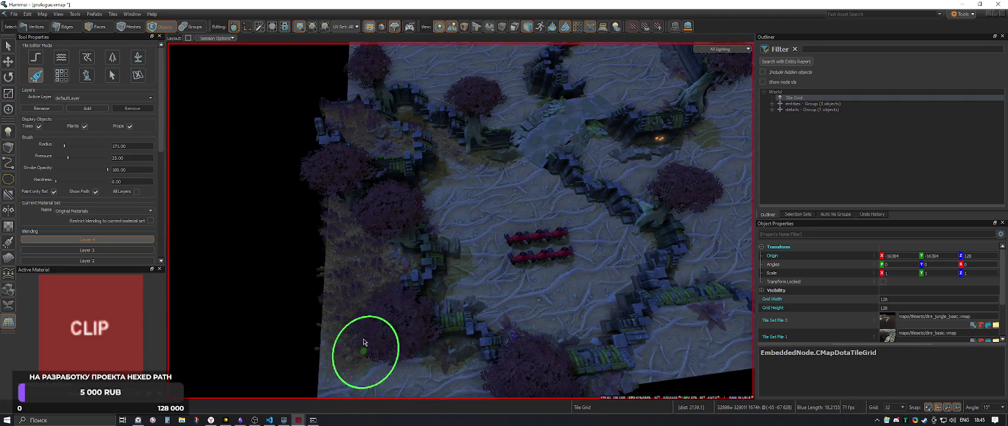
mouse_move(432, 318)
mouse_down()
mouse_move(578, 309)
mouse_move(657, 254)
mouse_move(603, 292)
mouse_move(733, 293)
mouse_up()
scroll(733, 292, up, 5)
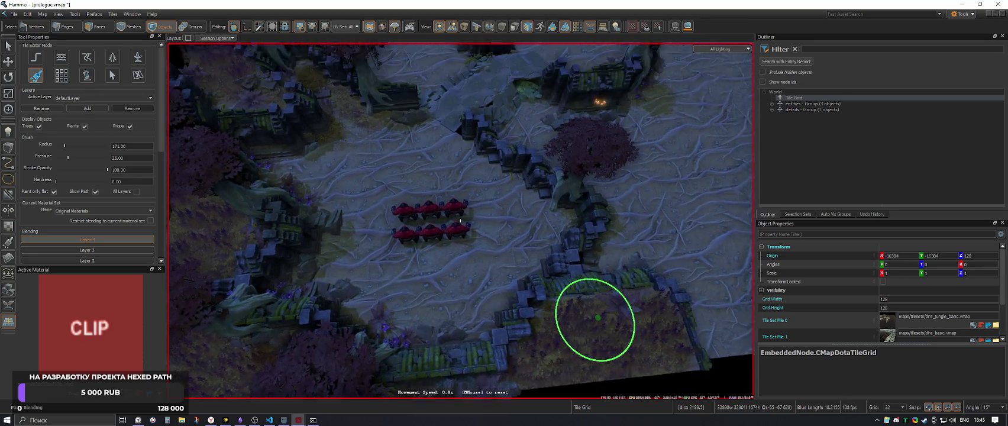
scroll(597, 318, up, 5)
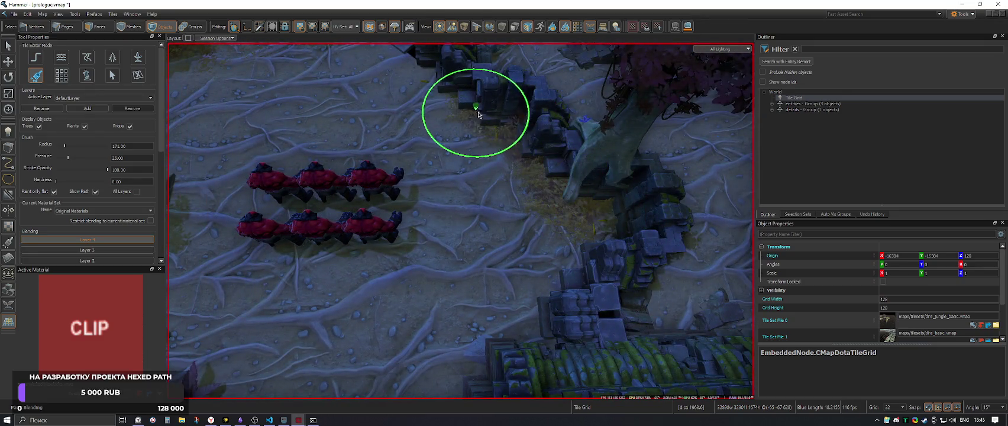
mouse_move(479, 114)
mouse_down()
mouse_move(433, 80)
mouse_move(627, 226)
mouse_move(529, 325)
mouse_move(545, 295)
mouse_up()
scroll(545, 296, down, 3)
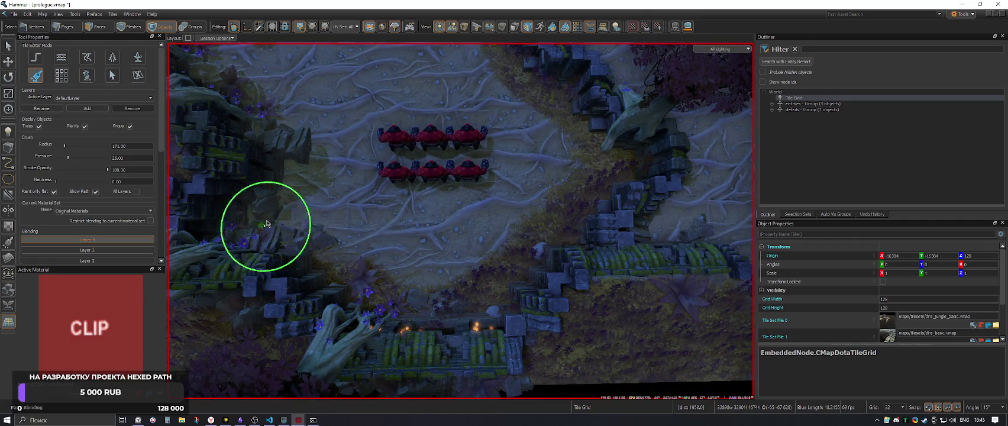
Paint a moss patch on the ground from closer in
key(z)
key(w)
key(z)
mouse_move(414, 225)
mouse_down()
mouse_move(460, 207)
mouse_move(449, 229)
mouse_move(367, 225)
mouse_move(531, 225)
mouse_move(530, 307)
mouse_up()
scroll(529, 308, down, 5)
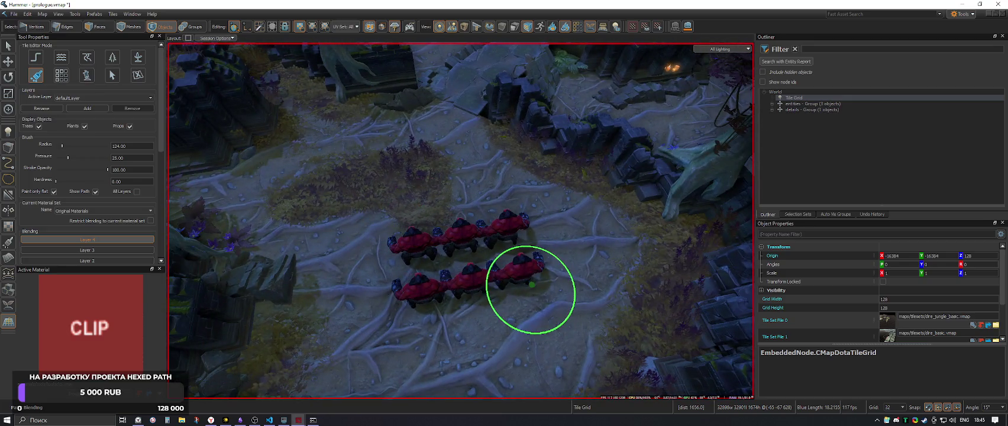
Paint two Layer 2 stone blend patches onto the dirt near the ruins
click(89, 260)
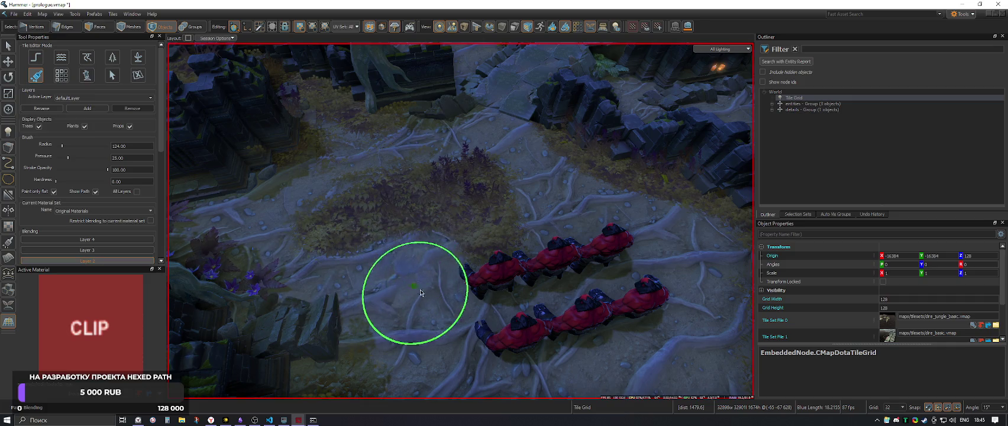
key(z)
key(z)
scroll(484, 259, down, 3)
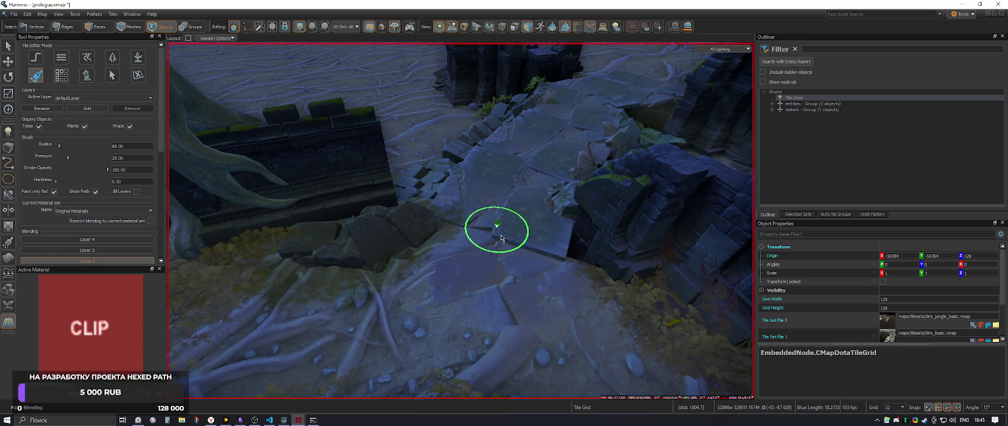
key(w)
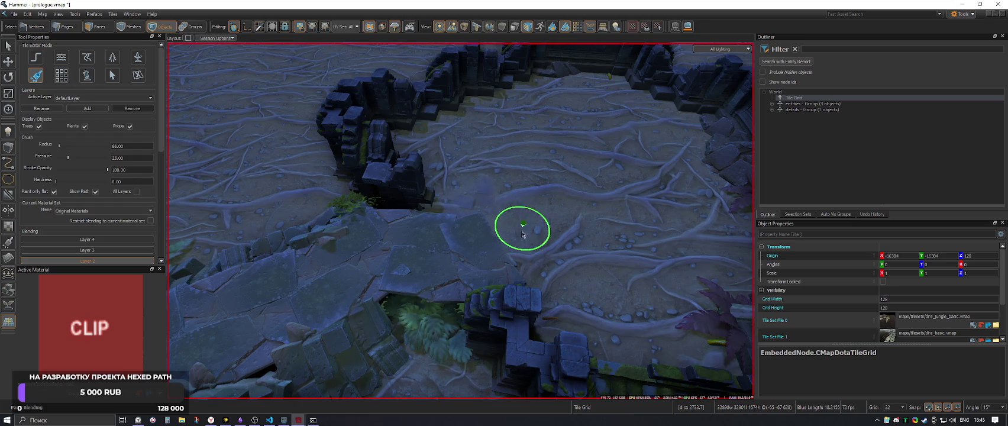
mouse_move(515, 202)
mouse_down()
mouse_move(539, 278)
mouse_move(561, 205)
mouse_up()
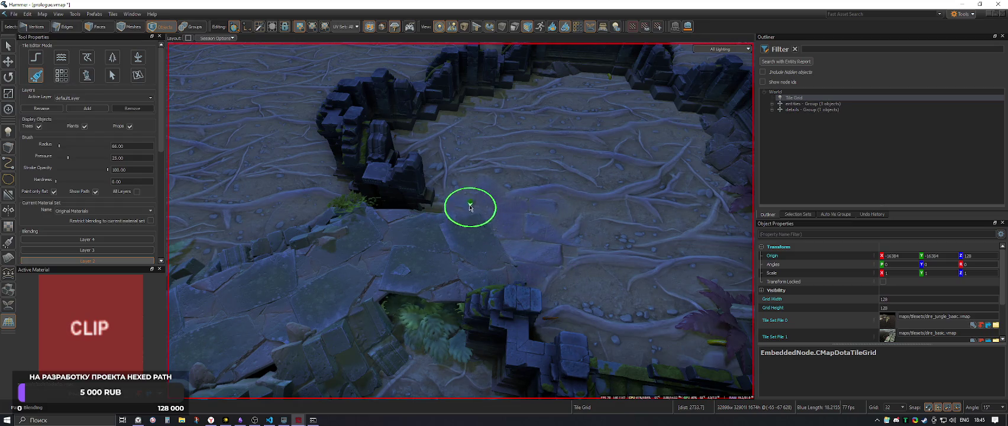
drag(565, 161, 650, 213)
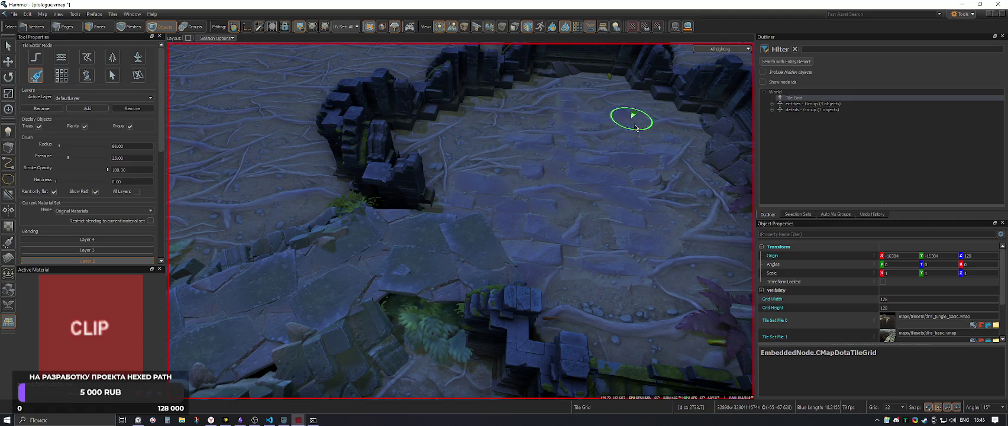
scroll(597, 187, down, 3)
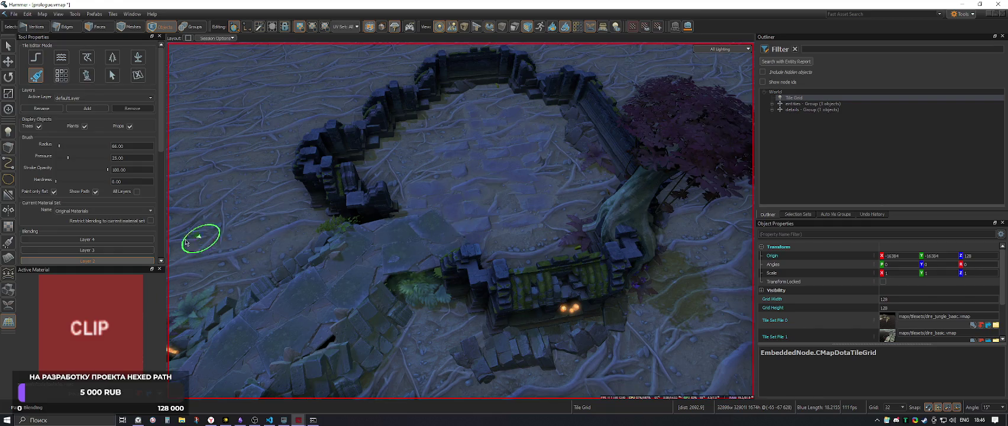
scroll(114, 252, down, 2)
Blend the Layer 1 root texture into the ground near the ruins
click(106, 227)
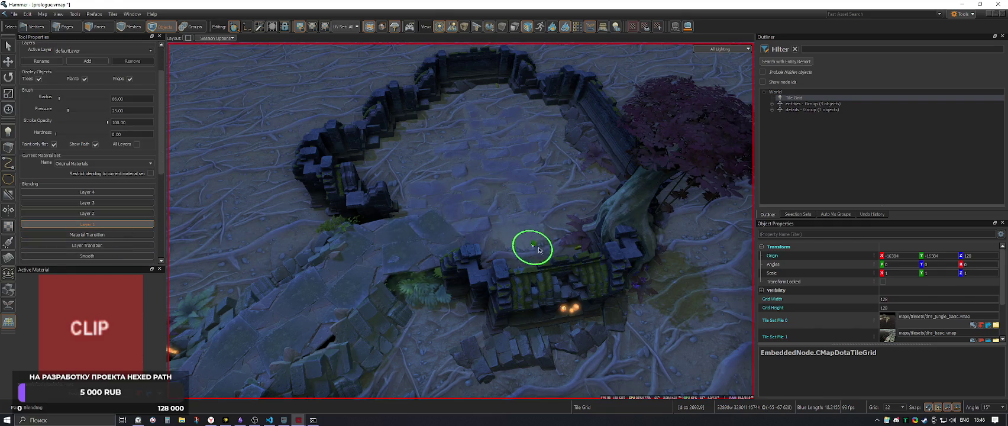
scroll(538, 250, up, 3)
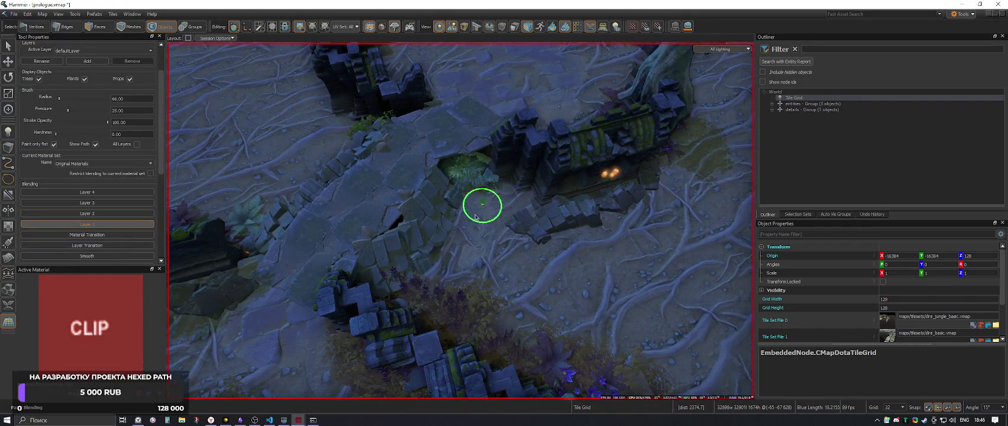
drag(494, 262, 480, 269)
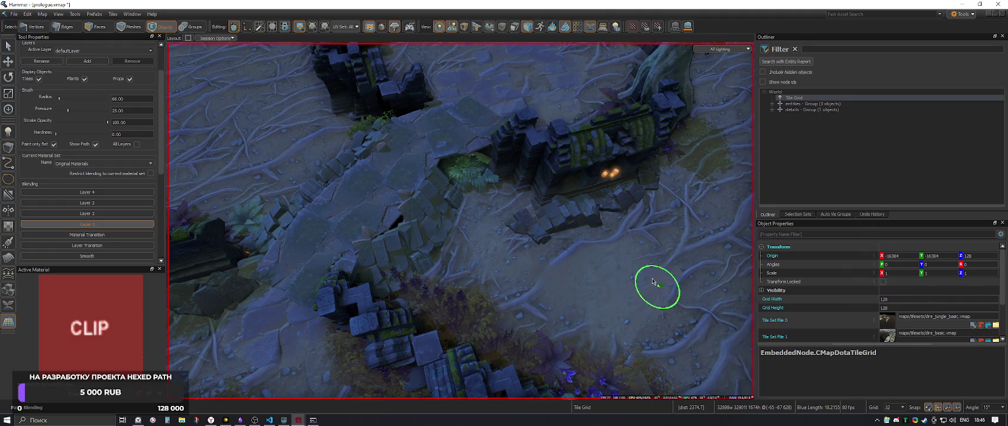
right_click(631, 294)
key(w)
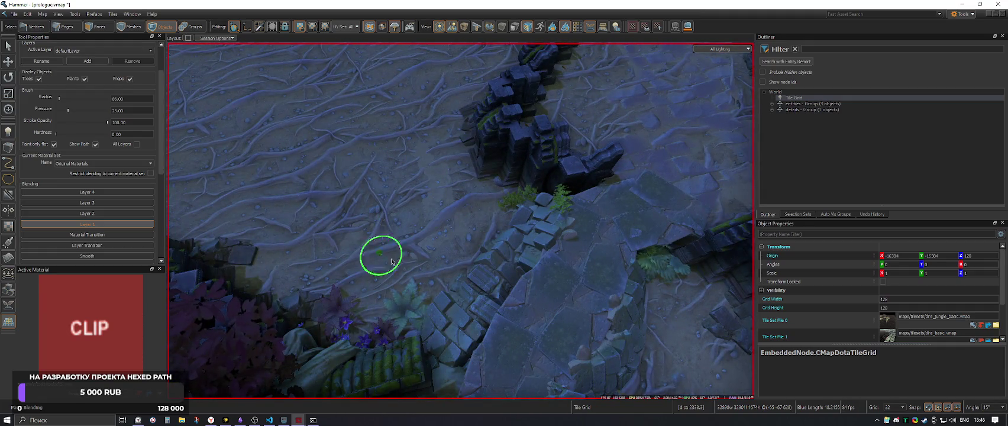
scroll(385, 222, up, 5)
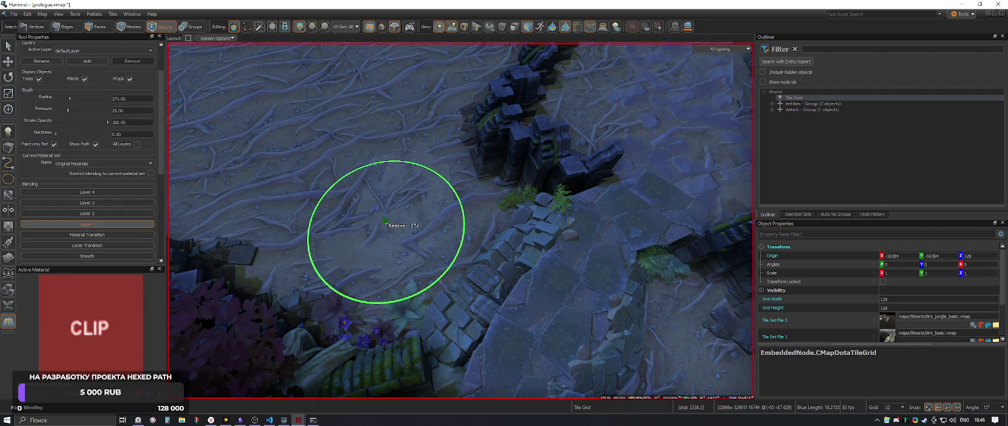
scroll(416, 172, down, 5)
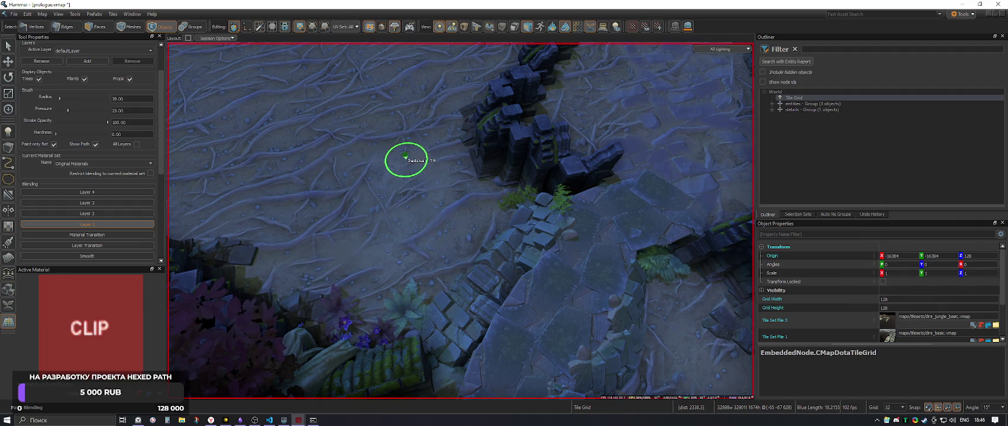
Smooth part of the ground to fade the roots, then save the map
drag(412, 154, 385, 207)
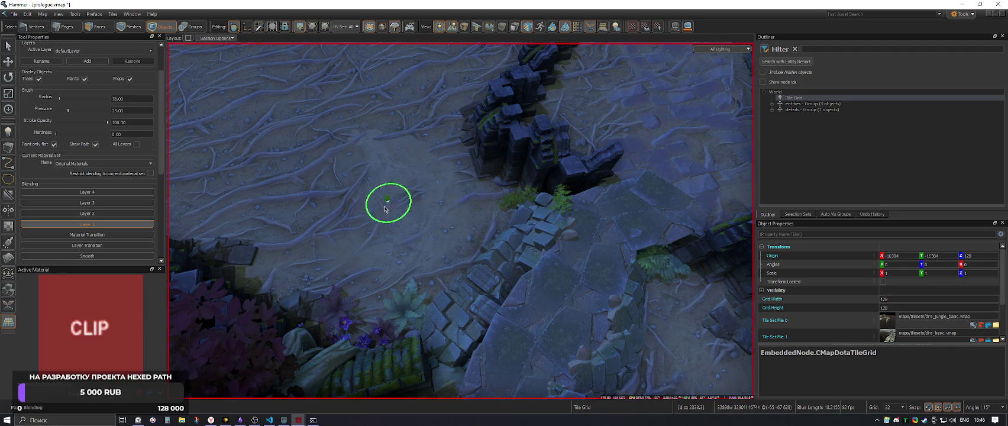
scroll(395, 258, down, 5)
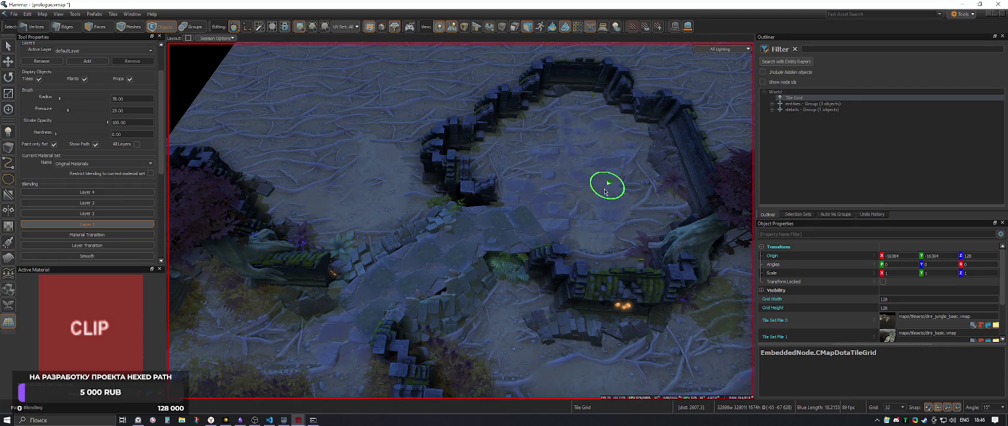
scroll(606, 191, up, 5)
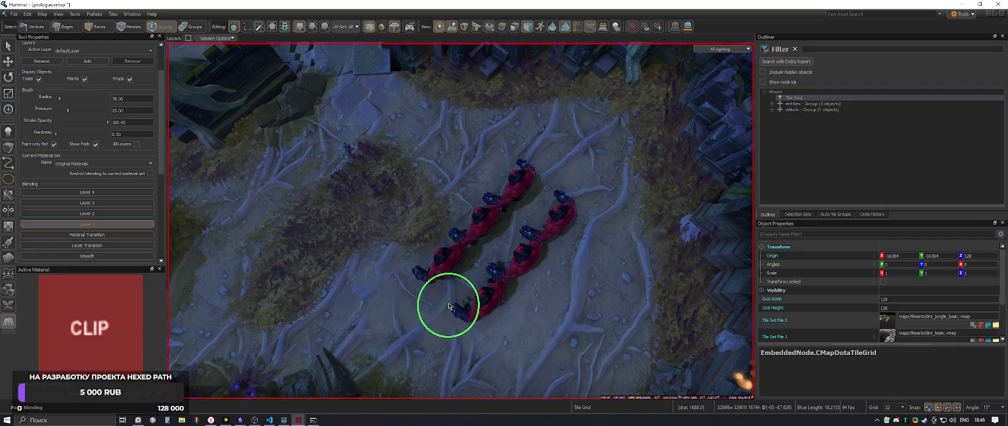
mouse_move(616, 264)
mouse_down()
mouse_move(513, 266)
mouse_move(509, 315)
mouse_move(472, 258)
mouse_up()
key(ctrl+s)
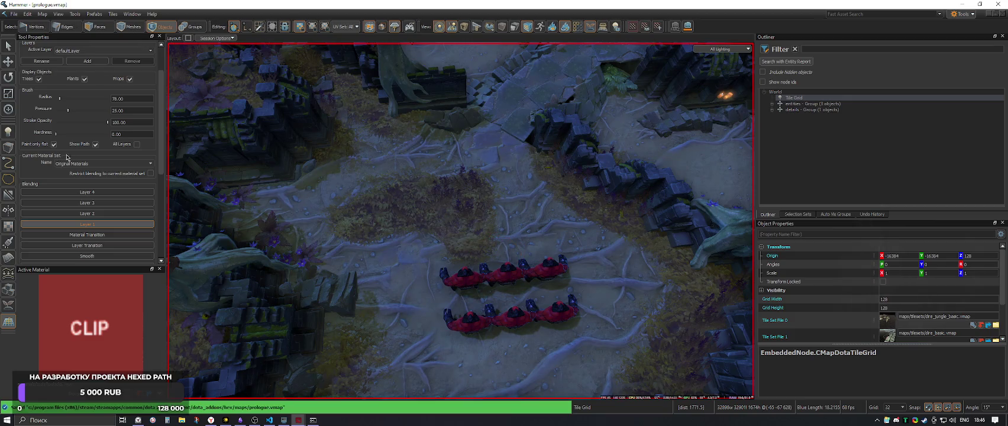
scroll(67, 156, up, 2)
click(138, 57)
scroll(428, 162, up, 5)
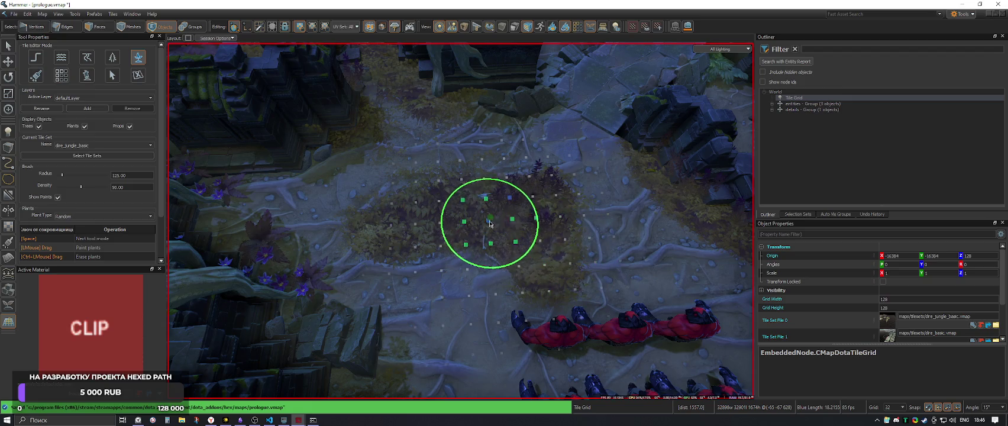
Scatter jungle plants over the ground by the ruins with a radius-77 brush
ctrl+scroll(535, 243, down, 5)
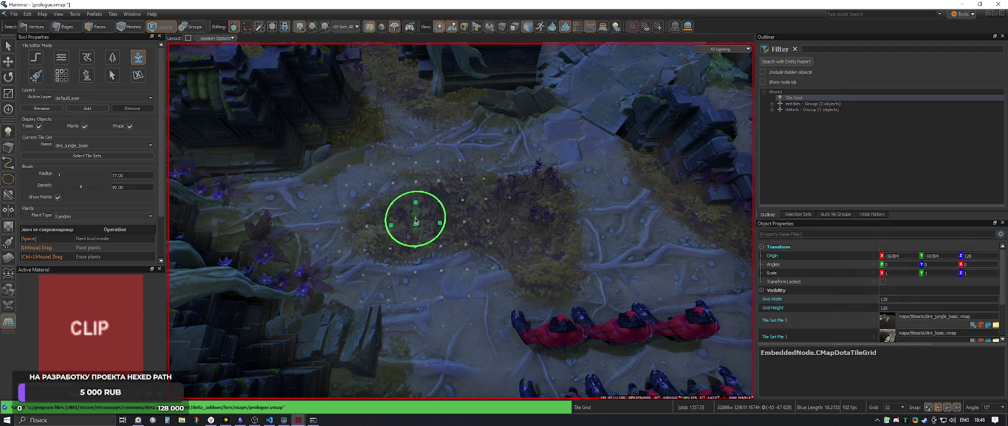
key(z)
key(z)
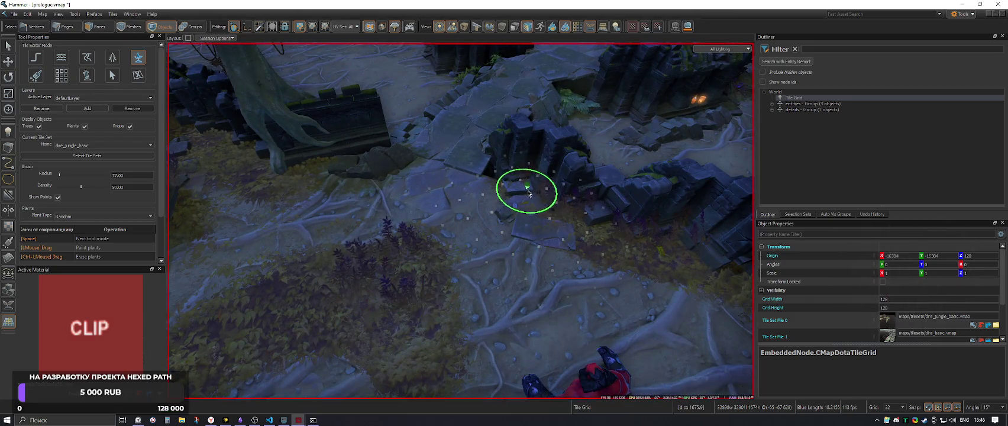
scroll(532, 207, up, 5)
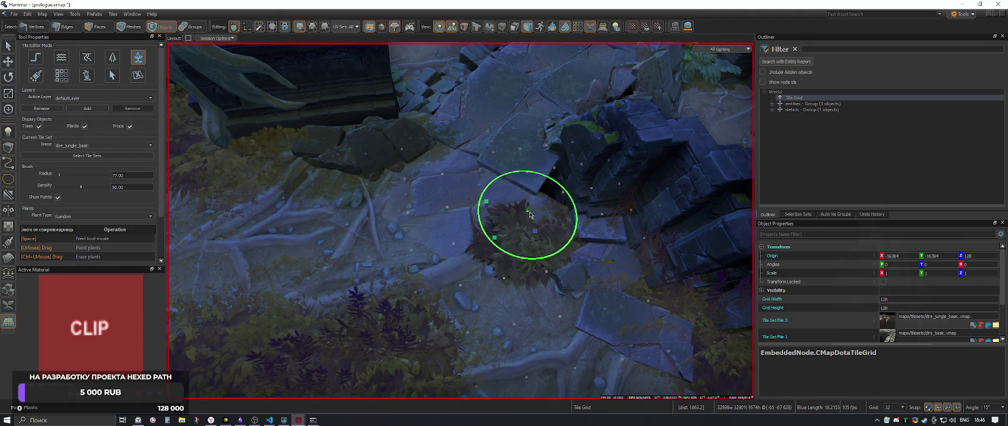
scroll(530, 215, down, 3)
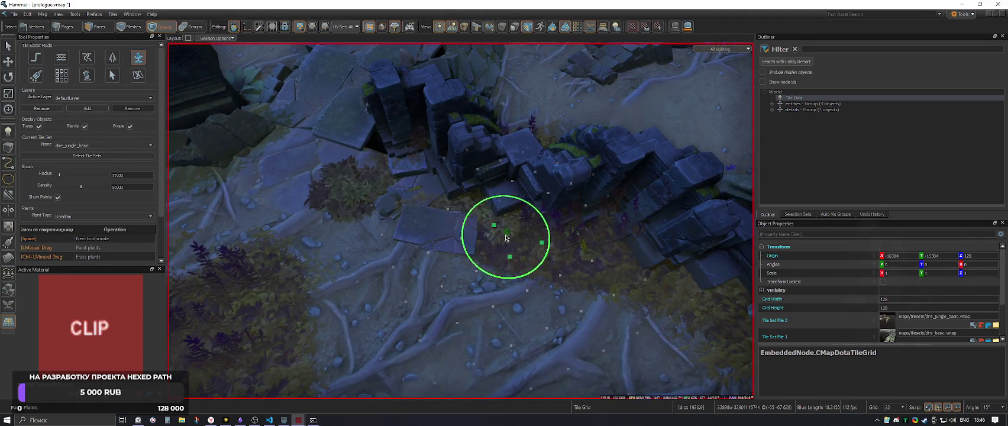
scroll(574, 201, down, 3)
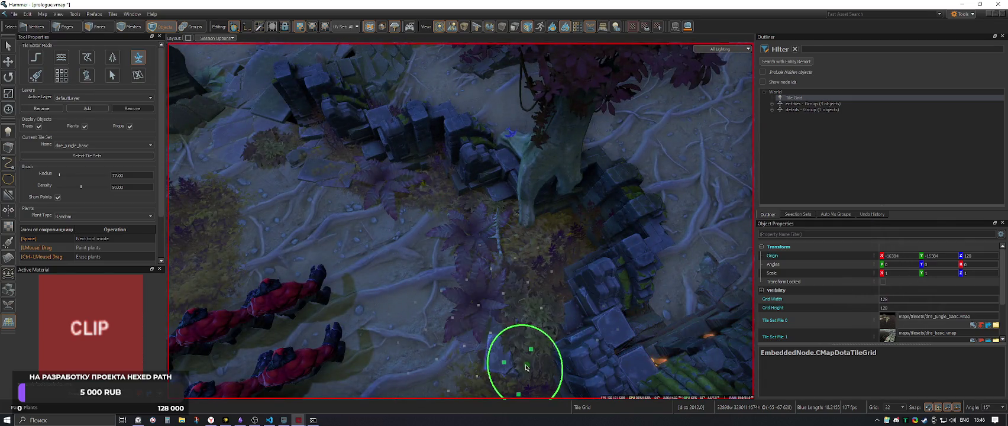
scroll(520, 230, down, 5)
scroll(653, 201, up, 2)
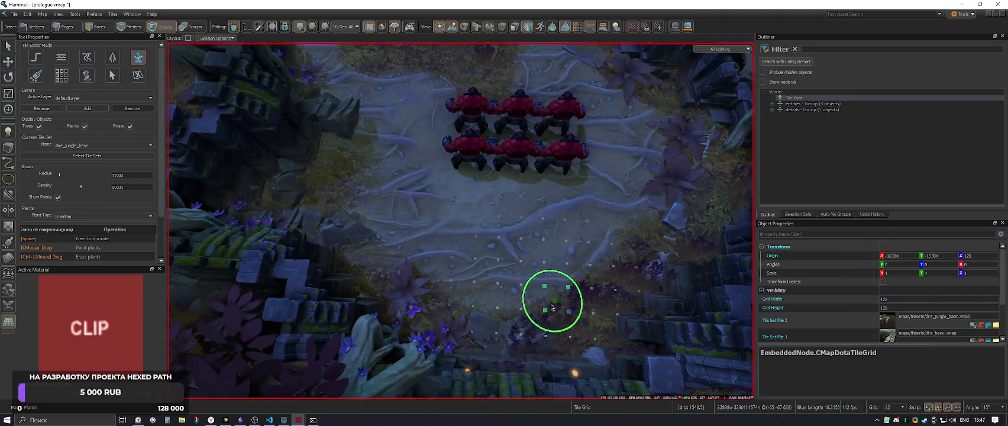
scroll(348, 147, up, 2)
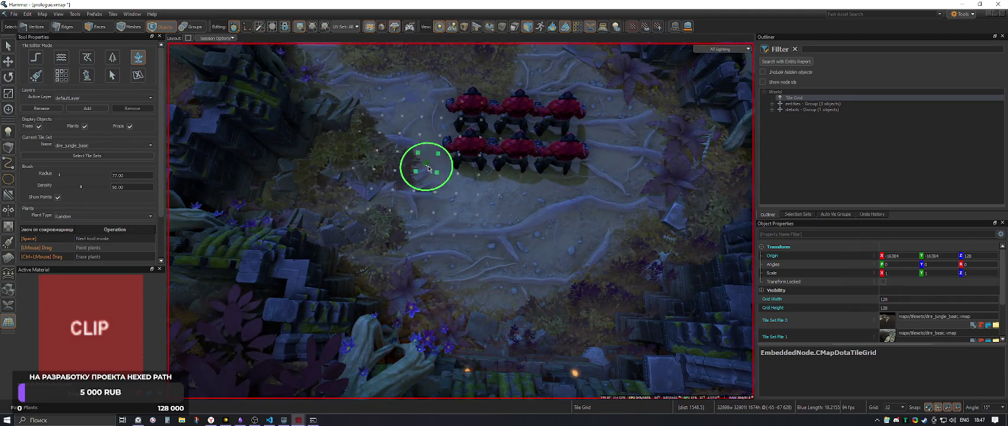
scroll(427, 164, up, 5)
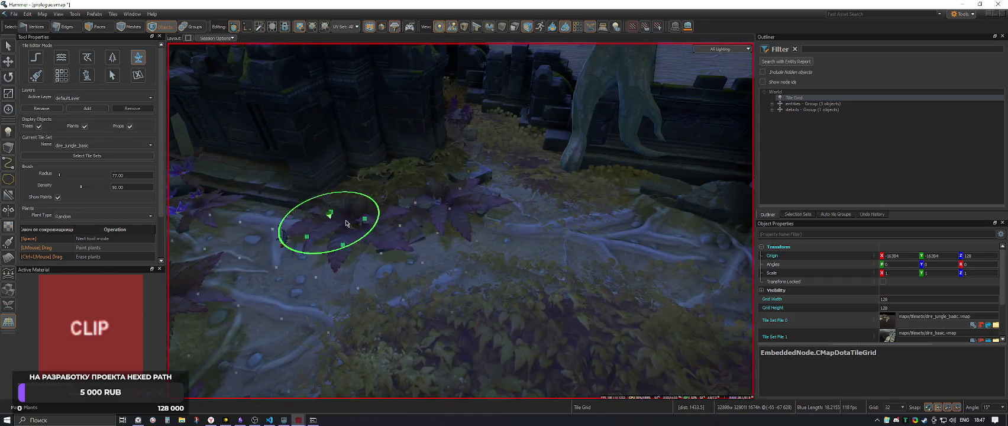
scroll(414, 207, down, 5)
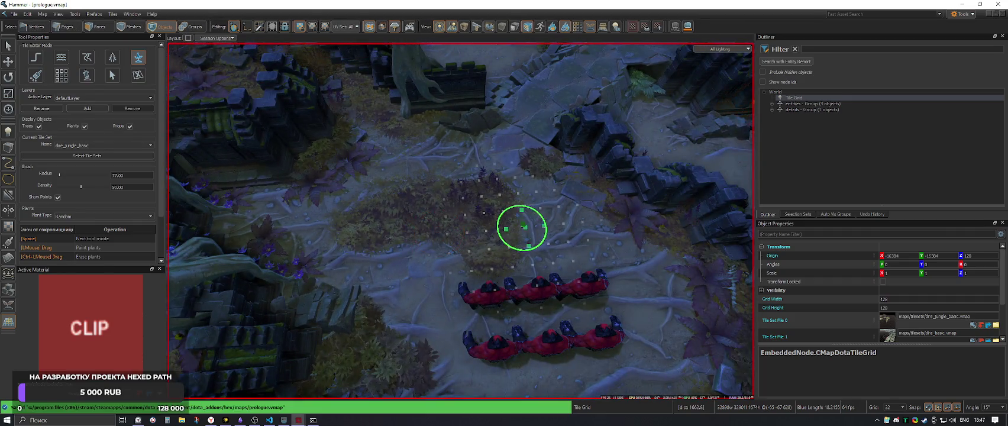
scroll(517, 224, down, 3)
scroll(490, 242, up, 5)
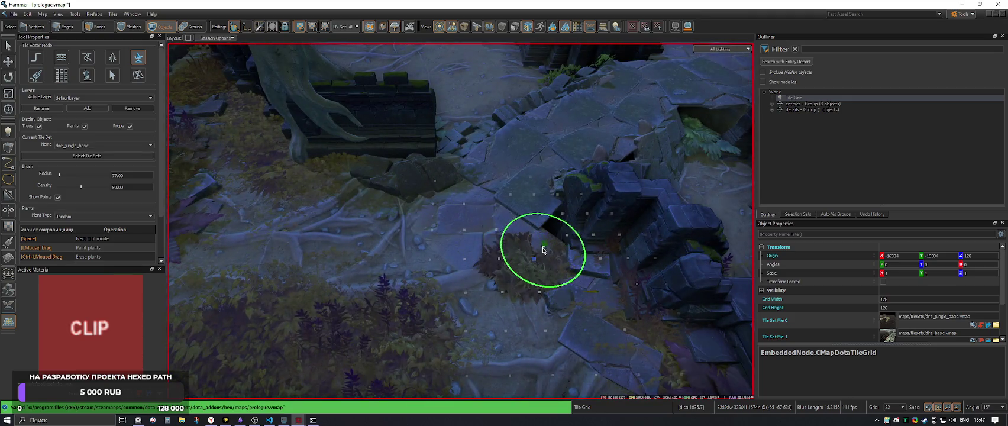
scroll(543, 250, down, 5)
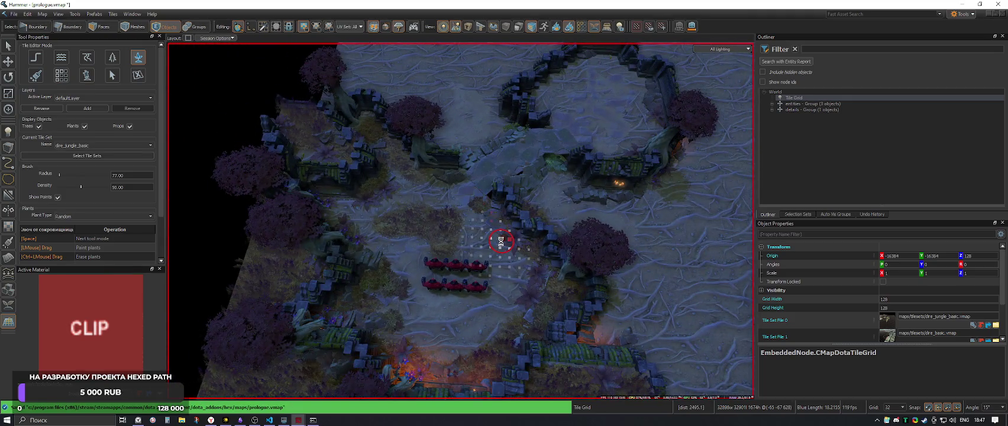
key(w)
scroll(460, 221, up, 3)
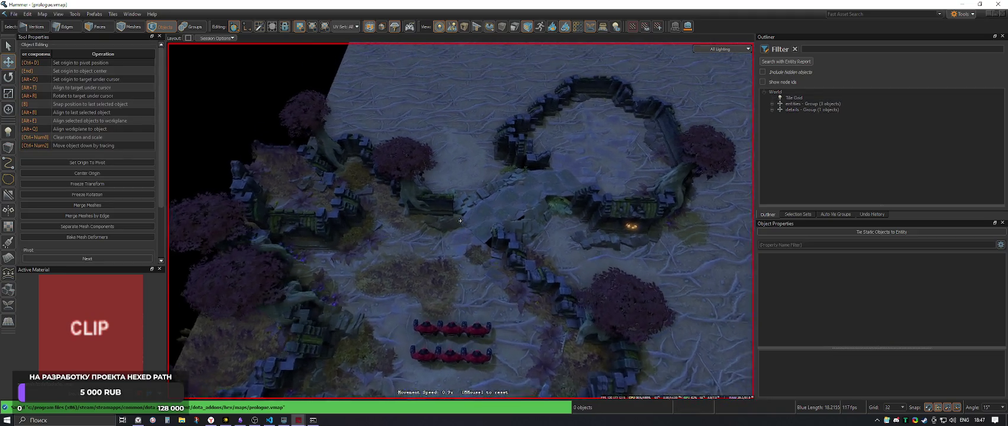
scroll(460, 221, up, 5)
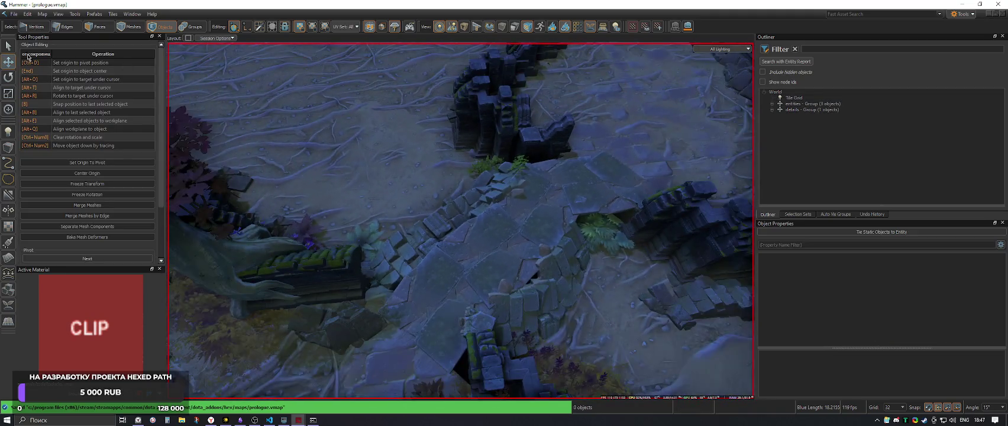
click(8, 321)
Paint deciduous_summer tree clumps above-left of the ruins and along the tree line
click(116, 59)
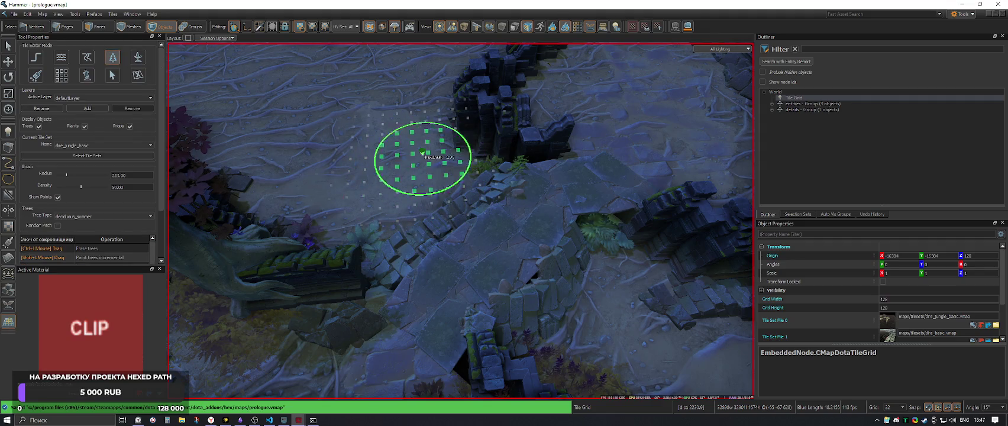
mouse_move(423, 154)
mouse_down()
mouse_move(434, 104)
mouse_move(378, 127)
mouse_move(360, 159)
mouse_up()
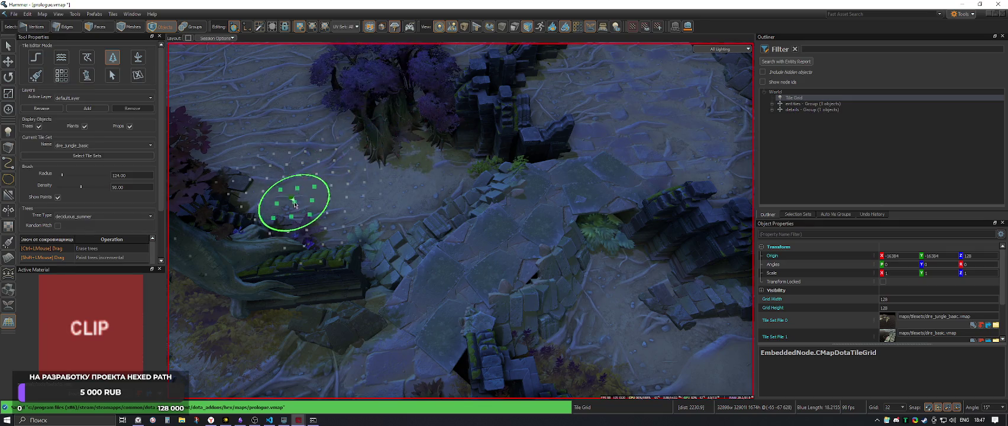
mouse_move(275, 197)
mouse_down()
mouse_move(290, 166)
mouse_move(336, 143)
mouse_move(396, 276)
mouse_move(359, 107)
mouse_move(395, 169)
mouse_move(427, 158)
mouse_move(344, 124)
mouse_move(546, 202)
mouse_move(465, 288)
mouse_up()
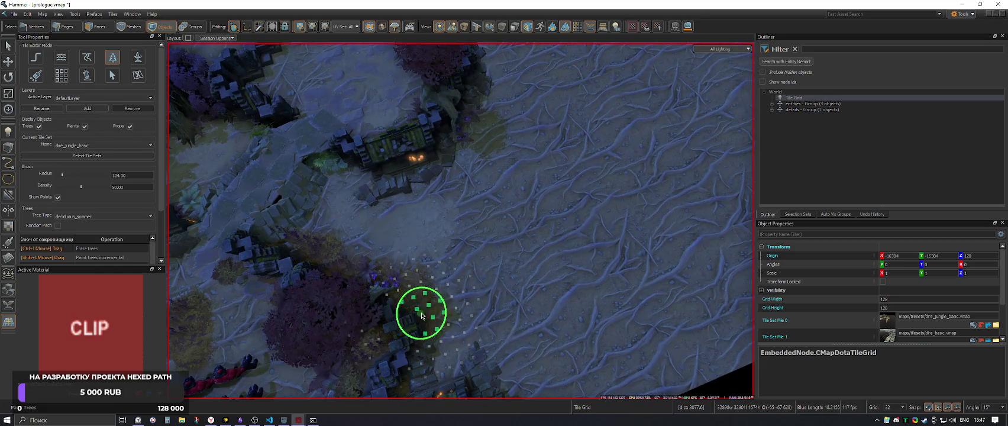
drag(426, 308, 469, 318)
drag(484, 146, 502, 176)
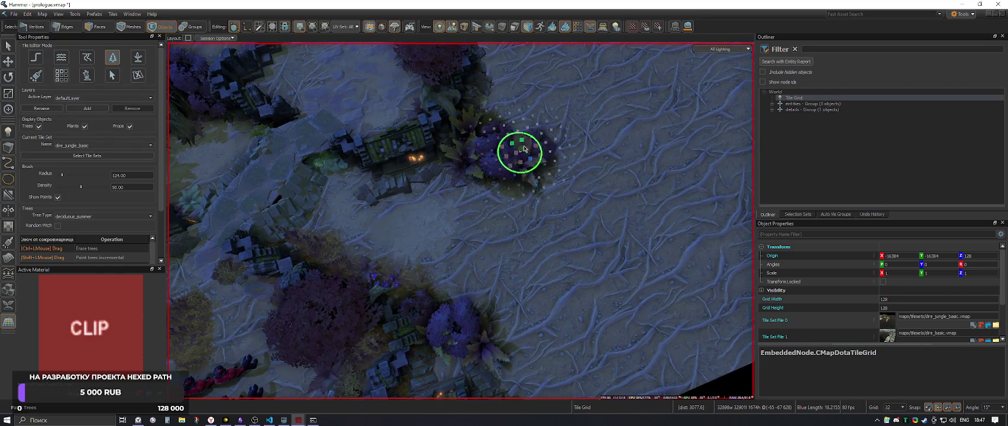
scroll(523, 148, down, 1)
mouse_move(609, 198)
mouse_down()
mouse_move(440, 281)
mouse_move(443, 238)
mouse_move(511, 245)
mouse_up()
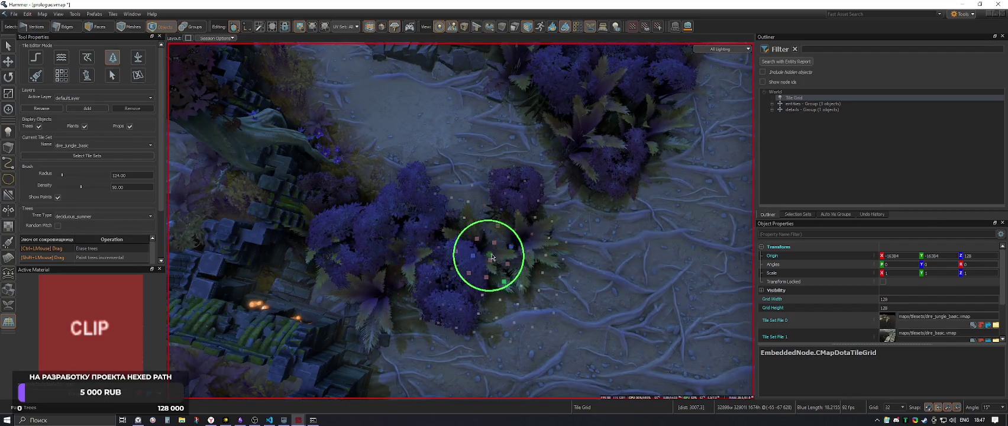
key(ctrl)
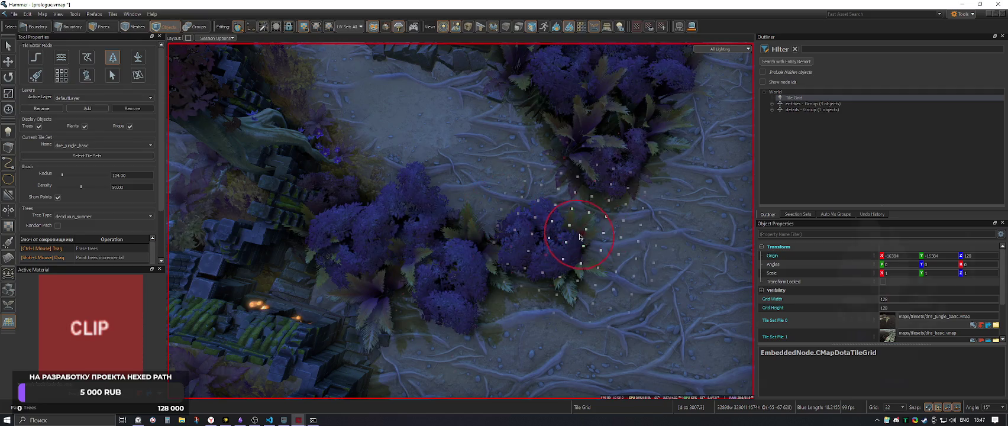
Preview the navigation grid briefly, then fly in on the camp for ground blending
click(578, 30)
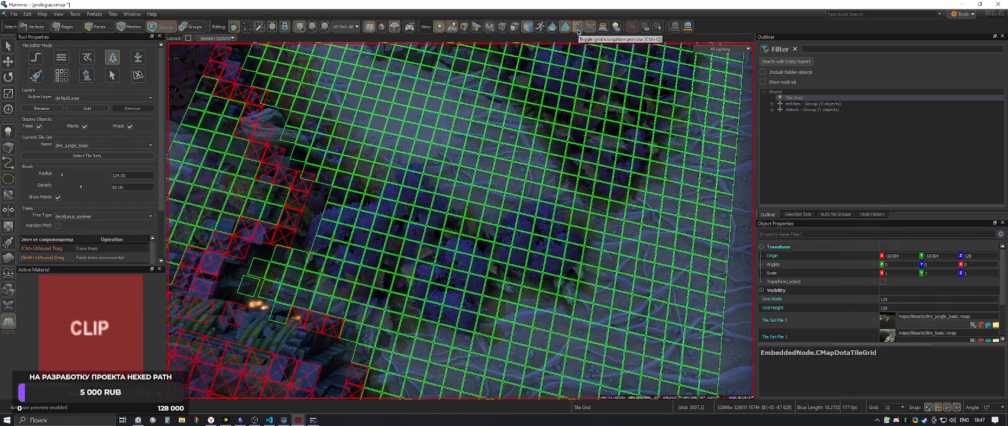
click(578, 30)
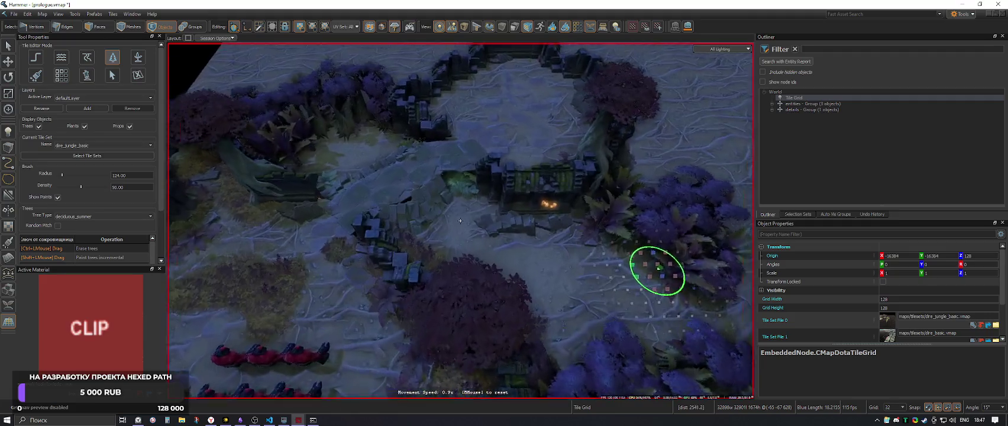
key(w)
click(36, 74)
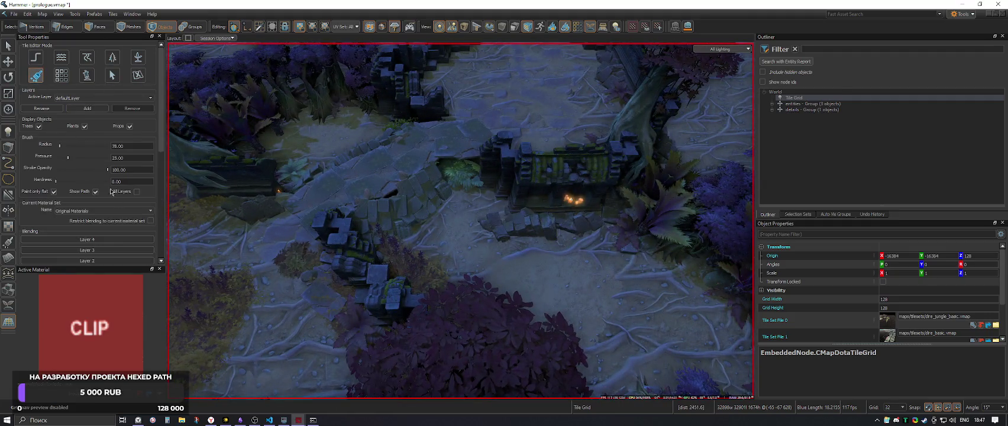
Blend-paint the ground around the camp and tree line, check it, and save prologue.vmap
scroll(383, 195, up, 5)
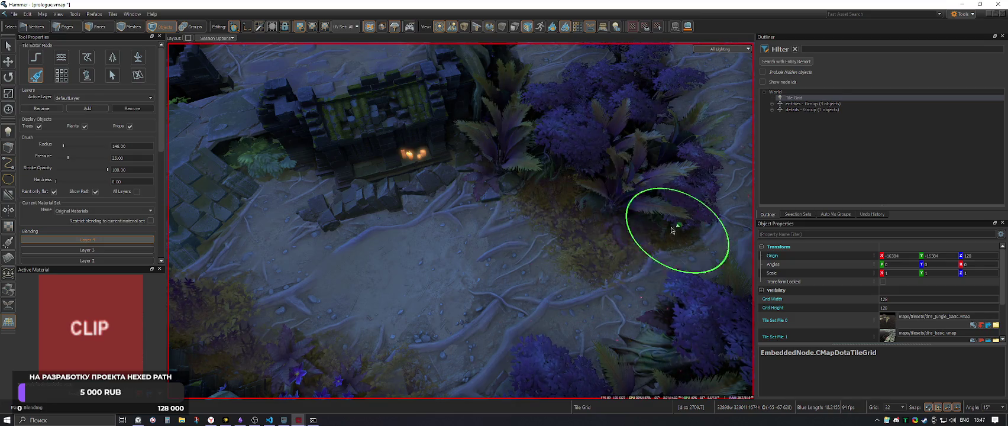
key(s)
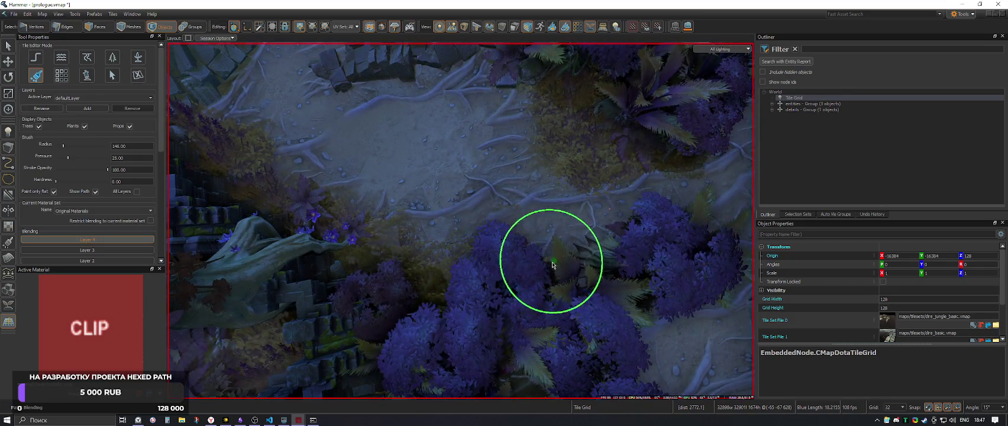
key(w)
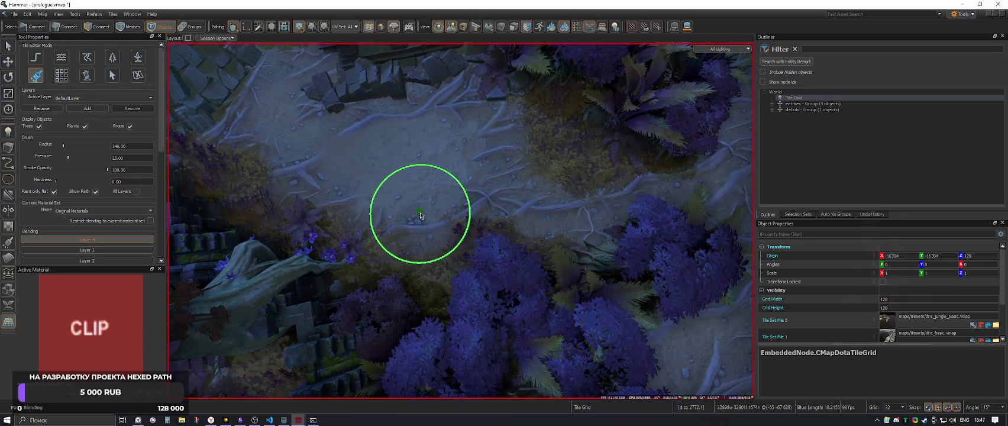
key(w)
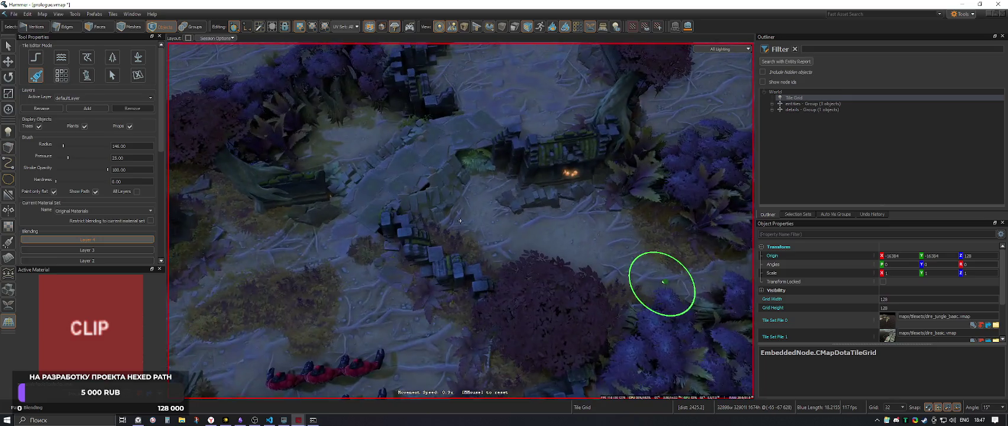
key(w)
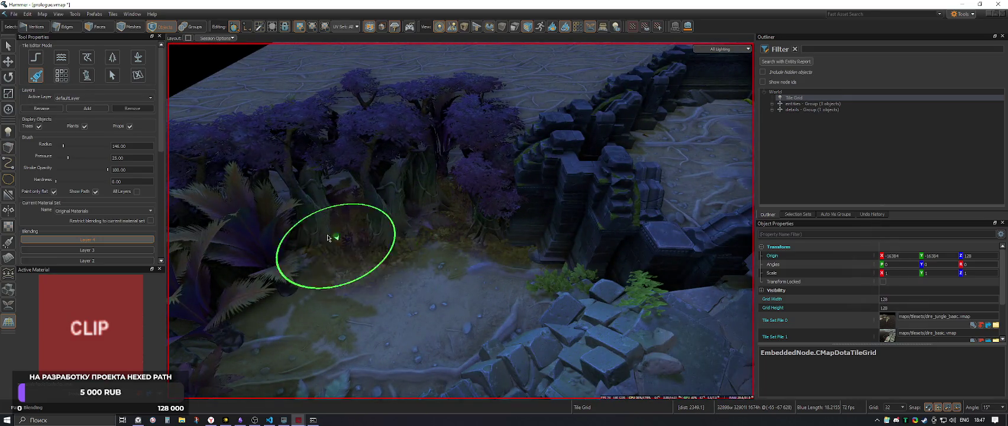
key(s)
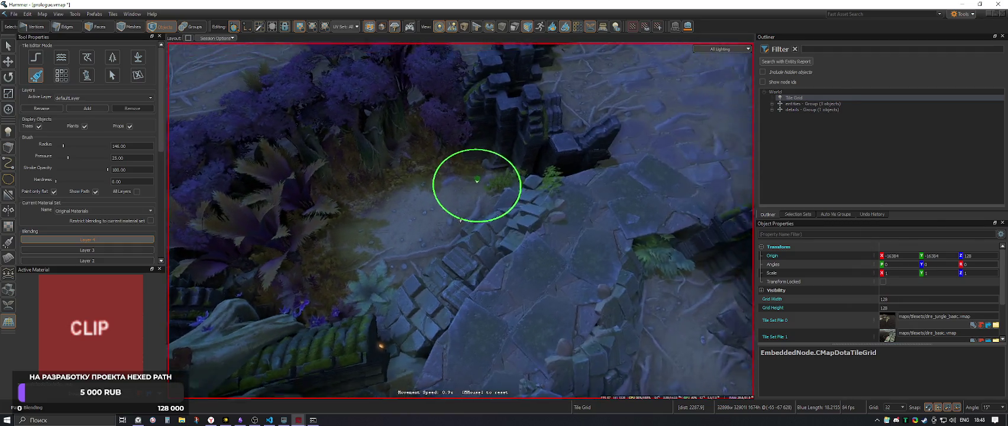
scroll(461, 218, down, 3)
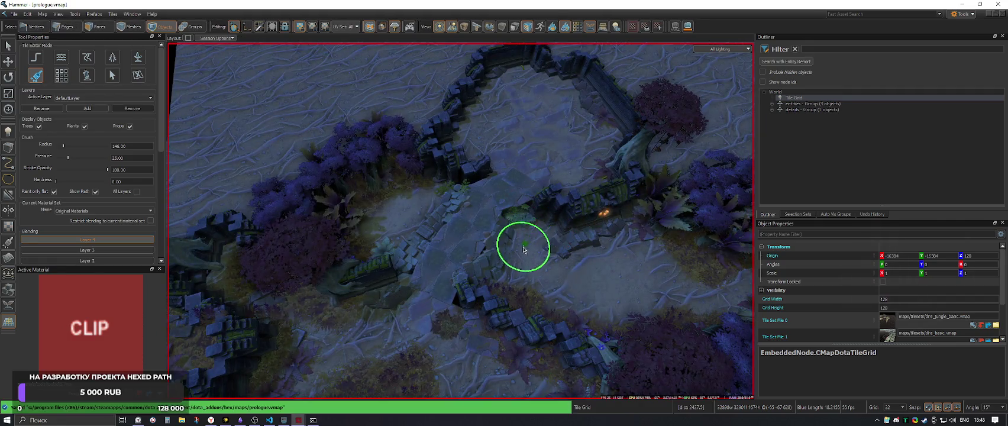
key(w)
click(9, 61)
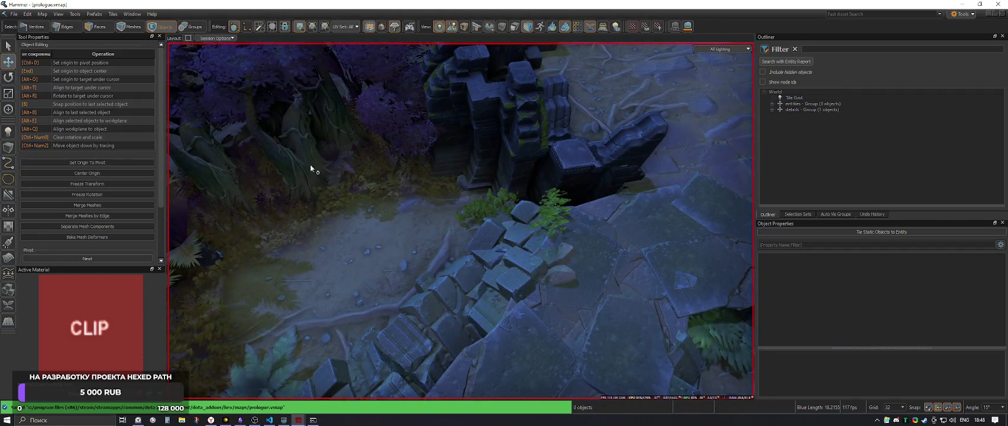
Inside the rubble instance, place a rotated, lowered copy of the ivy bush on the dirt path
click(556, 219)
double_click(552, 217)
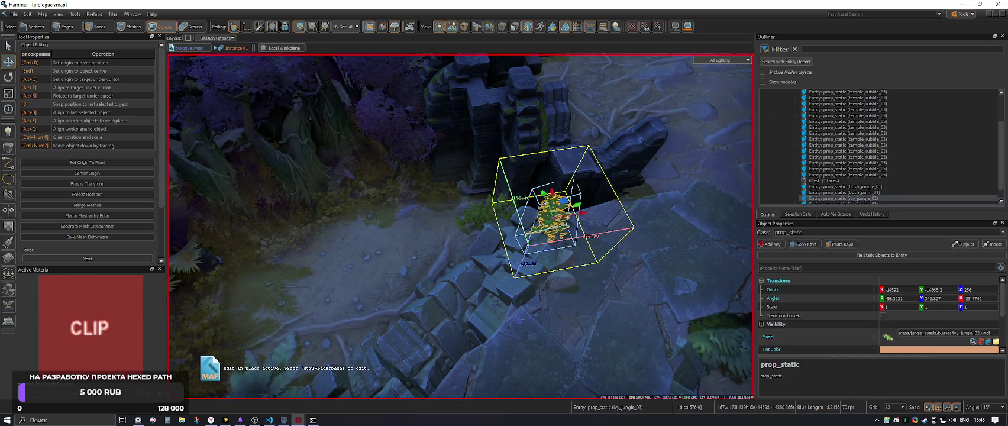
mouse_move(576, 198)
mouse_down()
mouse_move(473, 252)
mouse_move(398, 255)
mouse_move(383, 278)
mouse_up()
key(e)
key(w)
key(Escape)
Turn the ivy bush by the stone steps 30 degrees, then leave the instance
scroll(475, 250, up, 5)
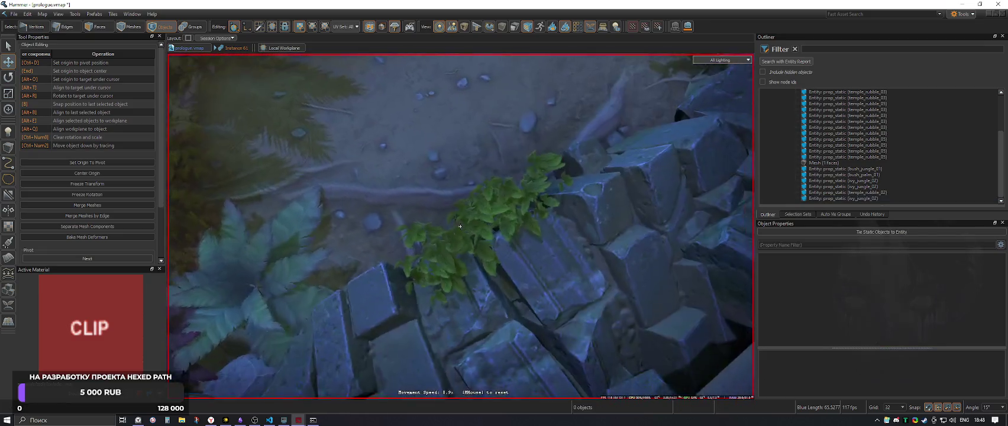
scroll(473, 247, down, 1)
click(472, 149)
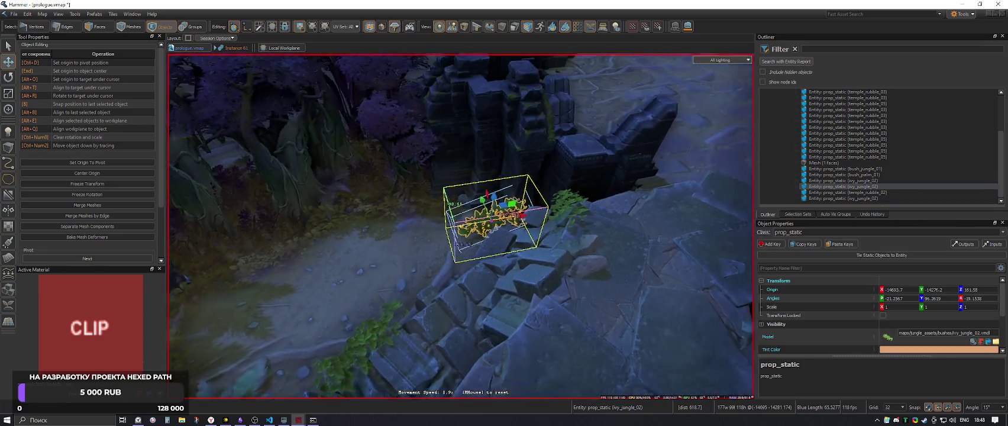
scroll(472, 149, up, 3)
drag(585, 196, 574, 174)
key(Escape)
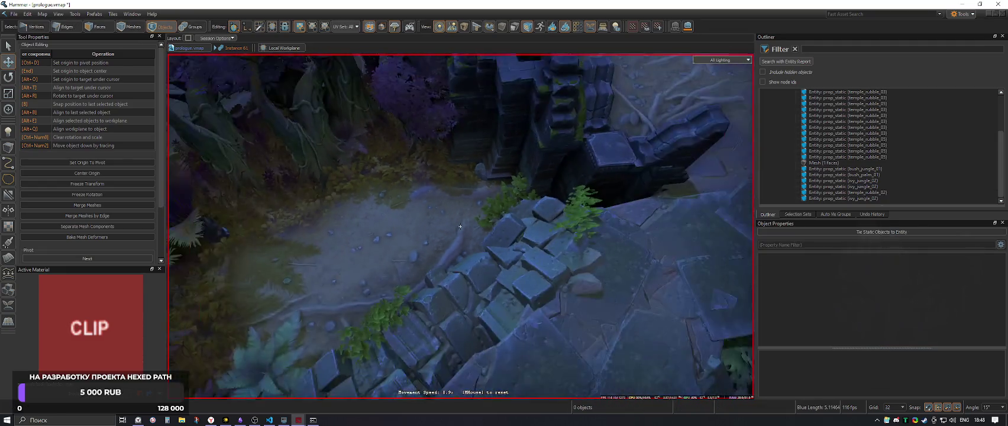
scroll(460, 226, down, 1)
key(w)
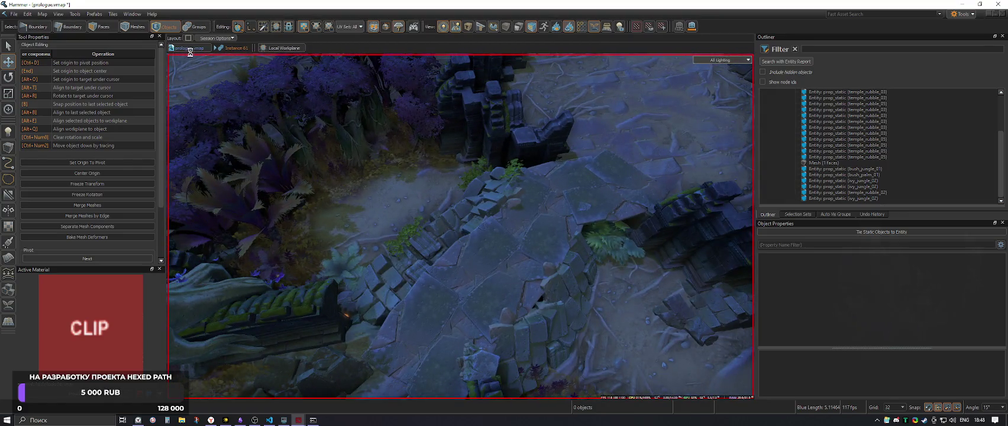
click(189, 50)
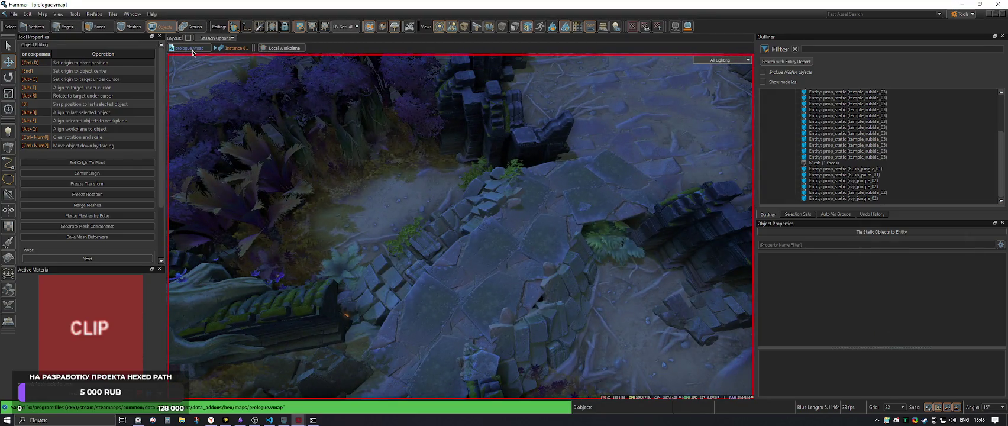
Save prologue.vmap and look over the path in the main map
scroll(584, 236, up, 3)
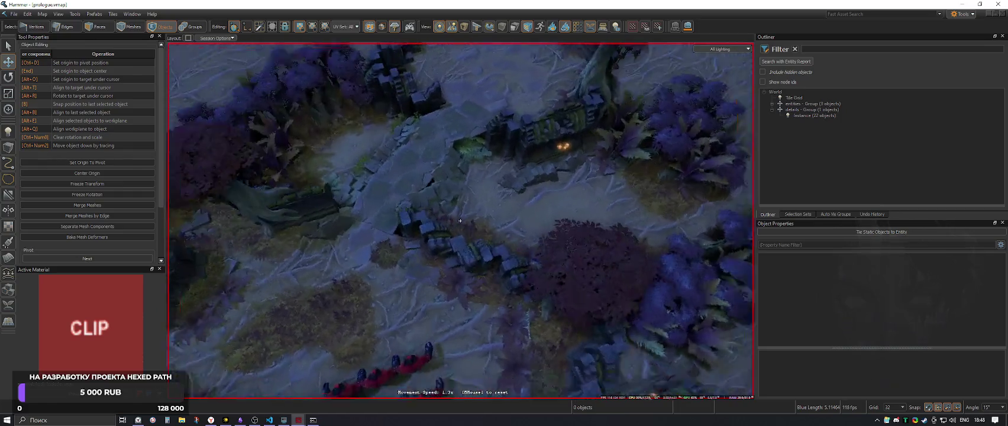
key(ctrl+s)
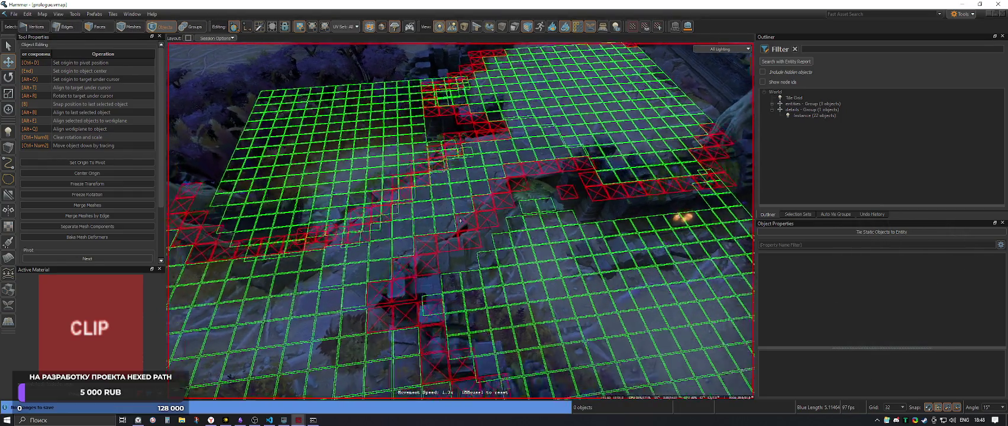
scroll(460, 221, up, 2)
scroll(460, 220, down, 3)
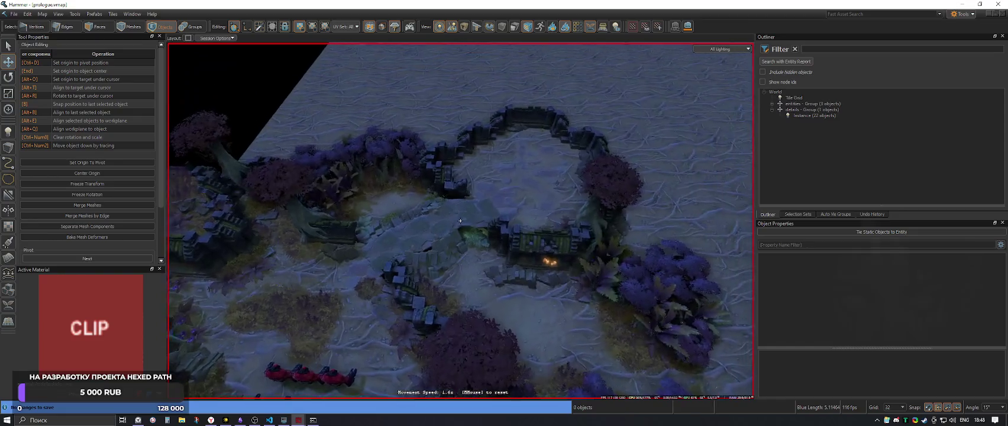
scroll(460, 220, down, 3)
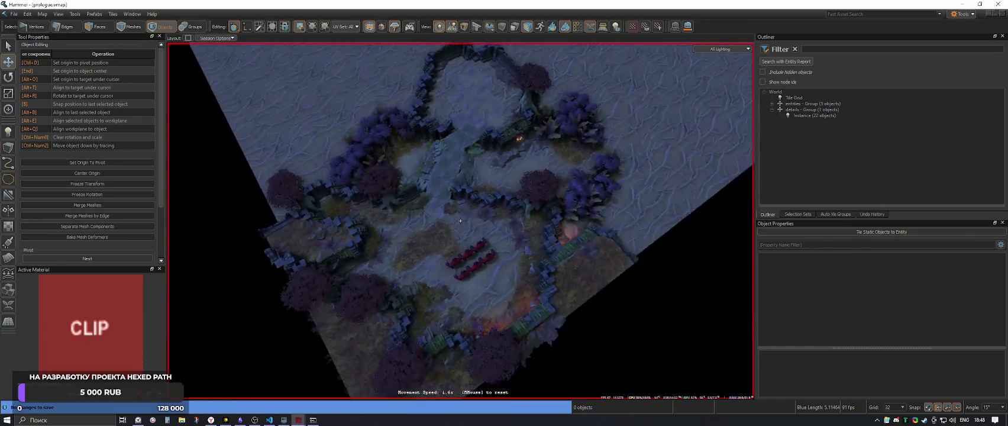
scroll(460, 220, up, 5)
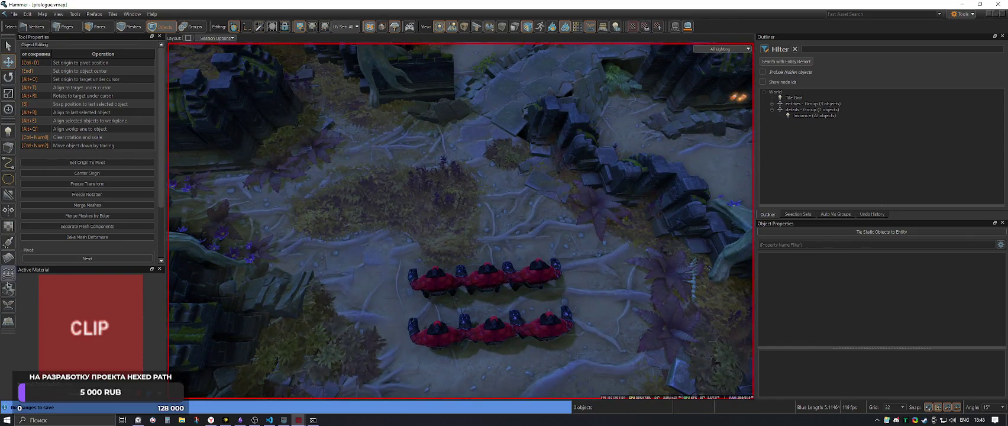
Return to the Tile Editor and choose Blending Layer 1 for painting
click(8, 321)
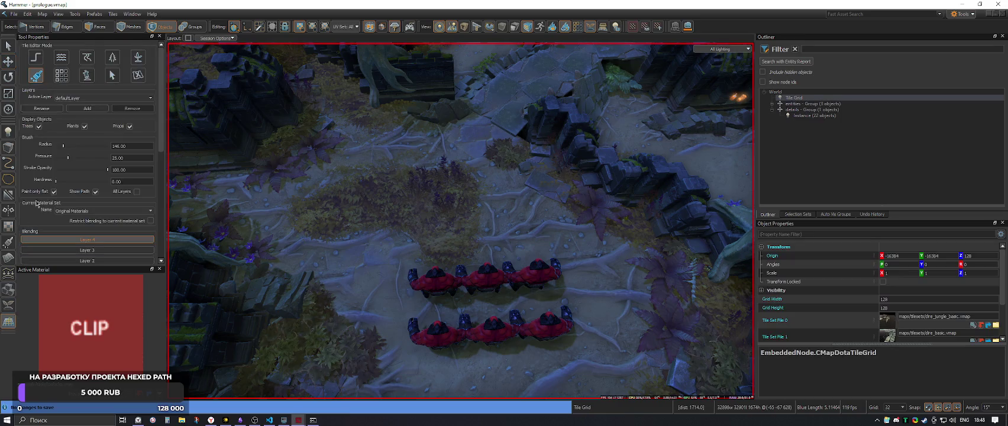
scroll(106, 263, down, 1)
click(87, 247)
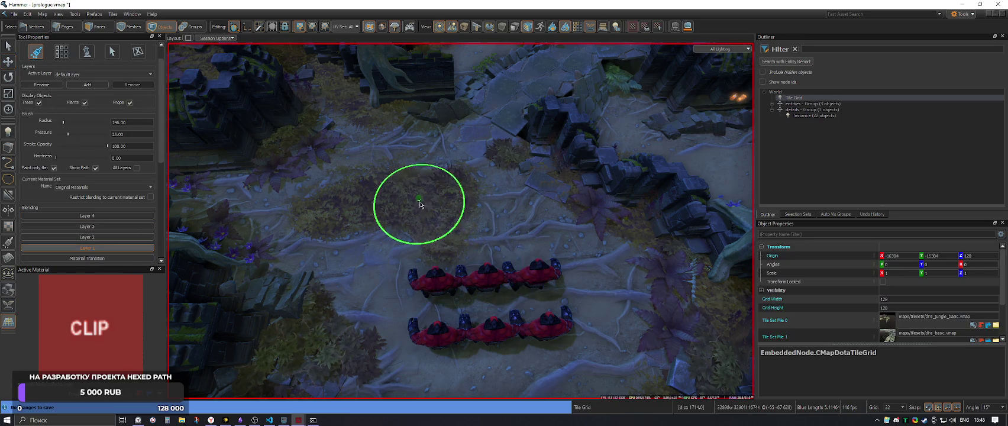
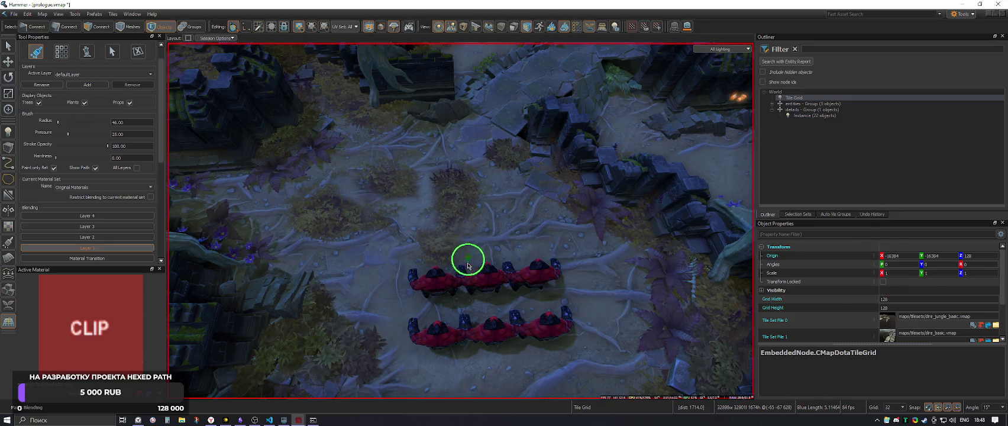
Switch the tile brush to plants, paint a purple plant cluster, then undo it
scroll(409, 224, up, 5)
scroll(460, 221, up, 3)
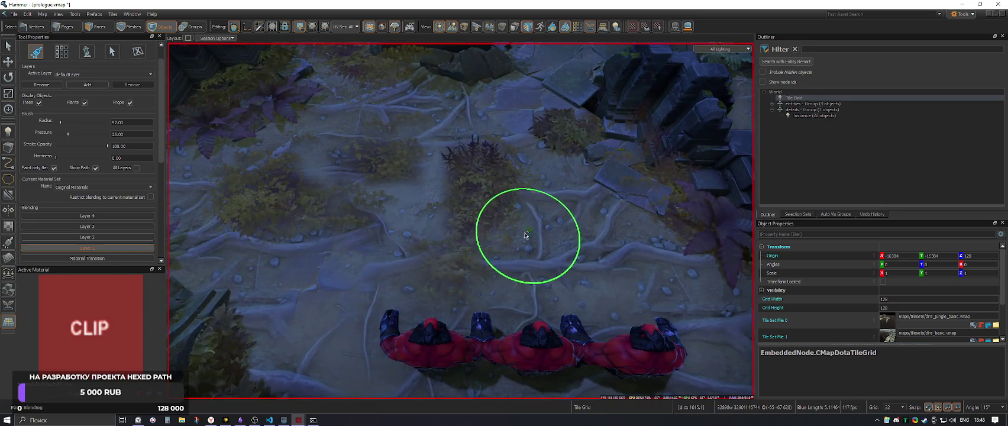
key(space)
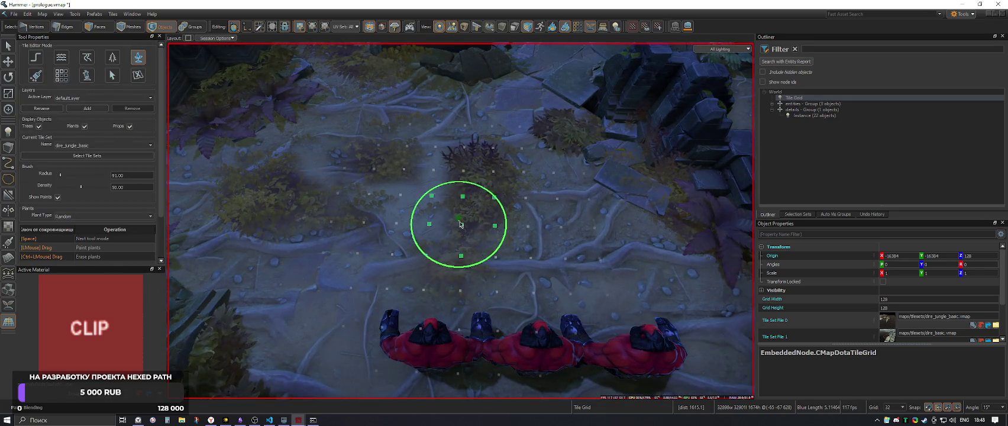
drag(492, 198, 494, 207)
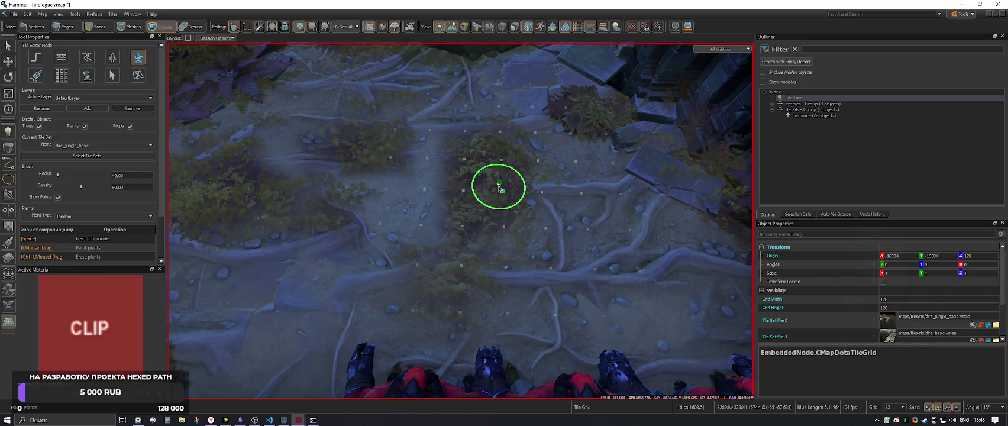
key(ctrl+z)
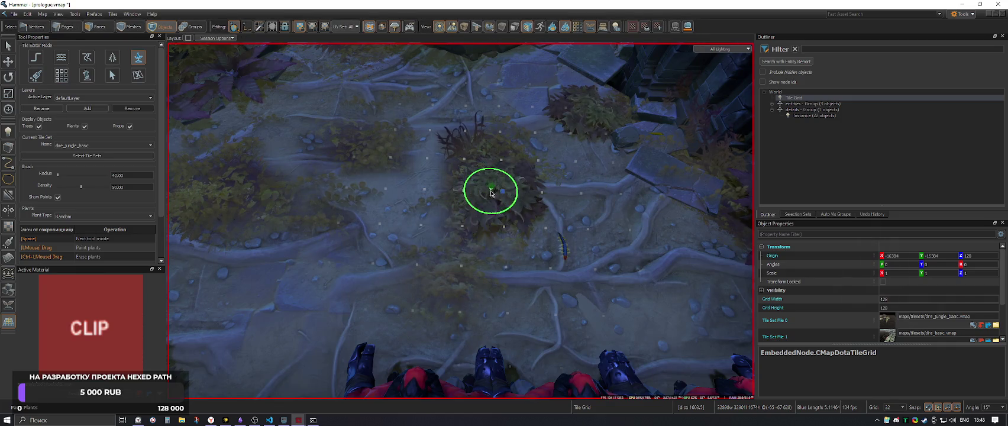
Paint a dark plant cluster and a left cluster of purple plants with blue flowers
scroll(395, 218, up, 2)
click(382, 173)
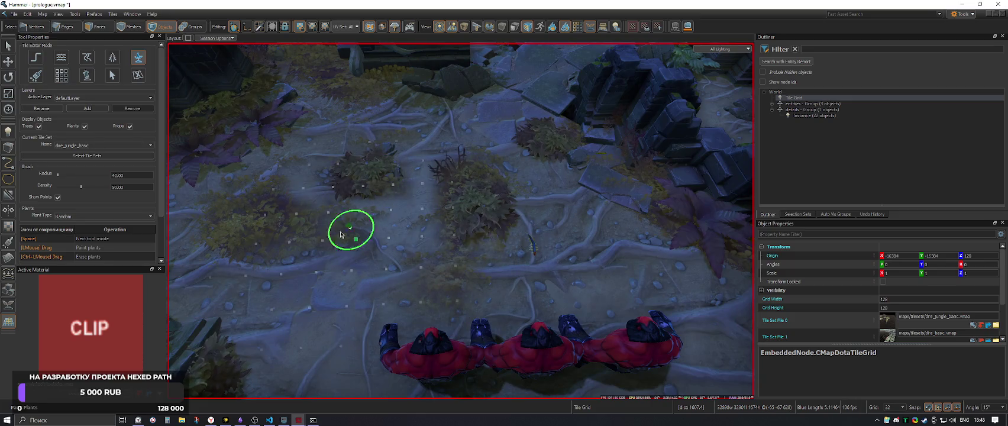
click(234, 230)
key(ctrl+z)
click(236, 229)
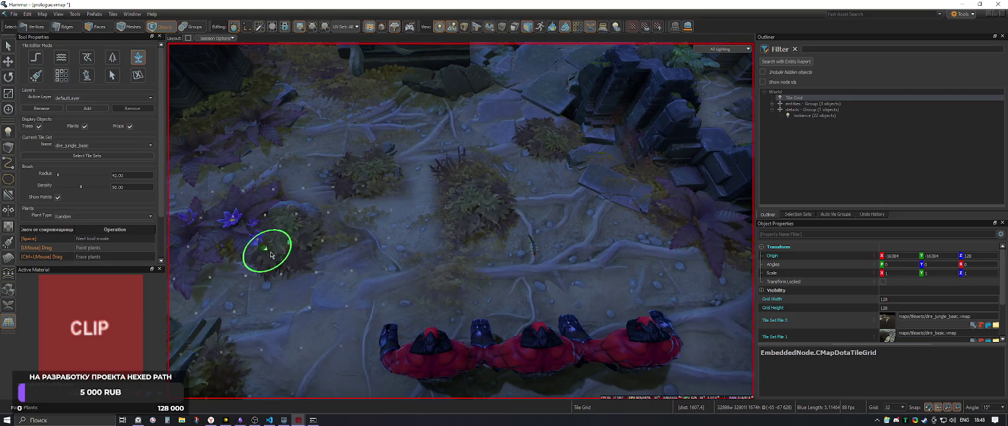
scroll(271, 255, up, 3)
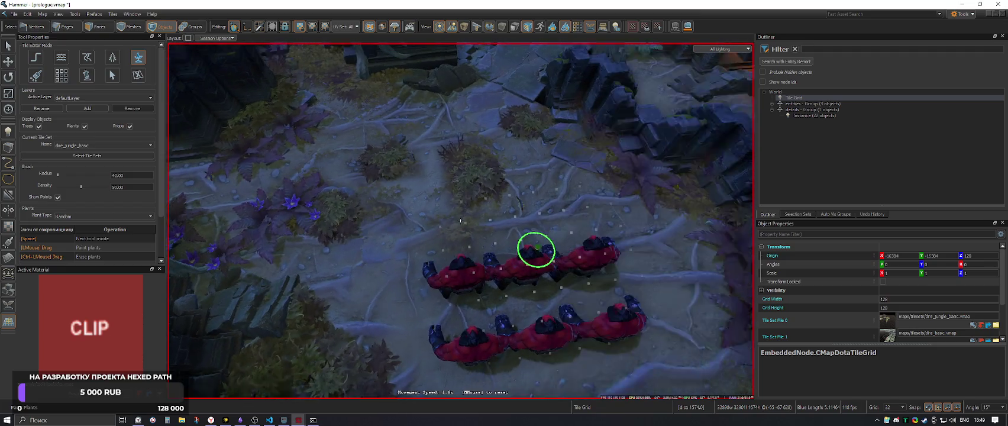
scroll(460, 220, down, 5)
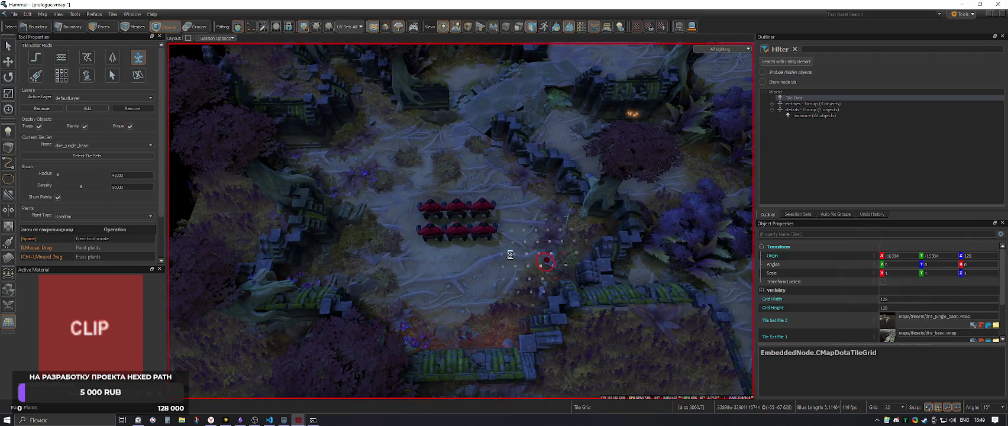
Save the map, leave the Tile Editor, and open then close the Build Map settings
key(ctrl+s)
scroll(502, 261, up, 2)
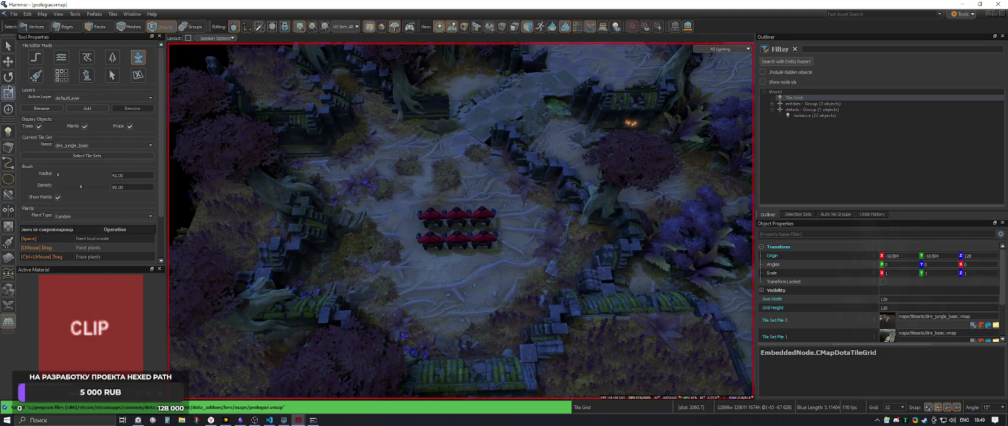
key(Escape)
scroll(532, 189, up, 1)
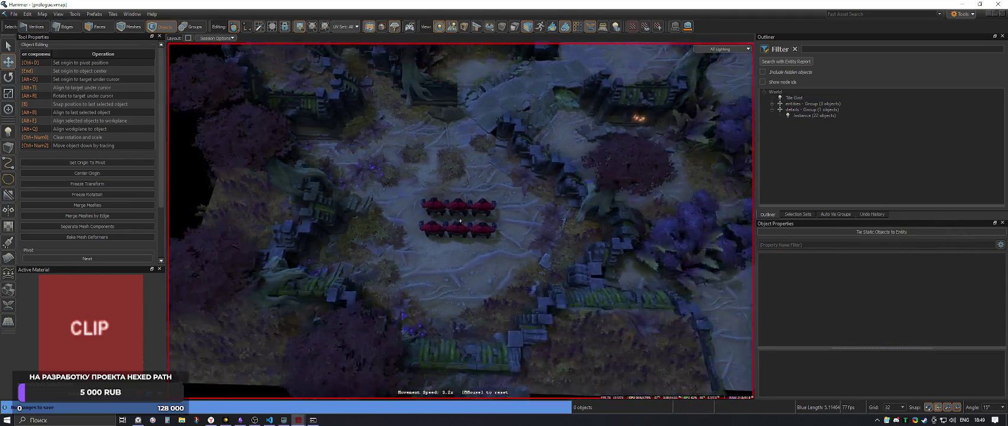
scroll(460, 221, down, 5)
scroll(460, 221, up, 4)
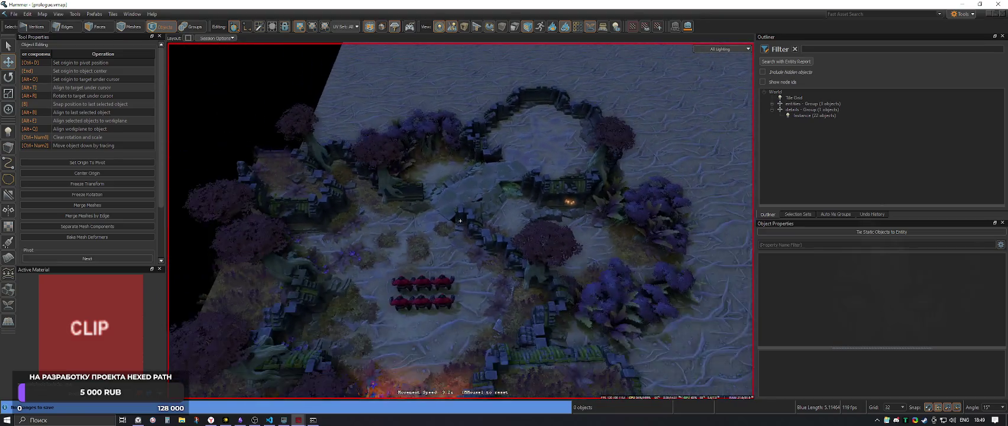
scroll(460, 220, down, 5)
scroll(460, 220, up, 5)
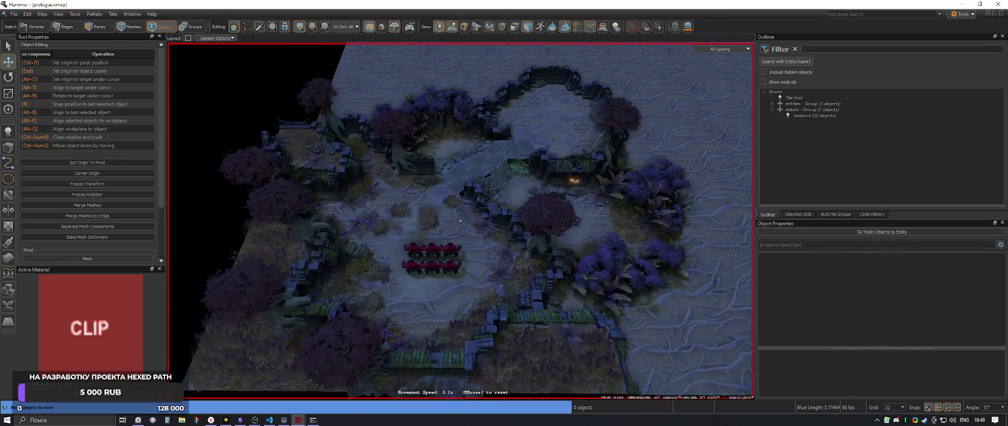
click(409, 28)
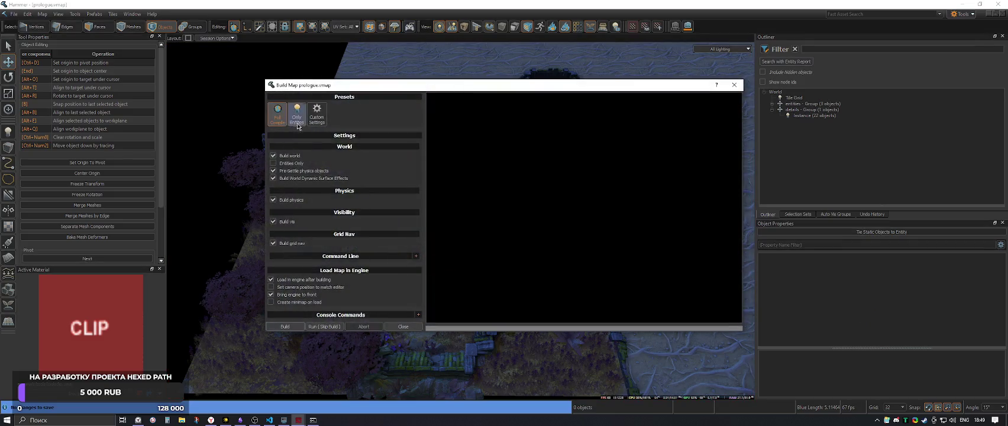
click(734, 85)
Float ent_dota_lightinfo's properties (entities > env) in an enlarged window and show the Asset Browser
click(771, 104)
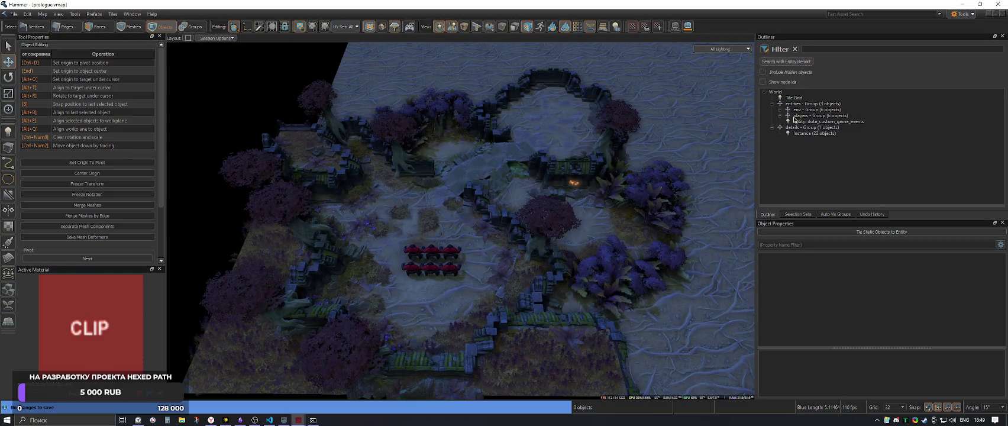
click(780, 110)
click(826, 145)
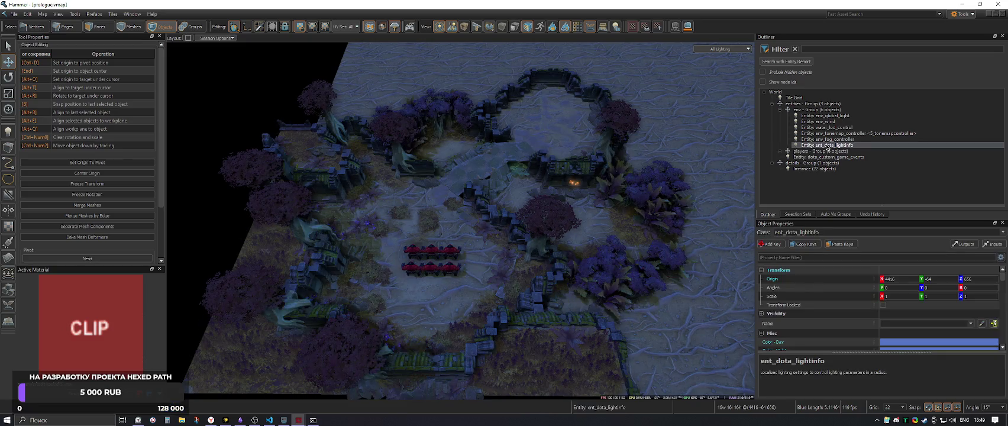
scroll(876, 307, down, 5)
key(alt+Return)
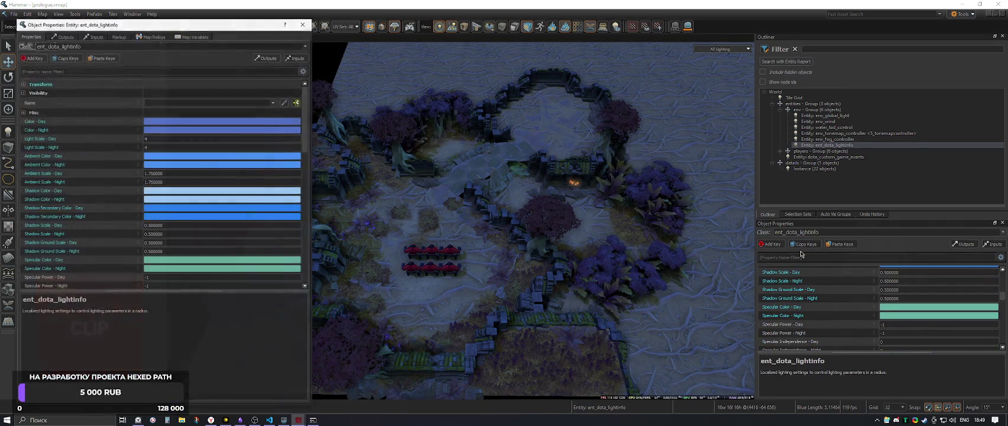
scroll(160, 284, down, 5)
drag(109, 292, 108, 330)
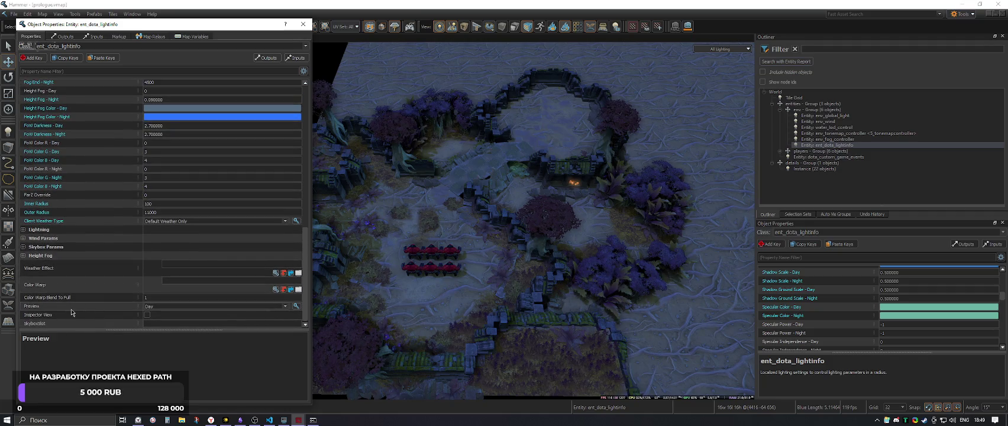
mouse_move(298, 419)
click(287, 387)
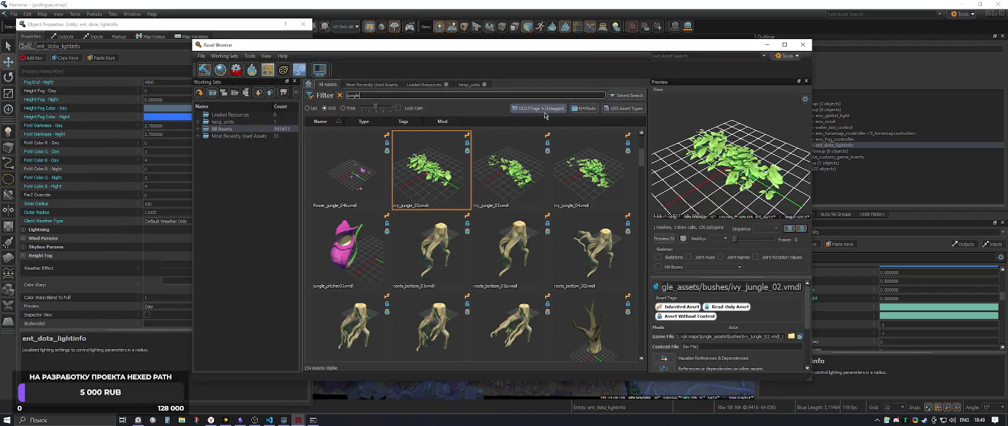
Filter the Asset Browser to particle systems matching 'fx_rain' and preview the first raindrop particle
text(partic)
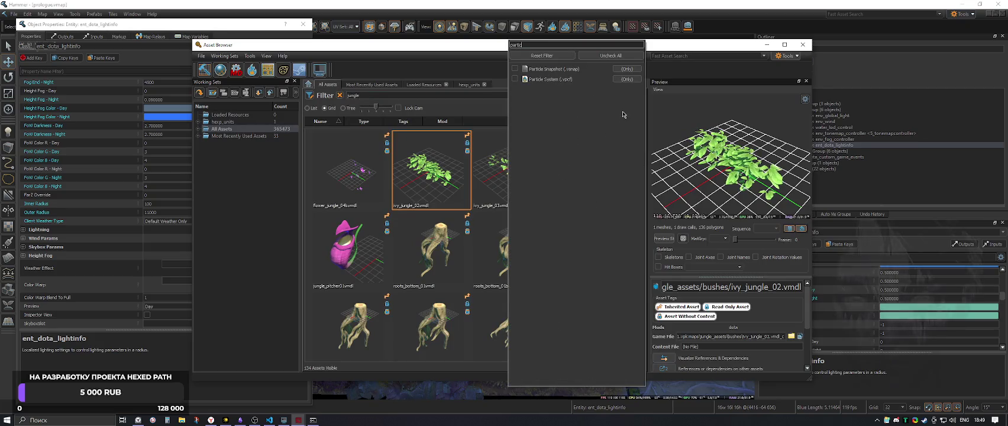
click(620, 79)
double_click(409, 95)
text(weath)
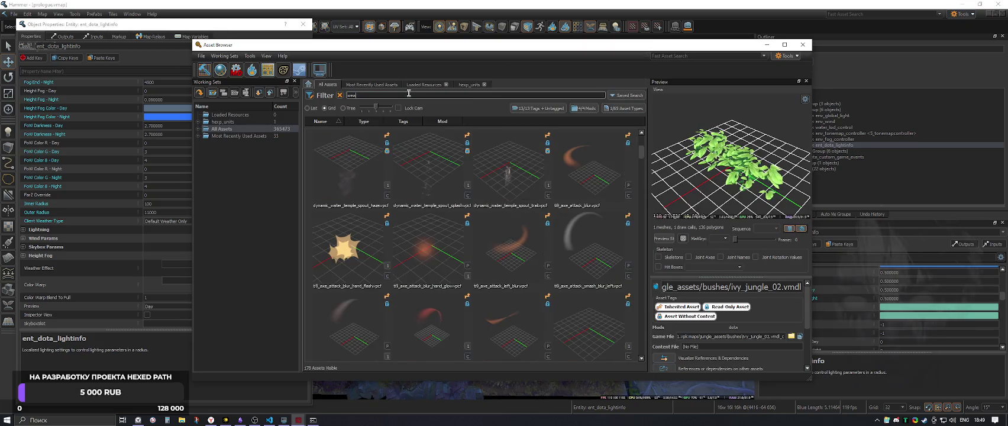
text(er_fx)
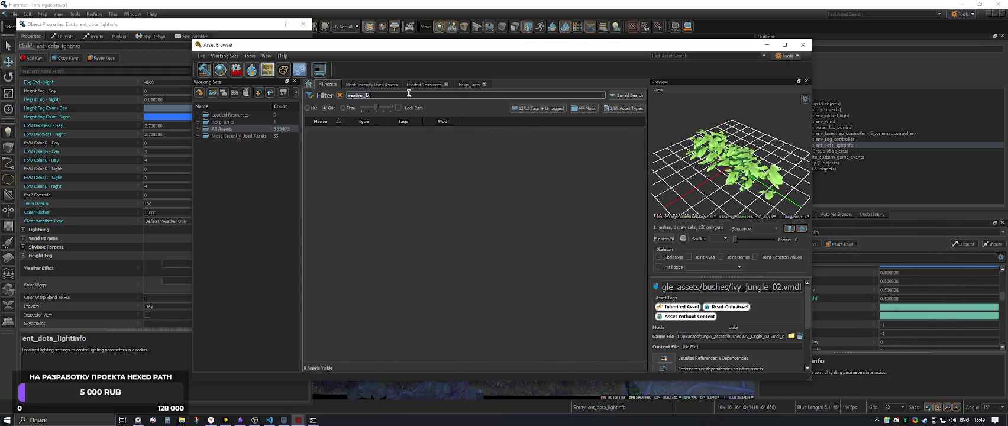
key(ctrl+a)
text(fx_rain)
key(BackSpace)
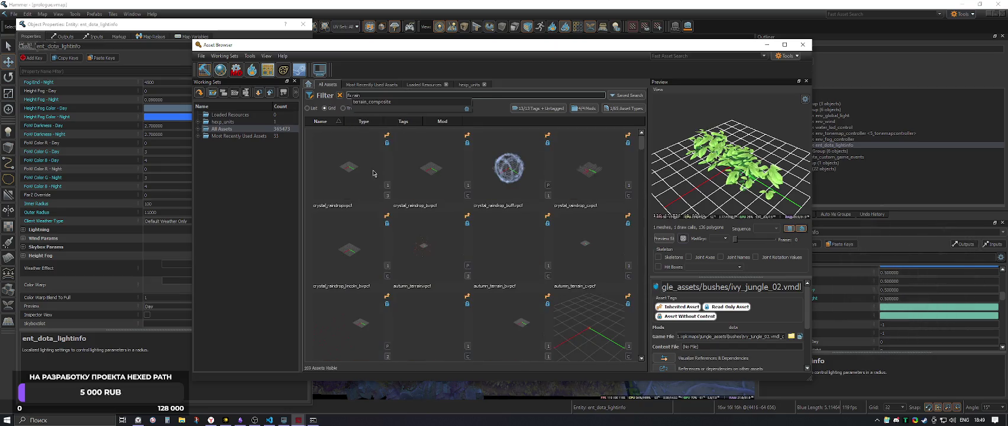
click(374, 173)
scroll(590, 176, down, 5)
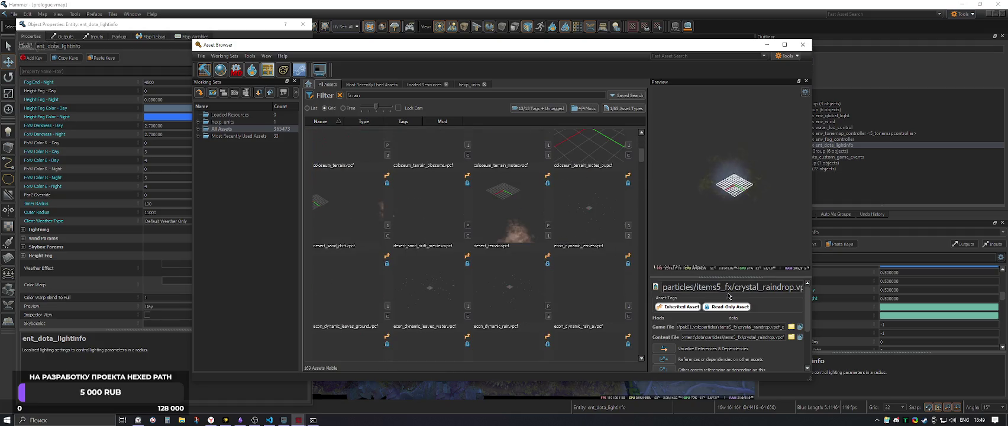
Exclude '-particles/items' and search by the rain_fx folder path instead
click(473, 97)
text(-particles/items)
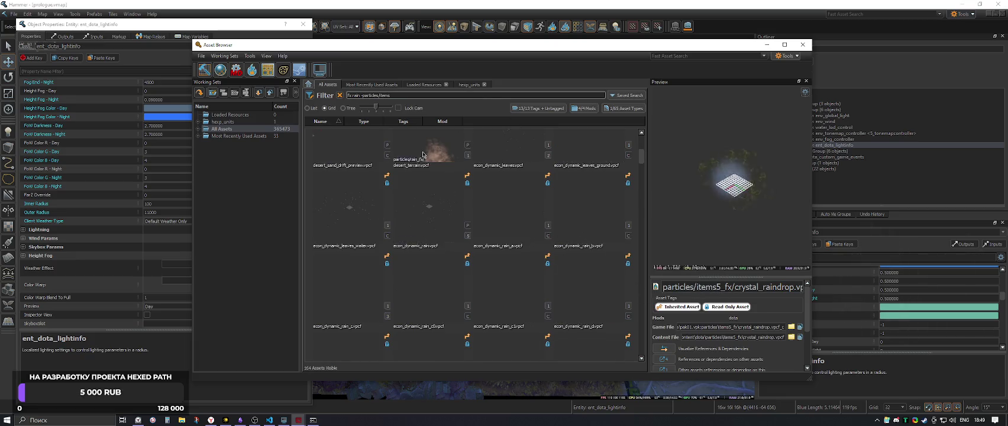
click(423, 154)
click(726, 290)
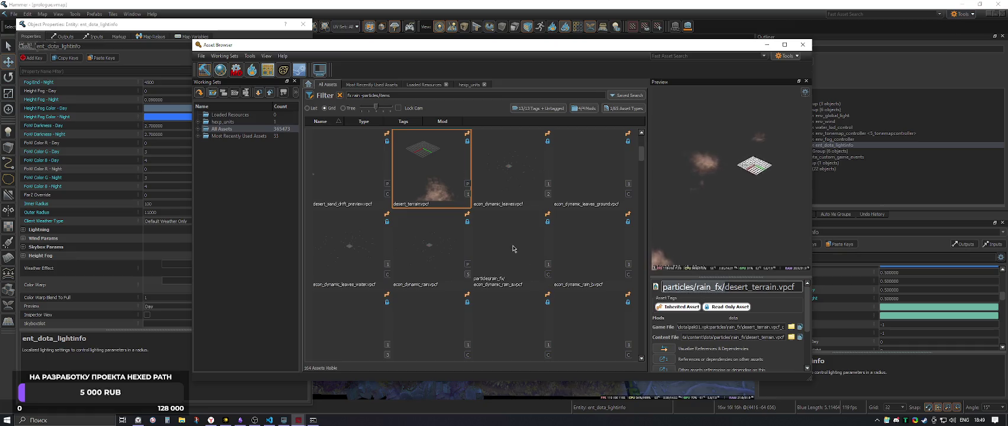
click(396, 95)
key(ctrl+a)
text(particles/rain_fx/)
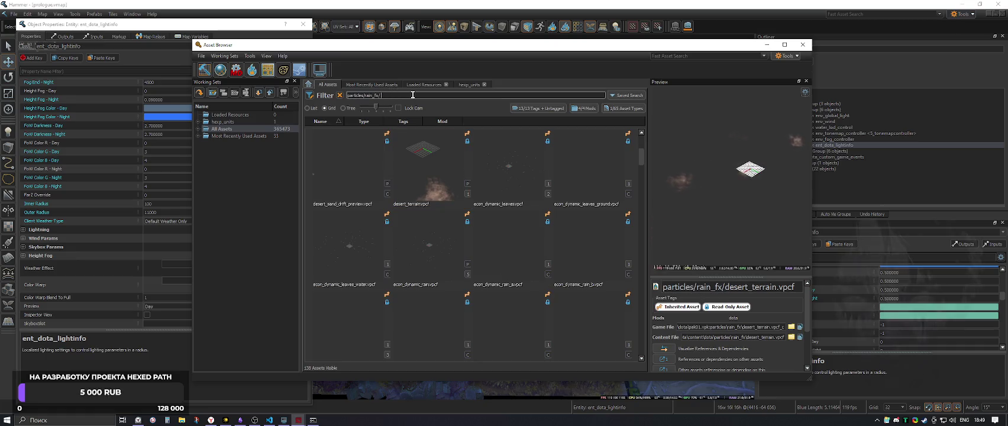
text(rain)
Preview the desert, econ_dynamic_leaves and econ_dynamic_rain particles, and save the map
click(325, 172)
click(424, 178)
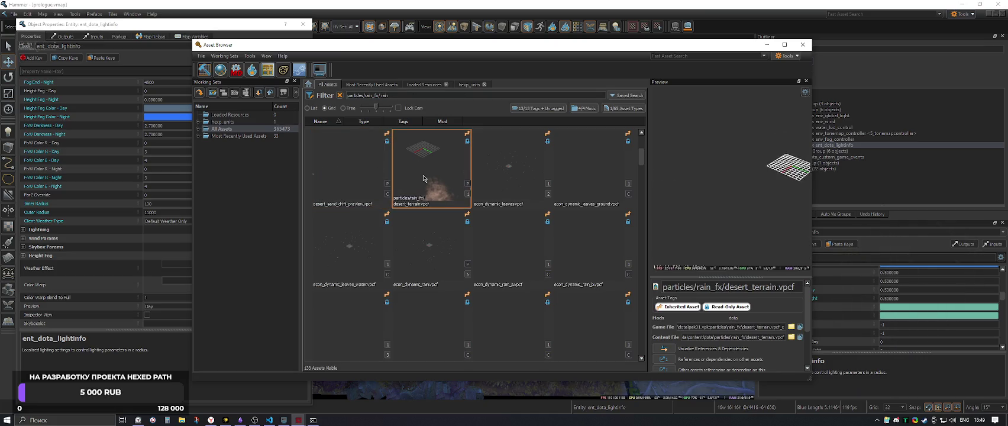
click(506, 181)
click(587, 182)
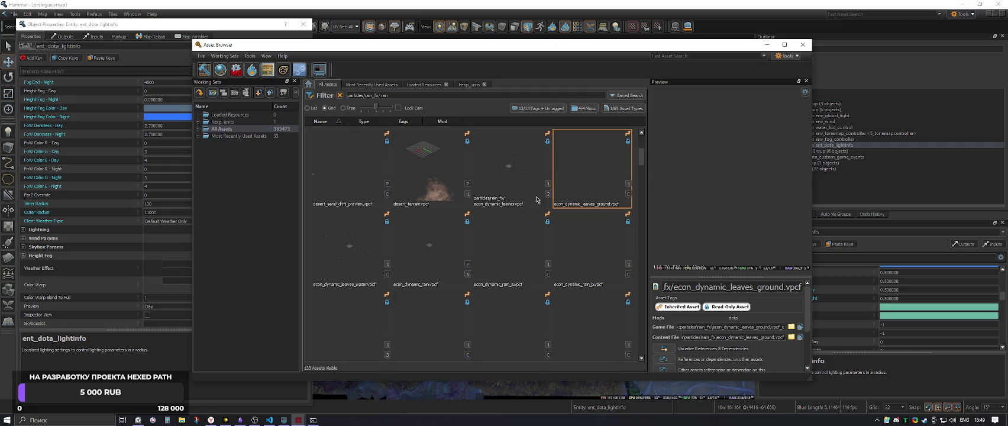
click(371, 237)
click(428, 235)
click(512, 240)
key(ctrl+s)
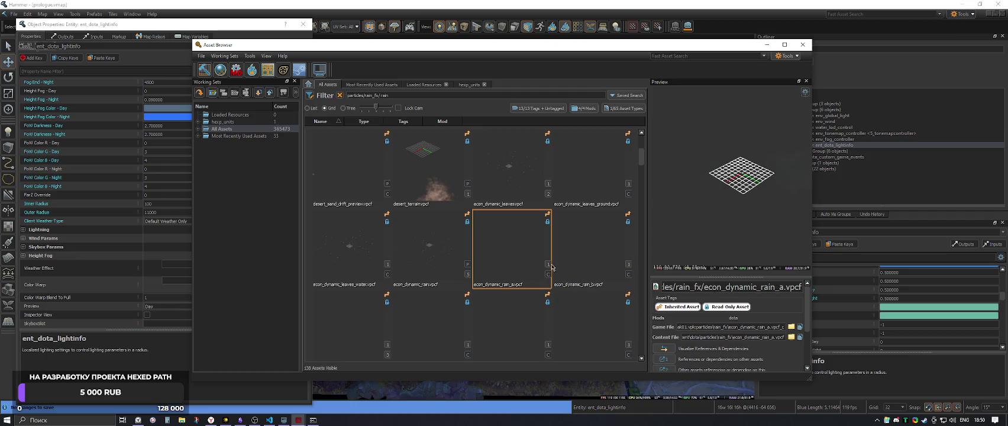
Preview the econ_dynamic_rain variants b through e and the moonlight, blossom and butterfly effects
click(527, 271)
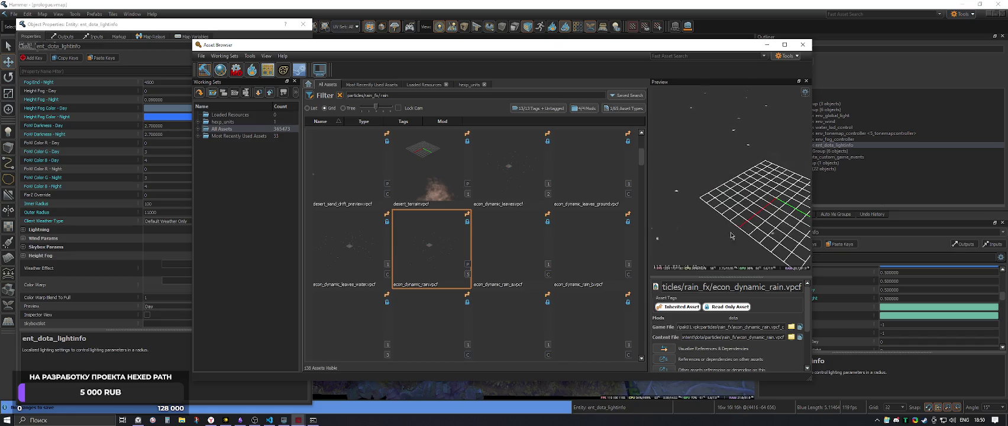
click(588, 248)
scroll(414, 254, down, 1)
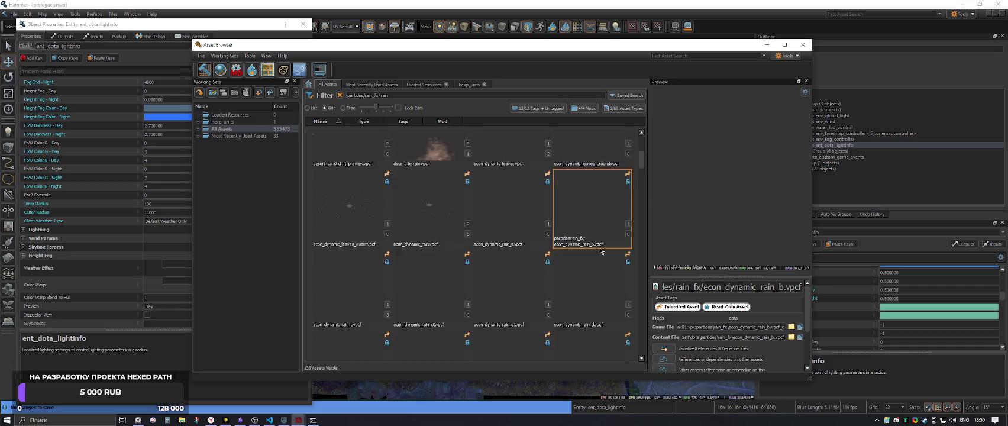
click(341, 254)
click(426, 254)
click(482, 255)
click(555, 254)
scroll(364, 252, down, 1)
click(364, 251)
click(425, 251)
click(493, 251)
click(567, 249)
Preview the moonlight dragonflies, fireflies, ground, leaves, moonbeam, motes and sunray effects
scroll(570, 249, down, 1)
click(354, 252)
click(426, 251)
click(491, 251)
scroll(520, 251, down, 1)
click(571, 239)
click(360, 280)
click(432, 280)
click(512, 280)
click(586, 280)
scroll(585, 280, down, 1)
click(387, 261)
Choose econ_rain.vpcf over econ_rain_blood and return to the lightinfo's Weather Effect property
click(426, 260)
click(482, 260)
click(438, 258)
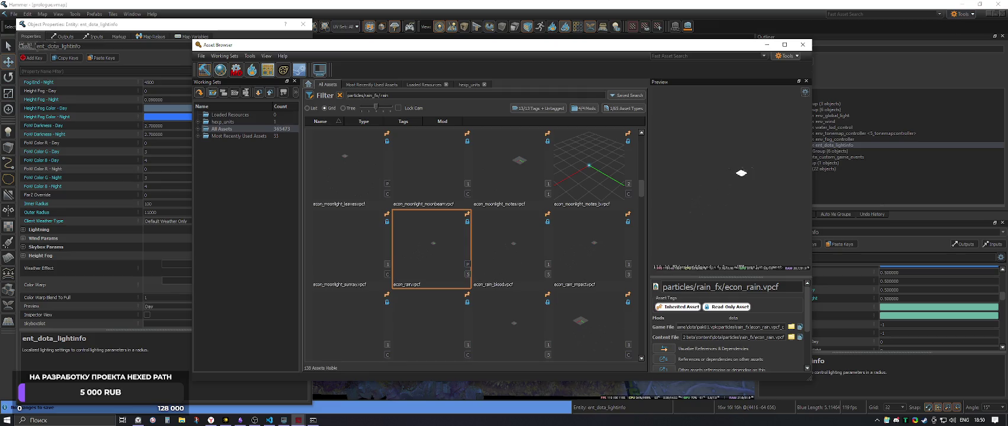
scroll(722, 204, up, 2)
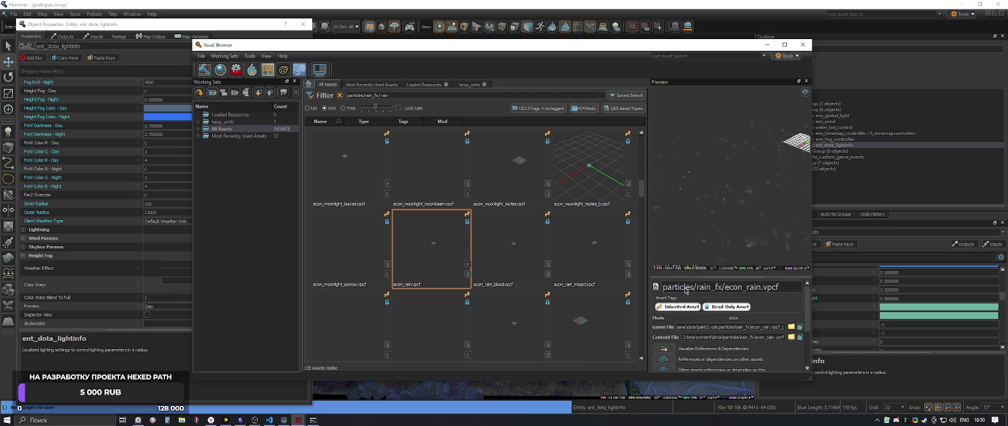
click(471, 269)
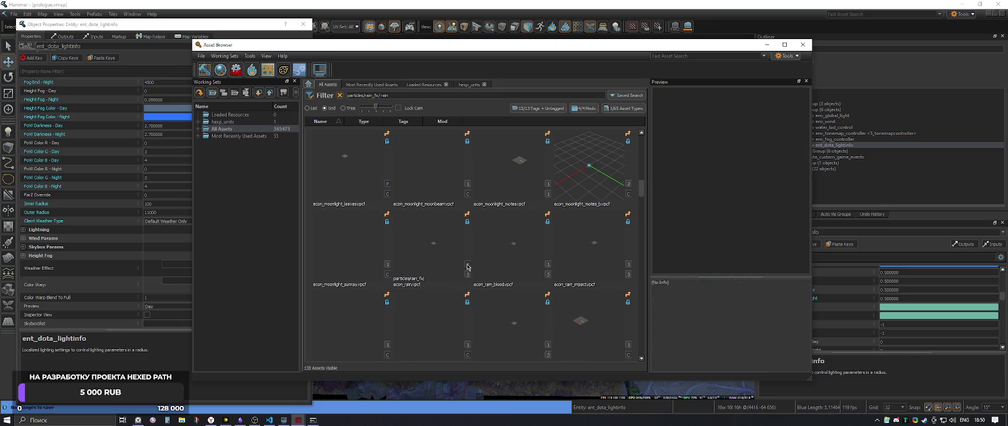
click(467, 266)
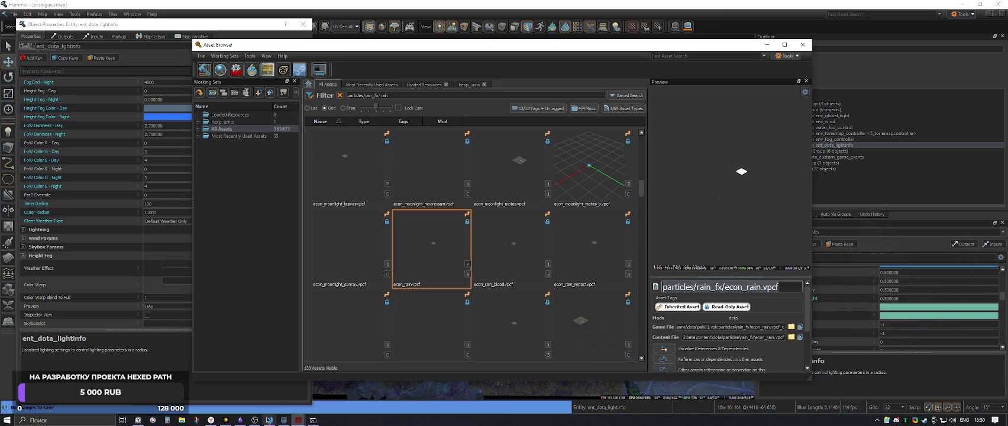
click(170, 266)
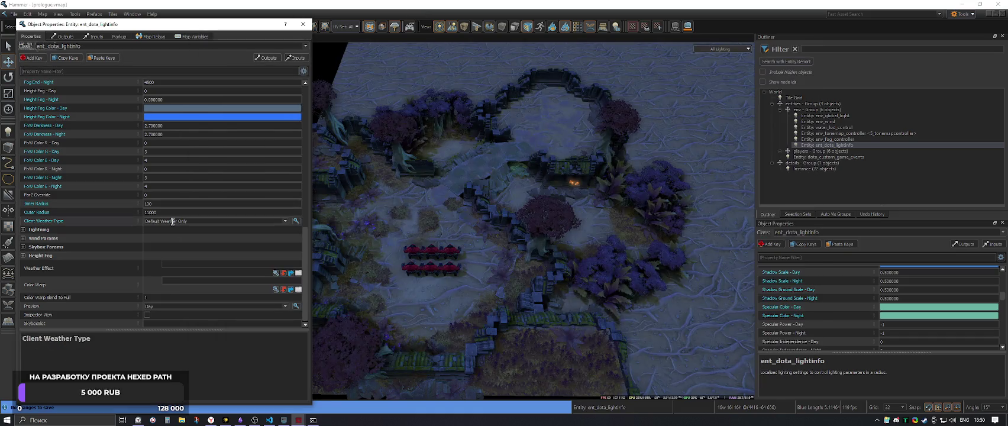
Paste econ_rain into Weather Effect, then browse textures for the Color Warp property
key(ctrl+v)
click(164, 281)
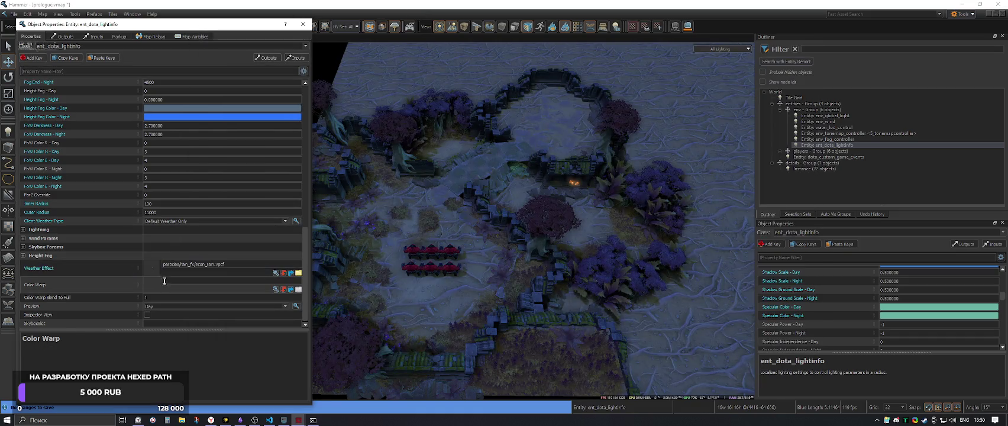
click(129, 286)
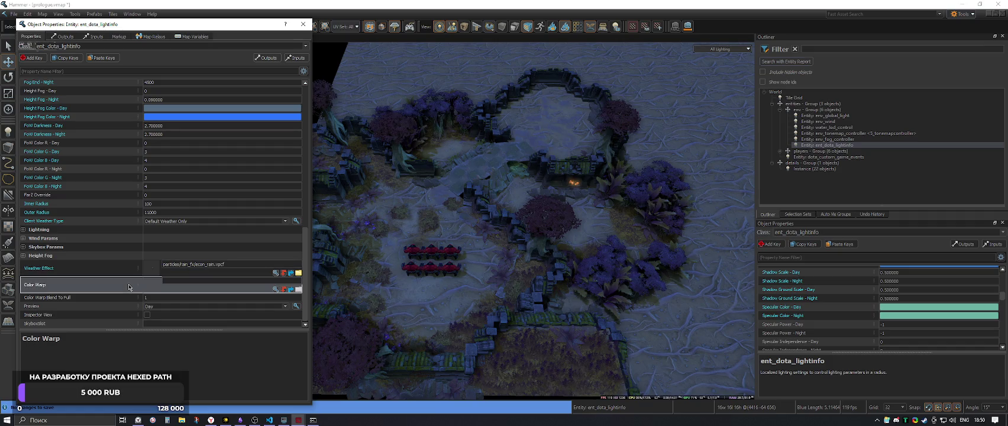
click(276, 289)
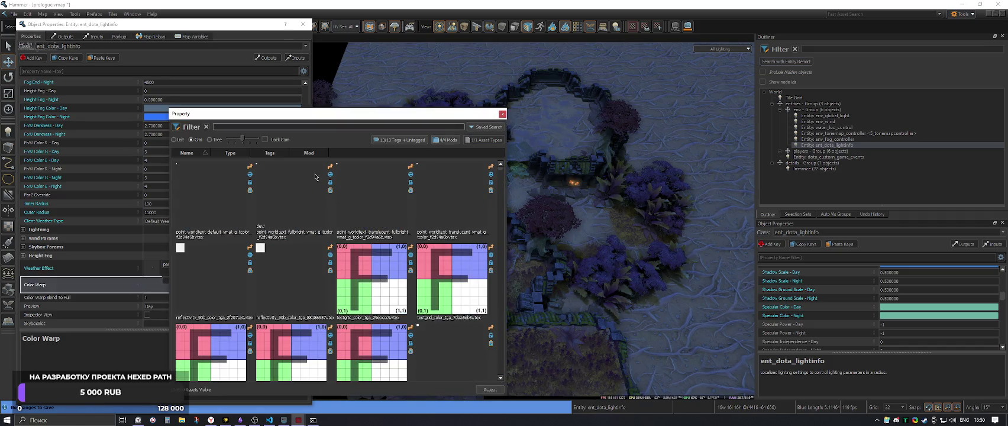
Search 'warp' and preview journey_monkey, dota_reef_dead, dota_reef_pause and default_colorwarp3d on the map
text(olo)
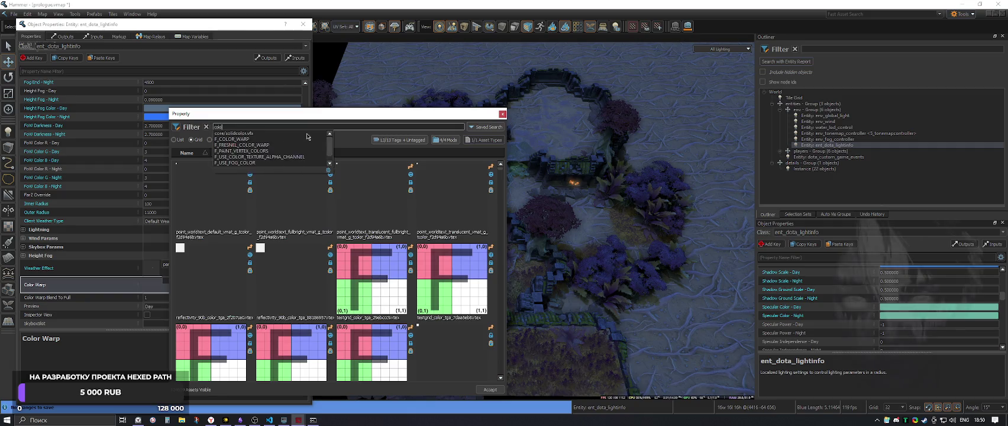
key(BackSpace)
key(BackSpace)
key(BackSpace)
text(warp)
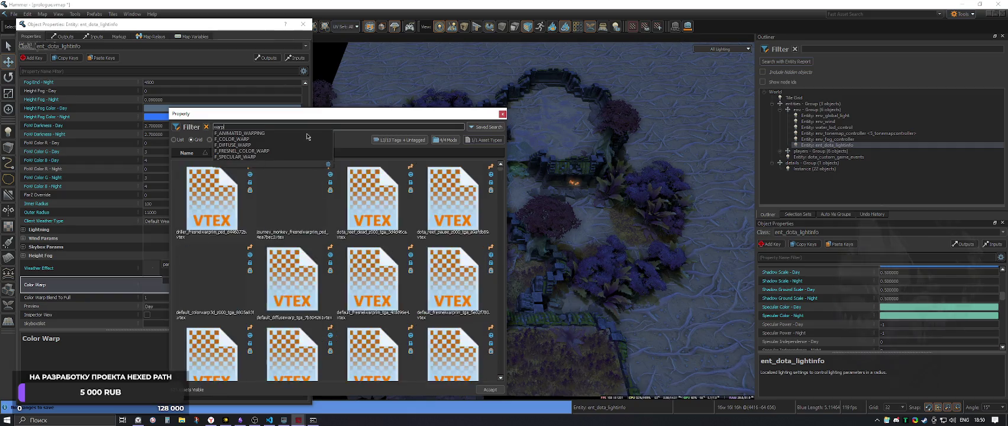
click(249, 208)
click(278, 206)
click(343, 207)
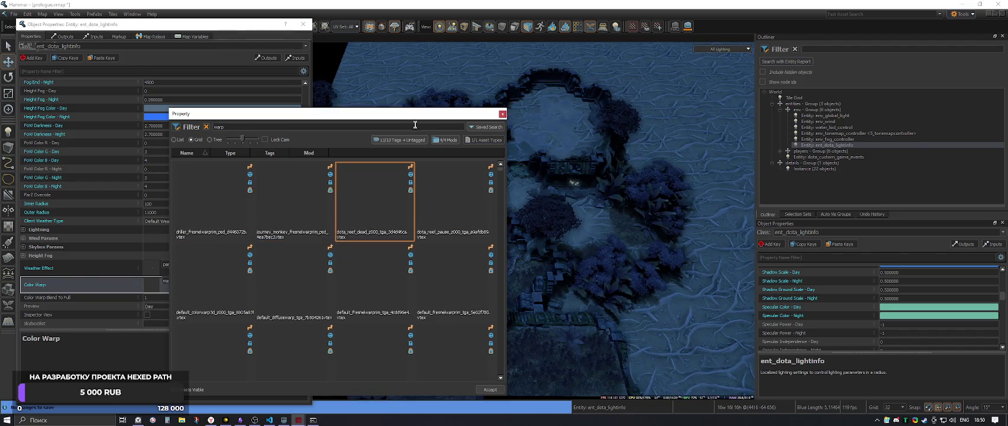
drag(255, 117, 129, 108)
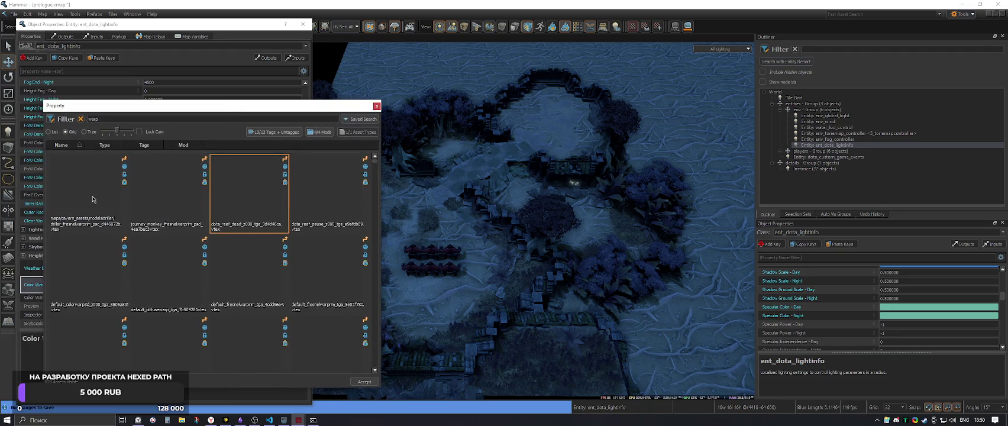
click(158, 197)
click(236, 197)
click(322, 194)
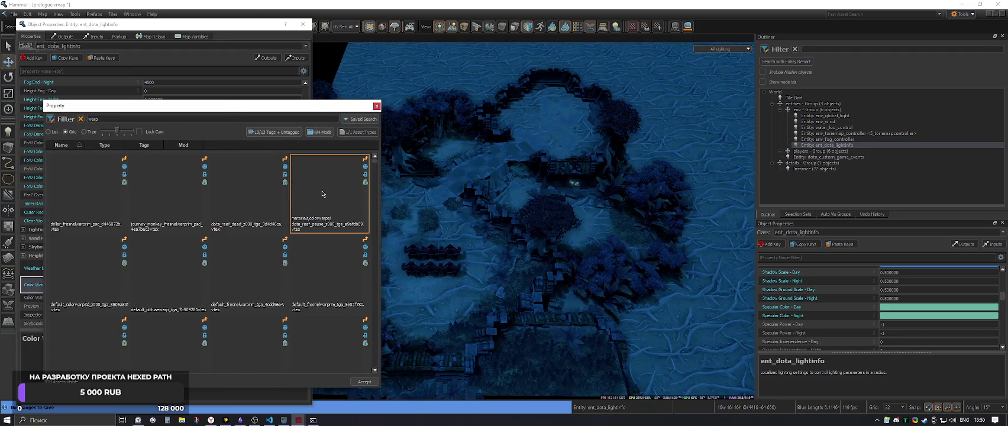
click(104, 252)
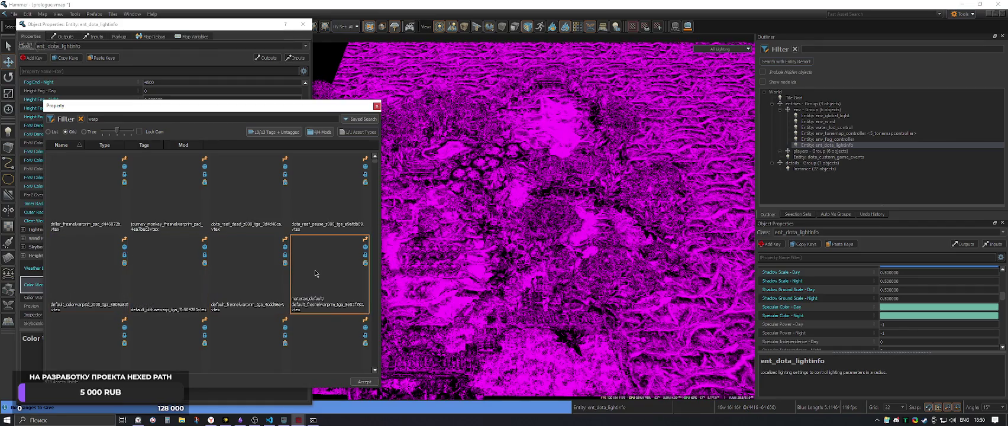
Narrow the search to 'colorwarp' and accept colorwarp_frost_colorwarp3d as the Color Warp texture
scroll(316, 273, down, 1)
scroll(112, 289, down, 2)
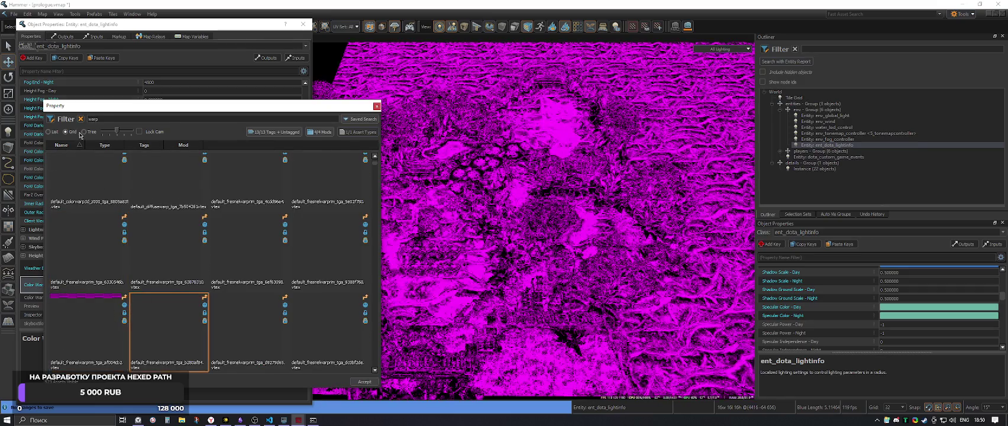
click(88, 119)
text(color)
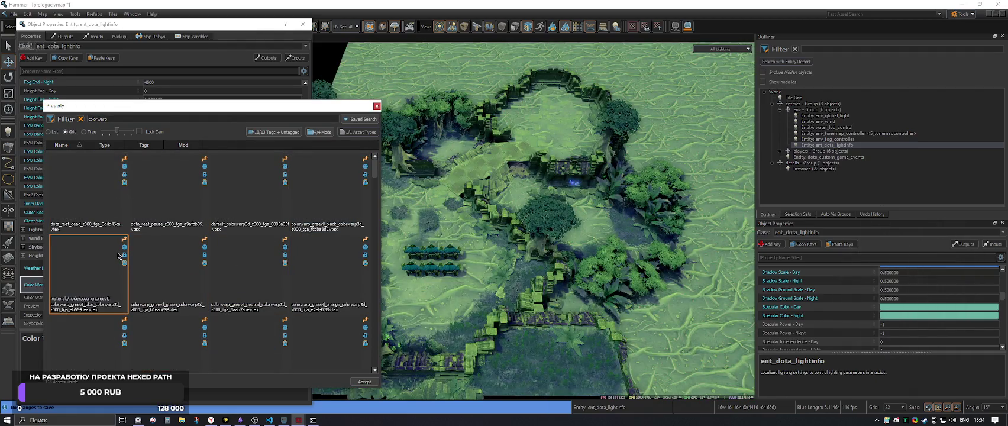
scroll(116, 329, down, 1)
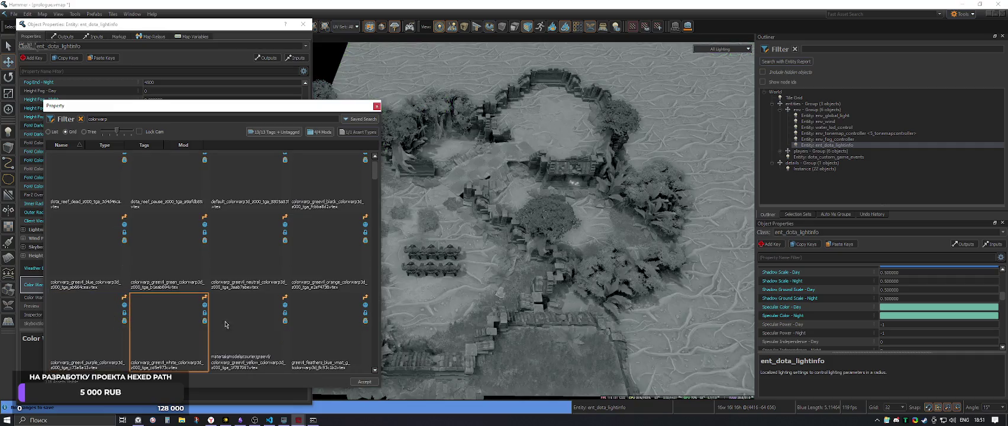
scroll(317, 293, down, 1)
scroll(317, 293, down, 1)
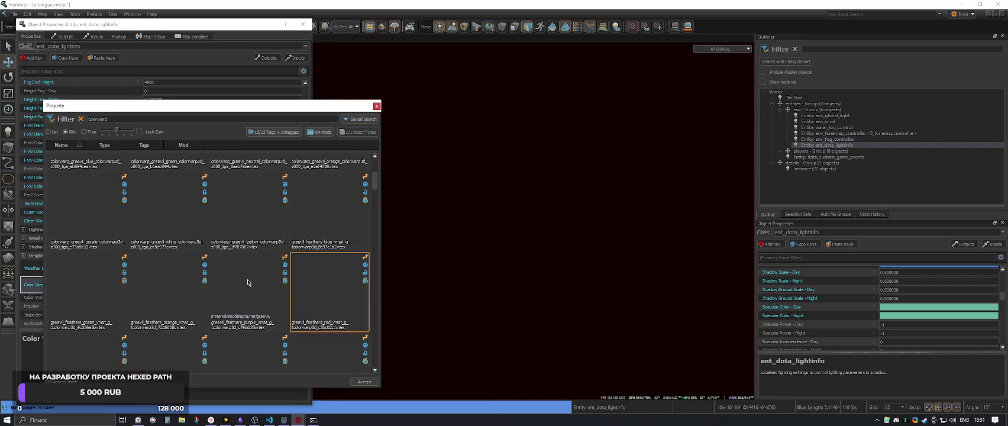
scroll(85, 284, down, 1)
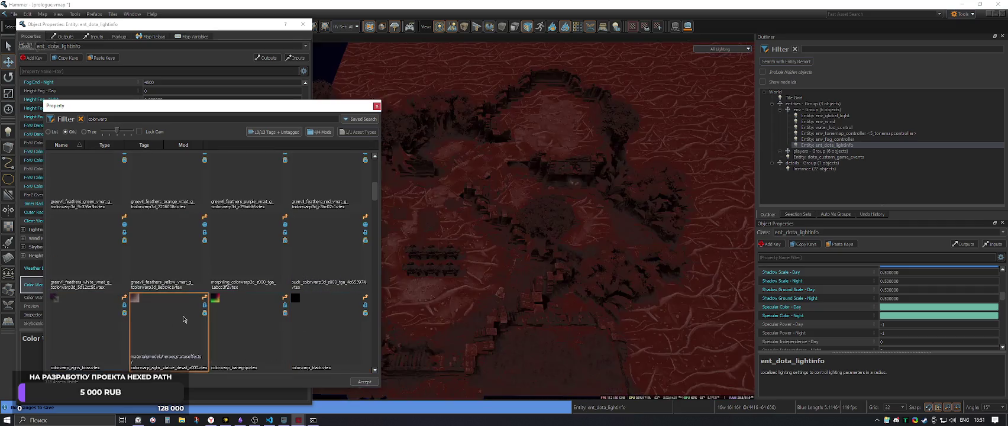
scroll(117, 315, down, 1)
scroll(117, 315, down, 1)
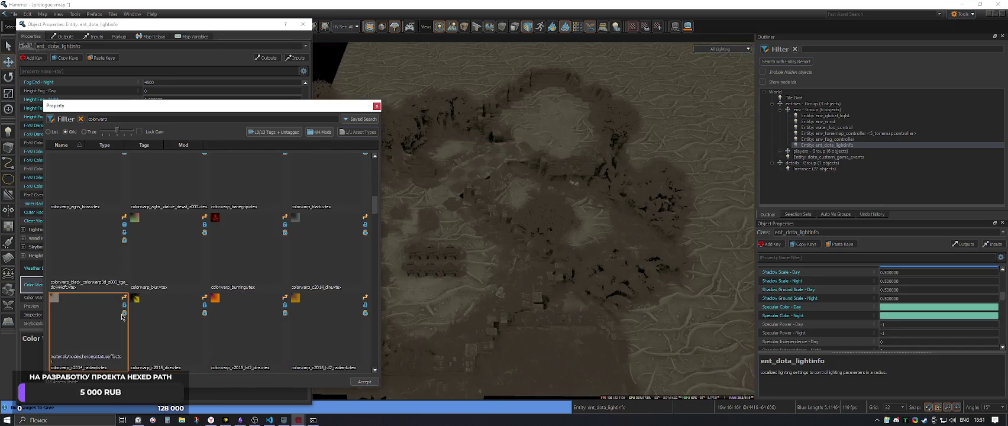
scroll(182, 320, down, 1)
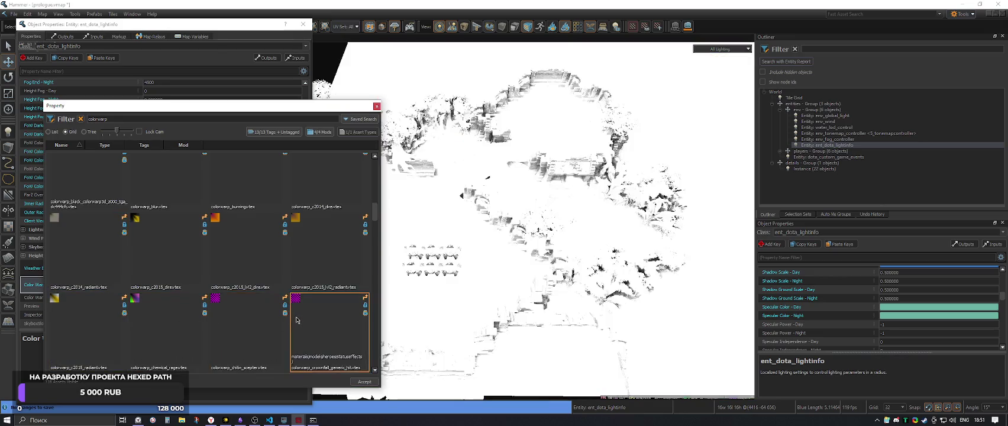
scroll(177, 316, down, 1)
scroll(171, 314, down, 1)
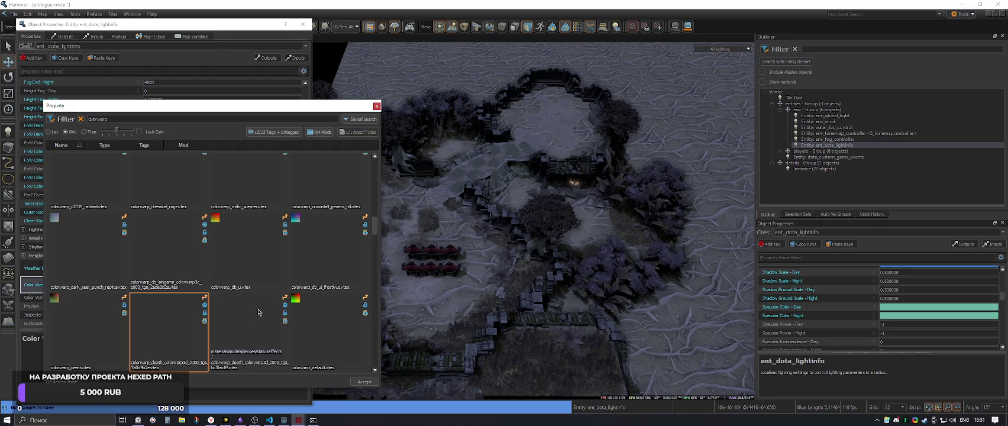
scroll(181, 287, down, 1)
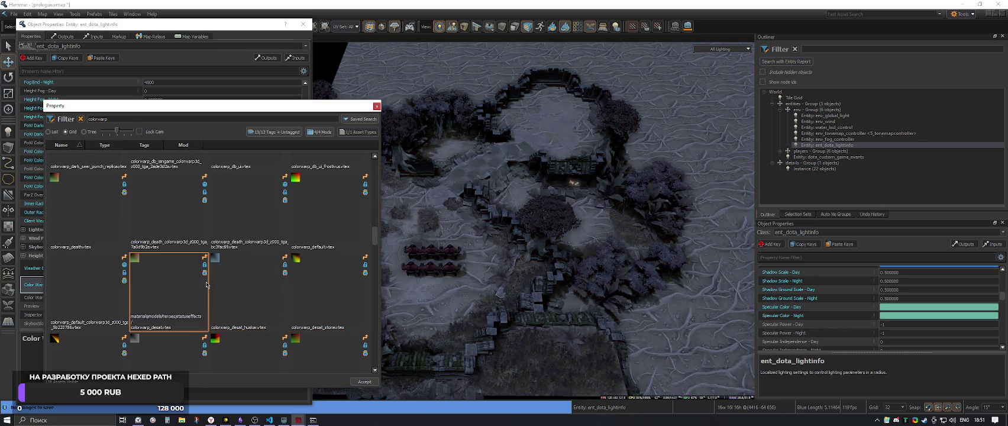
scroll(201, 288, down, 2)
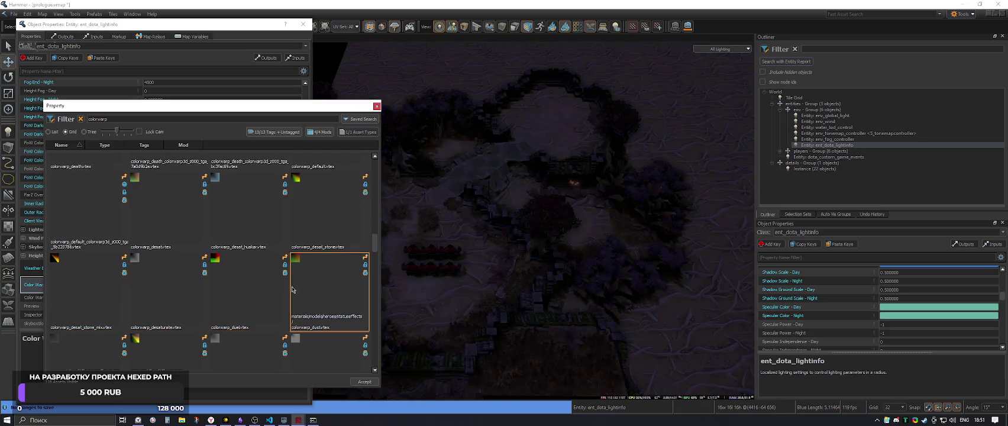
scroll(248, 287, down, 2)
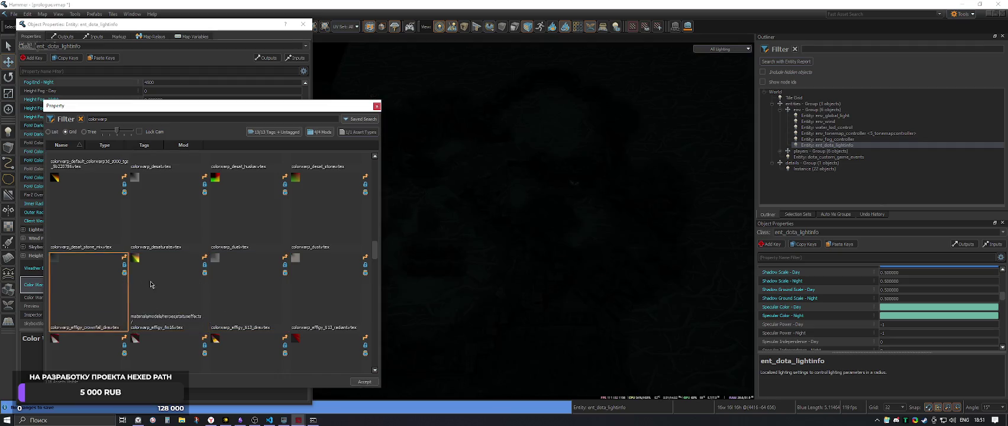
scroll(136, 295, down, 1)
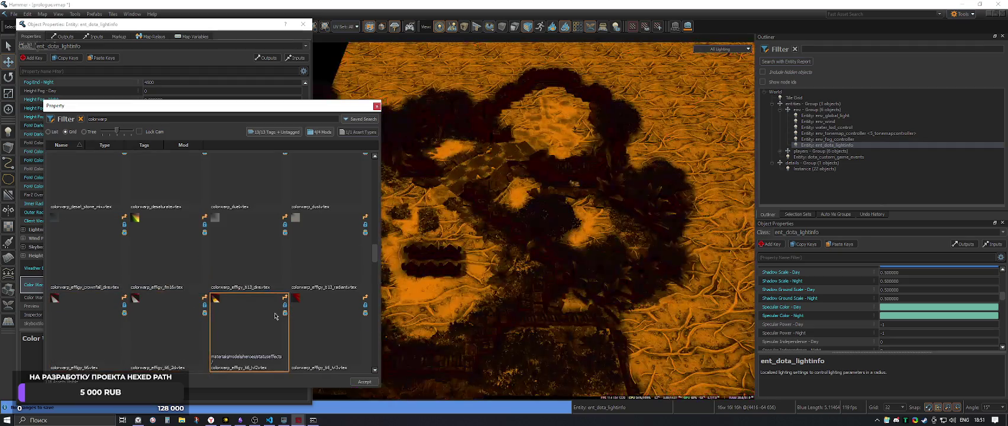
scroll(316, 300, down, 3)
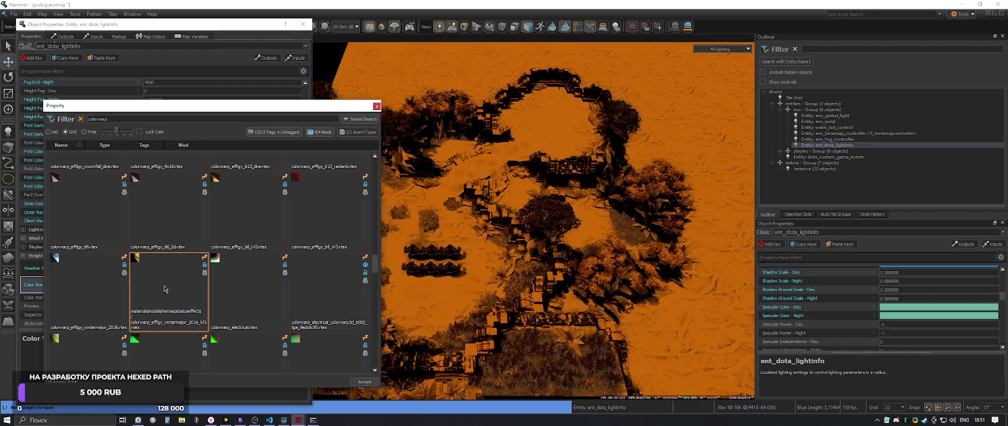
scroll(103, 306, down, 1)
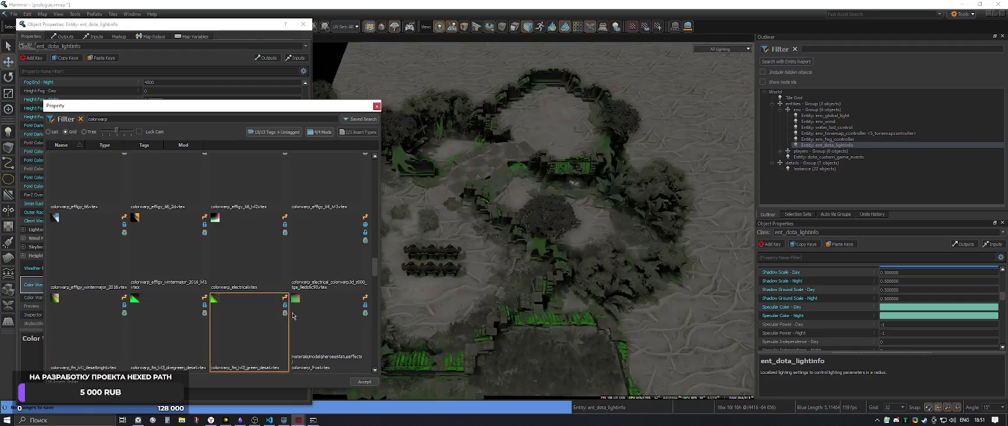
scroll(301, 315, down, 1)
scroll(331, 319, down, 3)
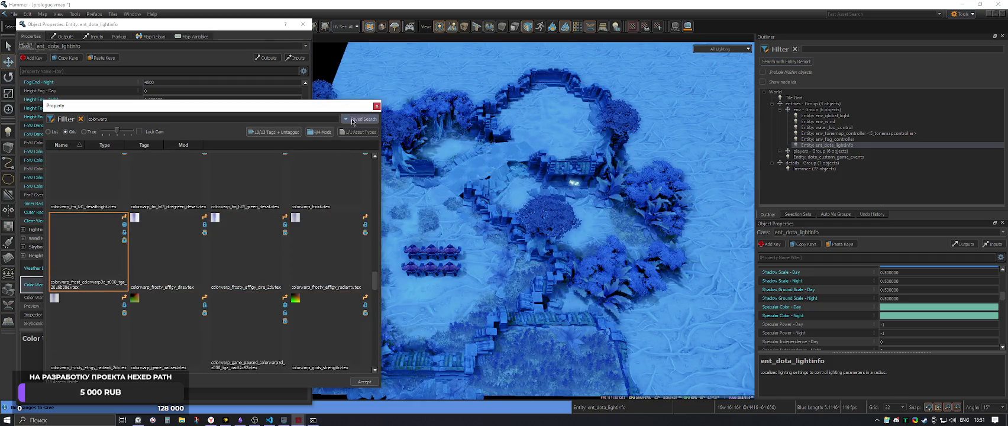
click(377, 106)
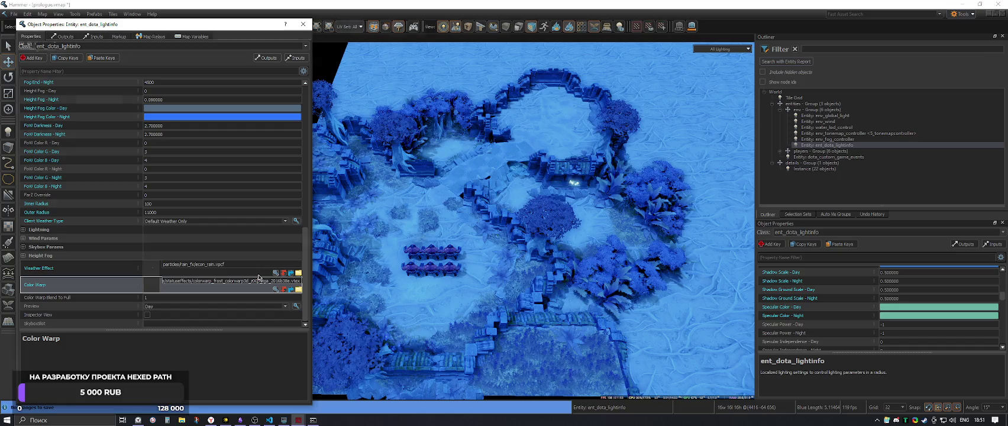
Clear the frost Color Warp texture and set Color Warp Blend To Full to .1
click(79, 283)
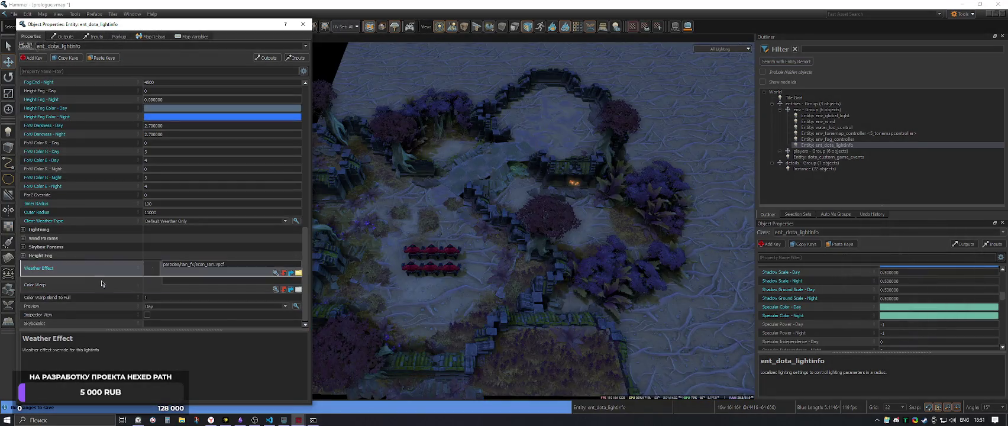
click(97, 302)
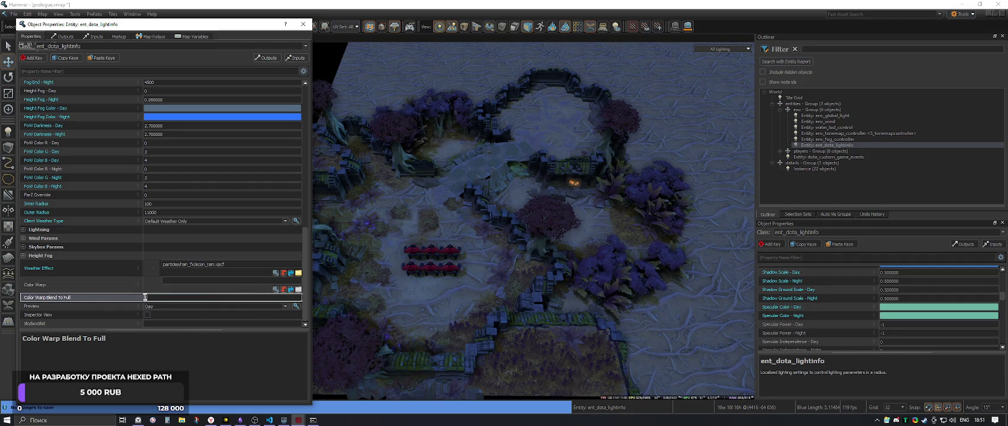
text(.1)
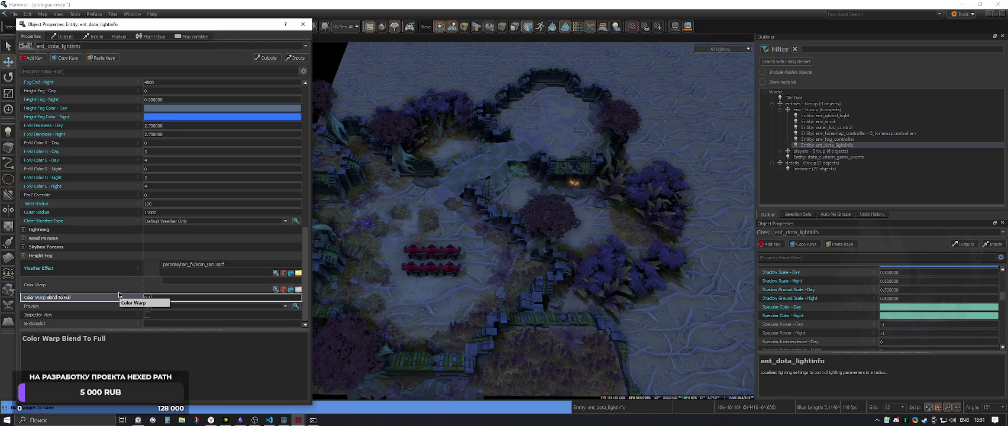
Preview colour warps on the scene: tentacle, tb_arcana, spectre arcana illusion and colorwarp_selection
click(276, 289)
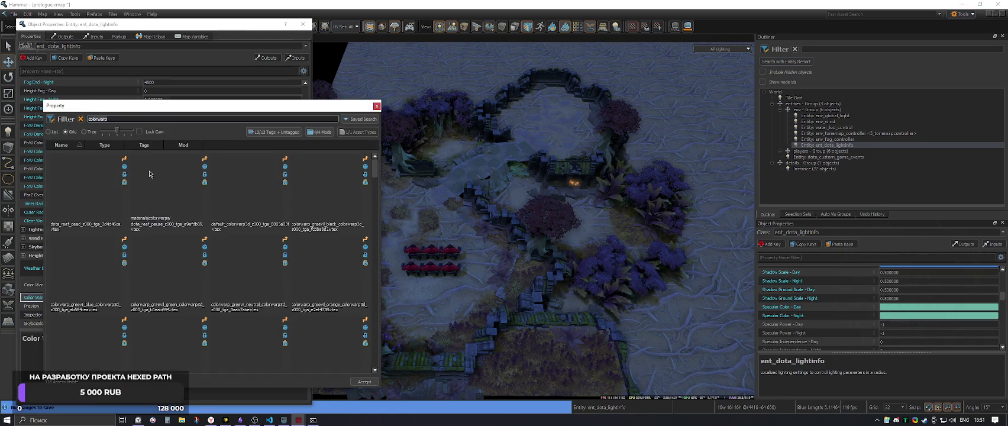
scroll(237, 189, down, 3)
drag(373, 182, 374, 354)
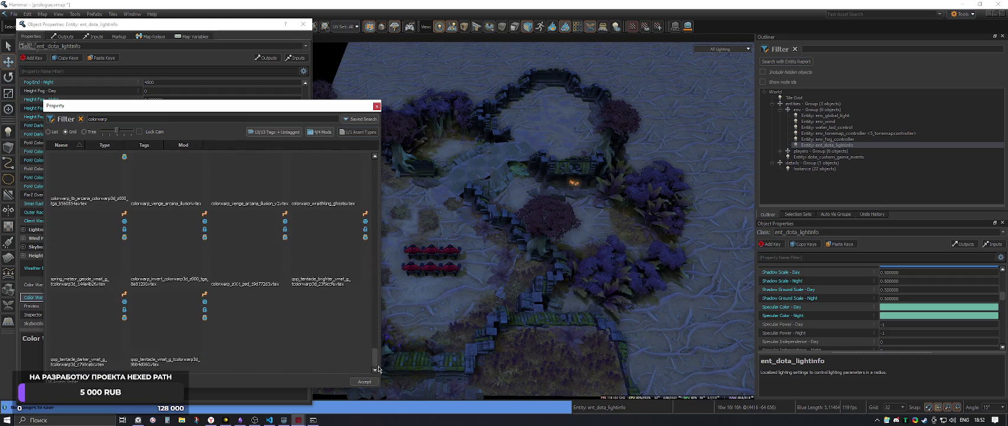
click(168, 325)
click(108, 324)
key(Left)
key(Left)
key(Left)
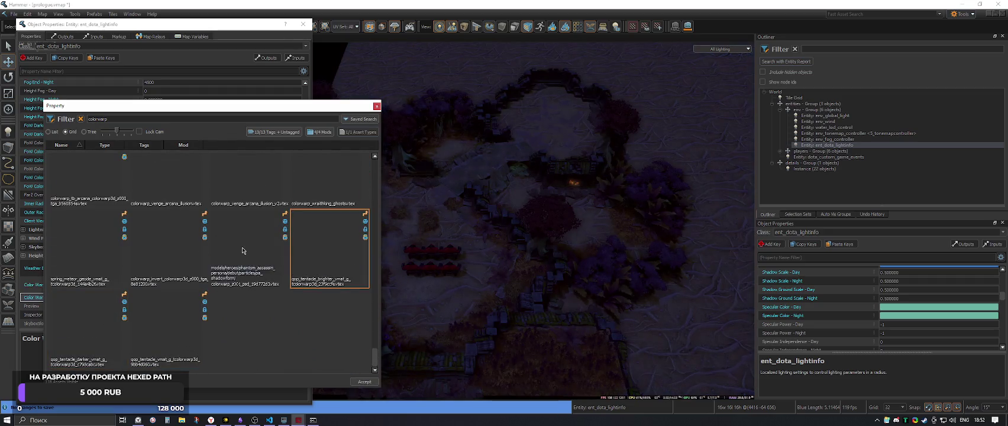
key(Right)
key(Right)
key(Right)
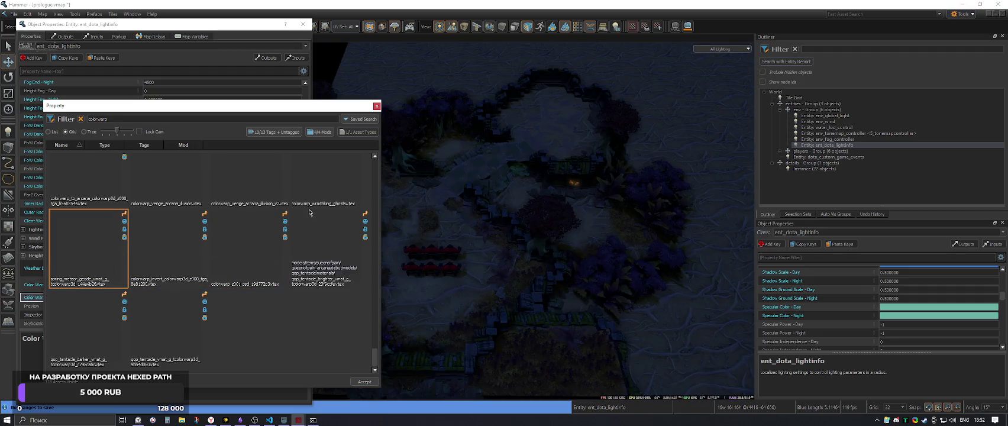
key(Up)
key(Left)
key(Left)
key(Left)
key(Left)
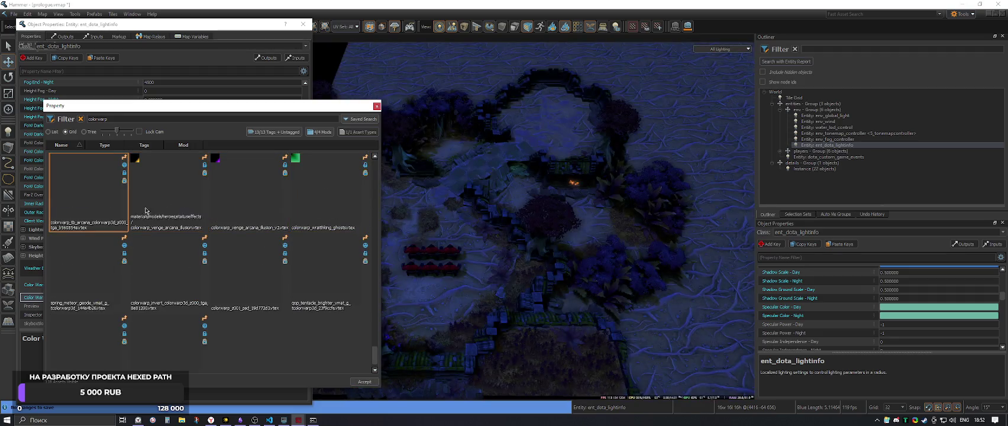
key(Left)
key(Left)
key(Left)
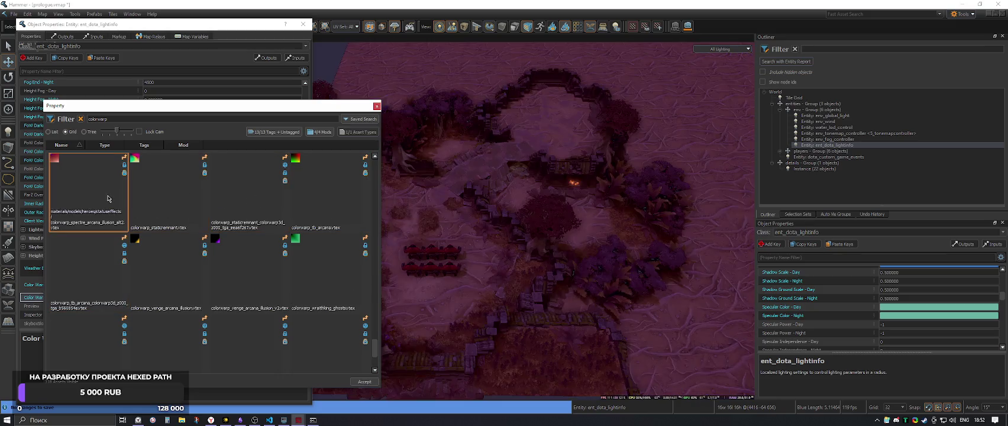
scroll(270, 201, up, 1)
key(Left)
key(Left)
key(Left)
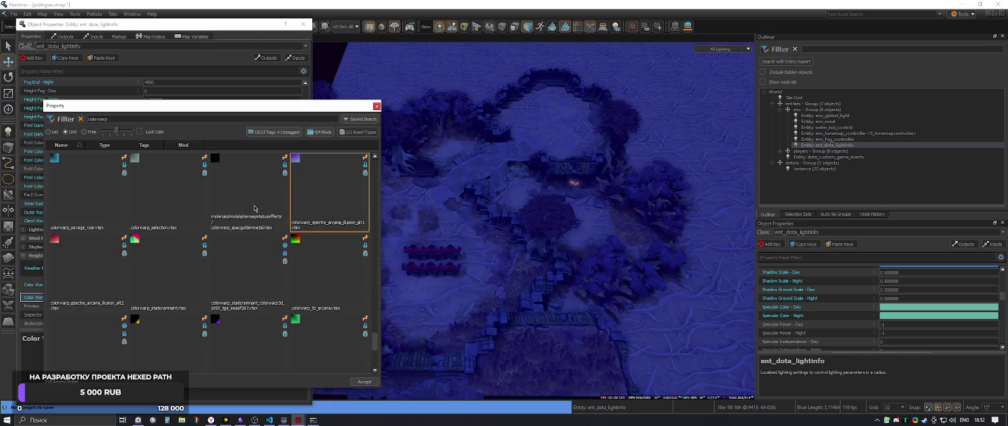
key(Right)
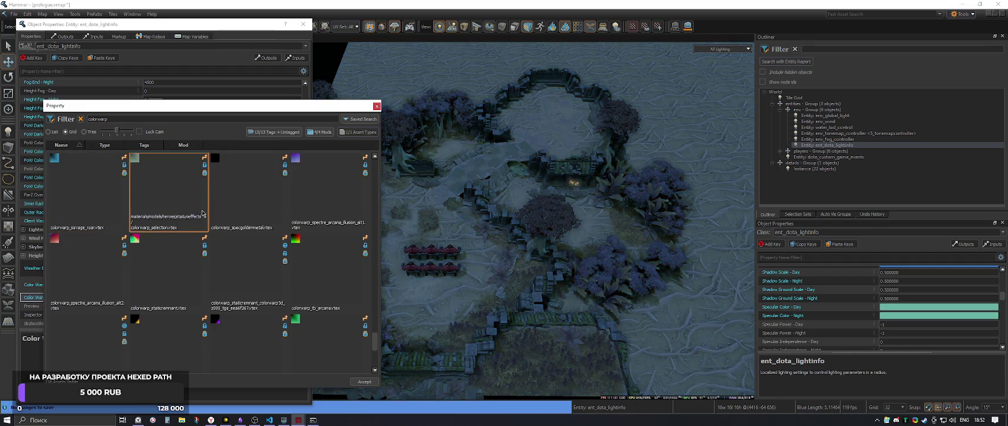
scroll(116, 275, up, 1)
Preview redchrome, poison, morphling and maledict warps, then assign colorwarp_iron_surge.vtex
click(116, 275)
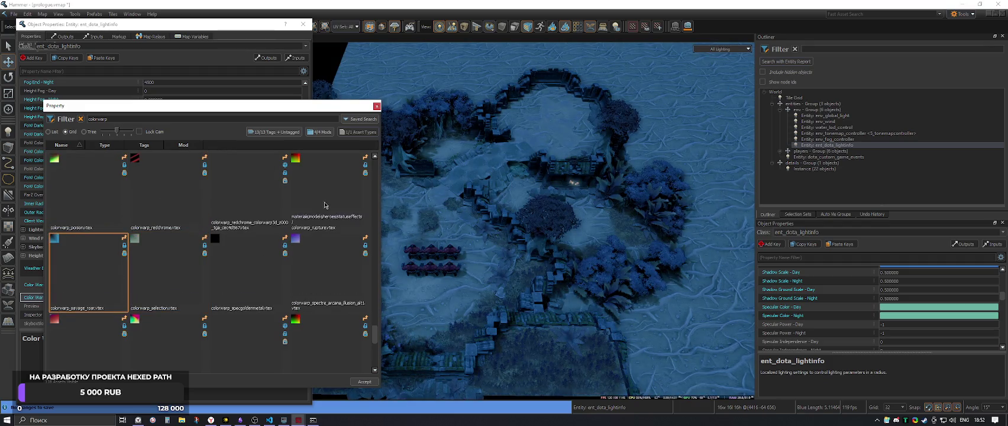
click(328, 201)
click(256, 195)
click(176, 196)
key(Left)
scroll(171, 199, up, 1)
key(Left)
key(Left)
key(Left)
key(Left)
scroll(236, 237, up, 2)
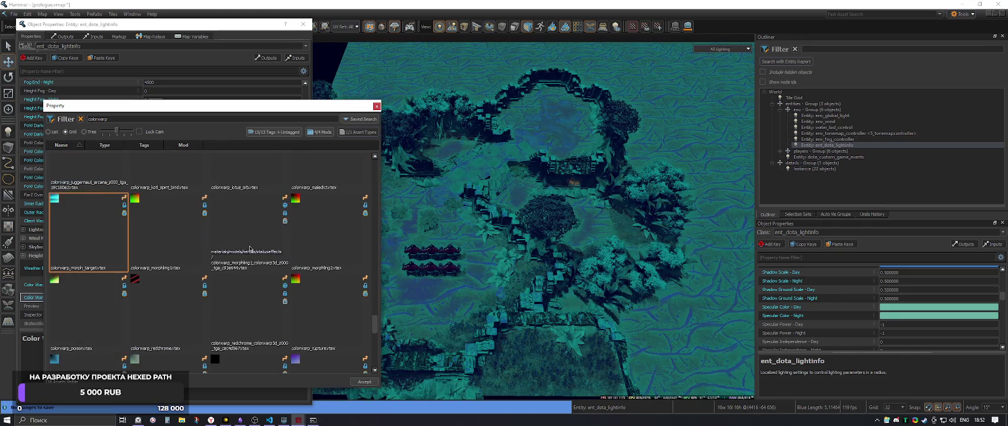
key(Left)
key(Left)
key(Left)
key(Left)
scroll(267, 229, up, 1)
key(Left)
key(Left)
key(Left)
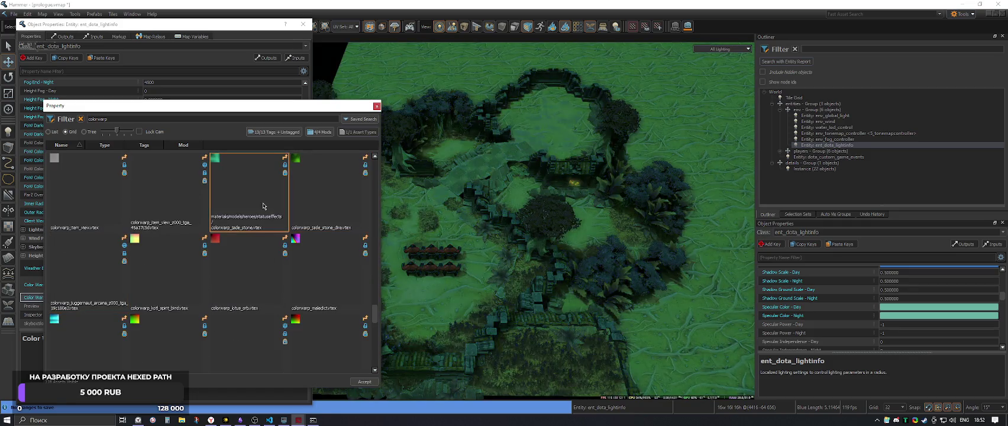
scroll(128, 203, up, 1)
key(Left)
key(Left)
key(Left)
click(308, 192)
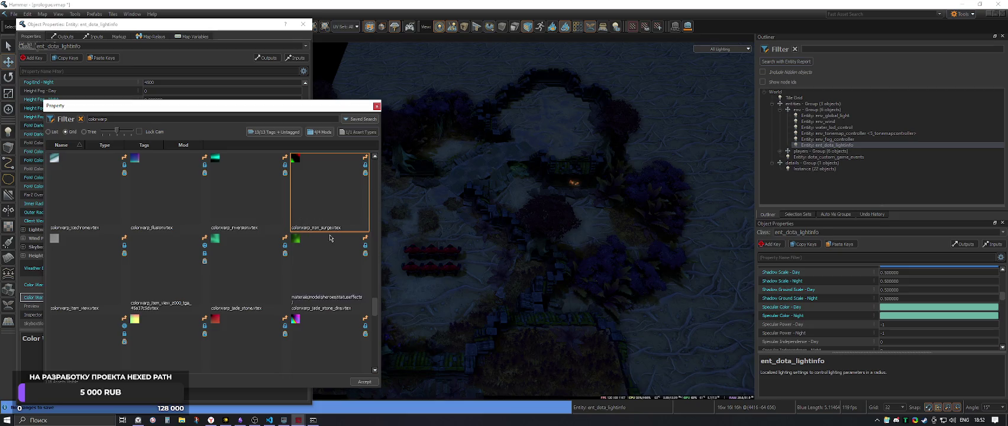
double_click(326, 194)
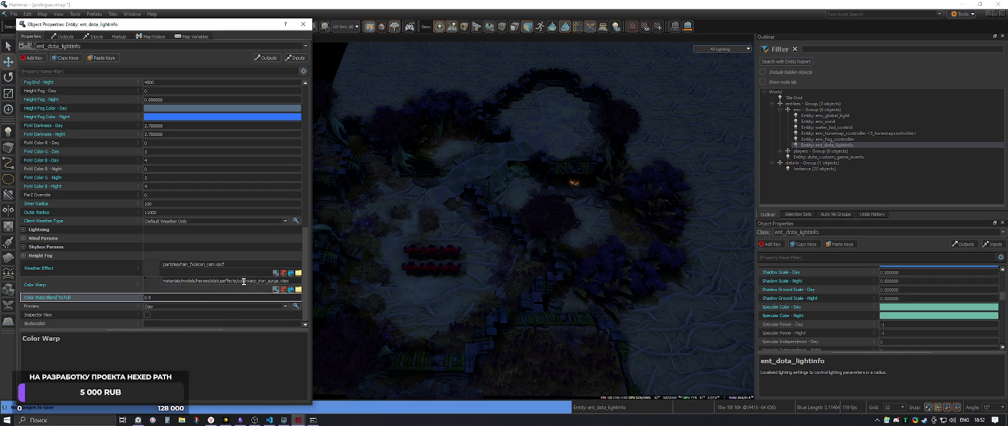
Set the lightinfo Color Warp Blend To Full to 0.2
click(153, 297)
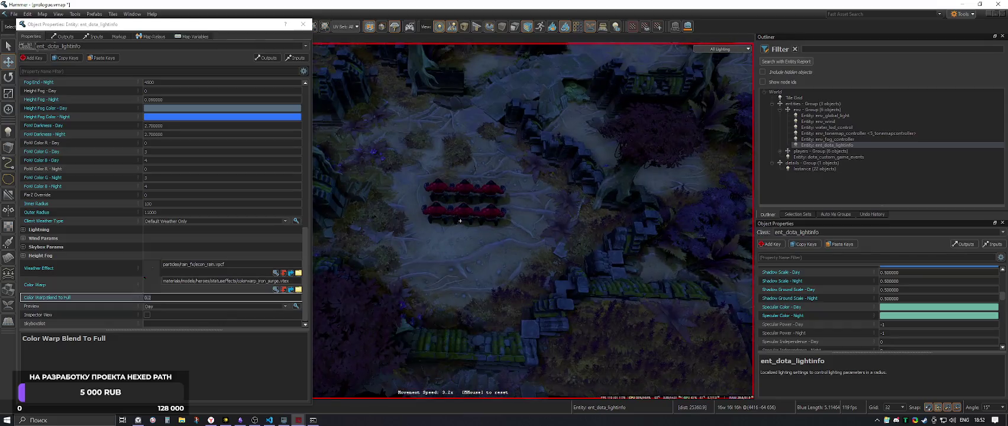
scroll(460, 220, up, 5)
scroll(460, 221, down, 5)
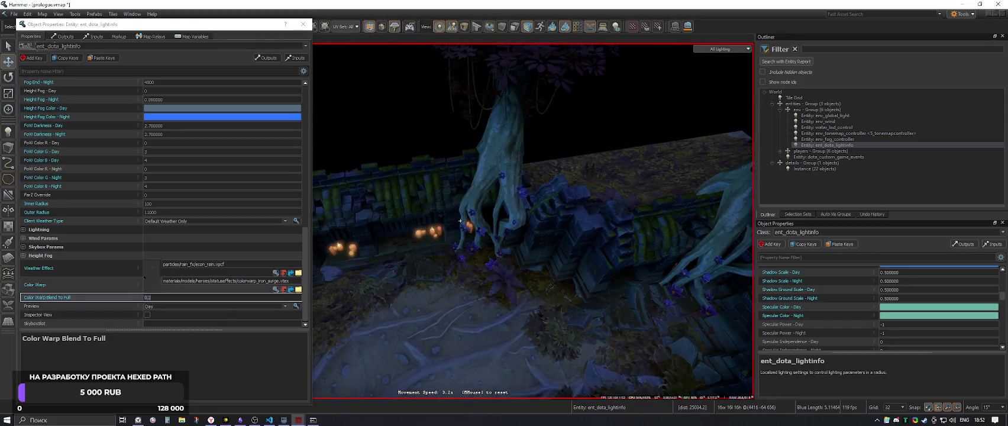
scroll(439, 276, up, 1)
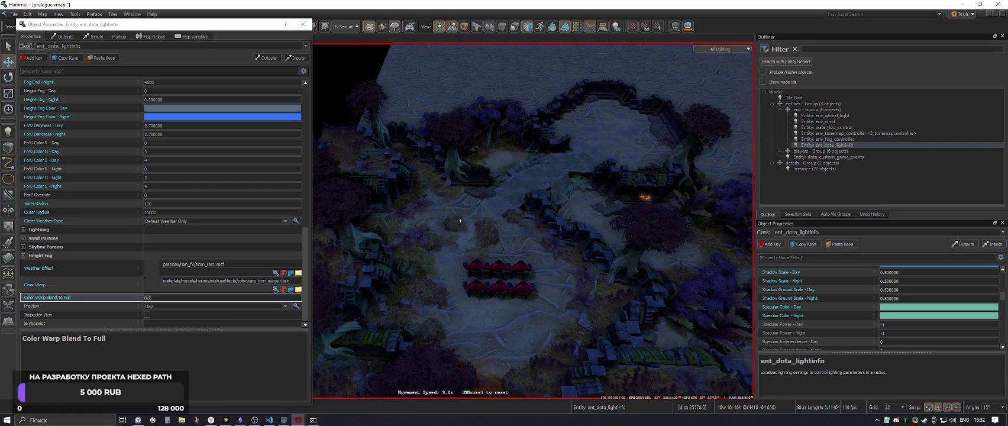
click(107, 303)
Preview the lighting at Night, switch back to Day, and save the map
click(237, 308)
click(236, 318)
click(233, 306)
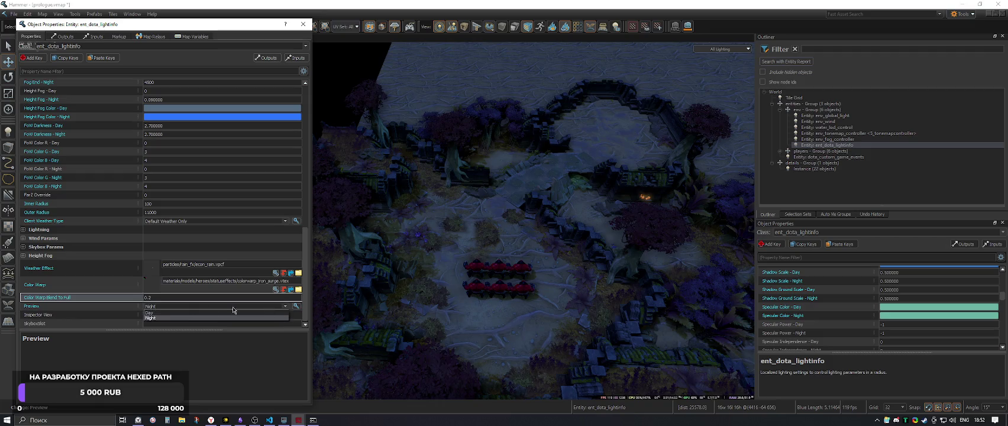
click(233, 318)
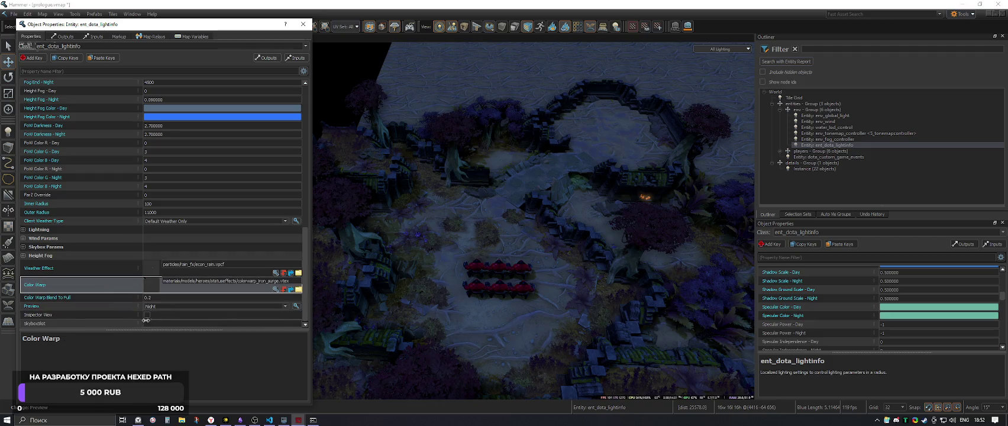
click(289, 308)
click(236, 314)
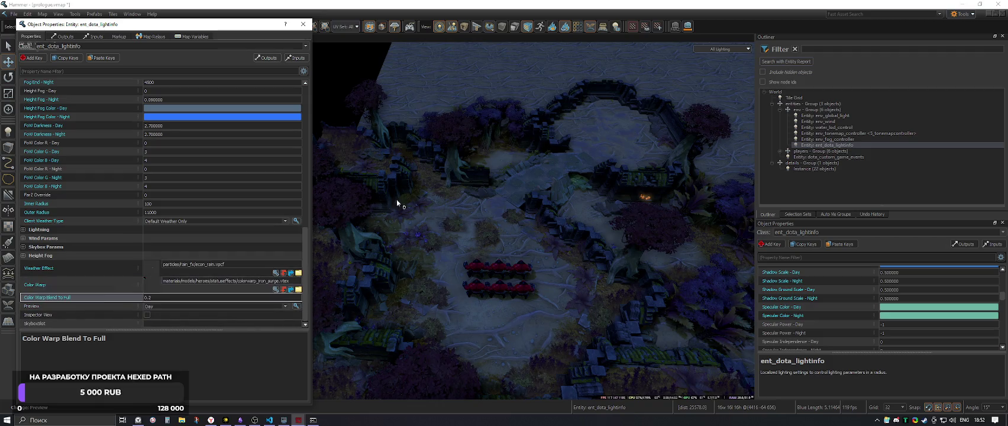
scroll(461, 220, up, 2)
key(ctrl+s)
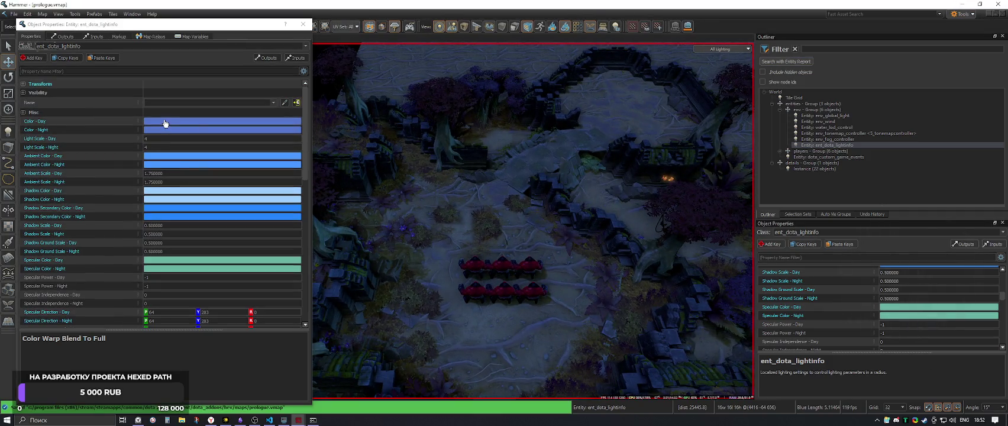
click(165, 121)
drag(382, 253, 380, 241)
drag(437, 287, 435, 292)
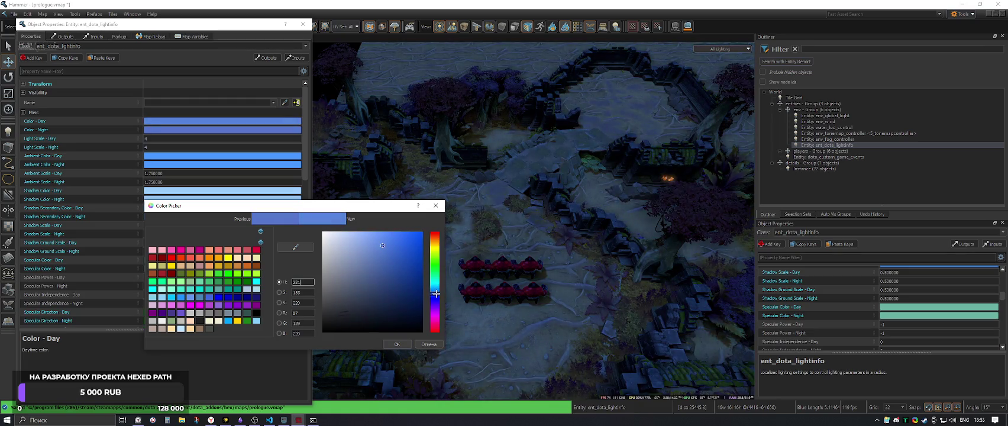
click(439, 346)
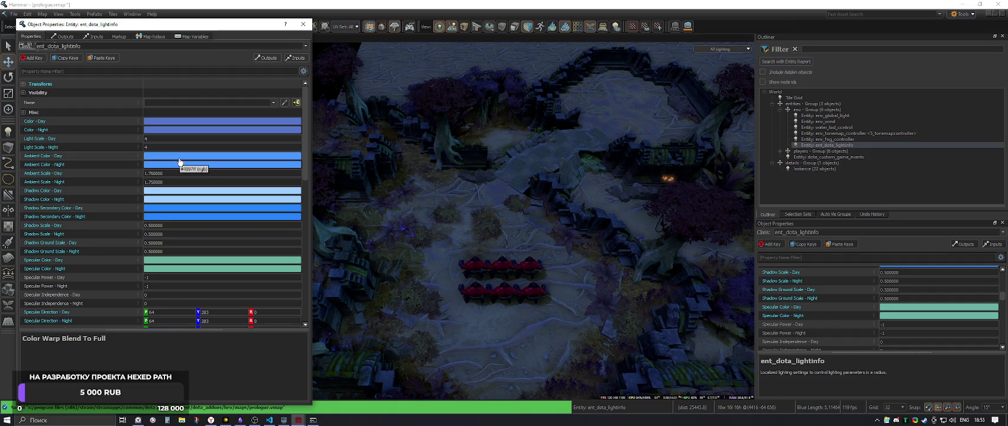
click(302, 24)
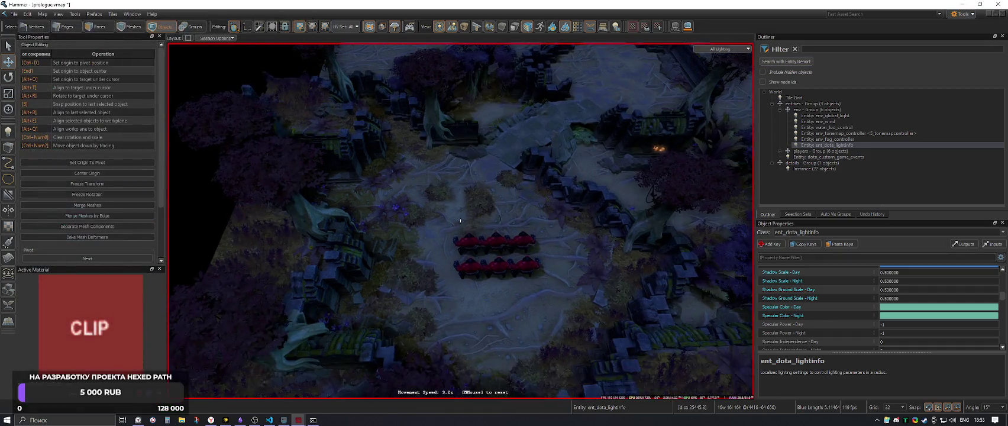
Save the map and place an env_deferred_light entity near the tree
scroll(531, 200, up, 3)
key(ctrl+s)
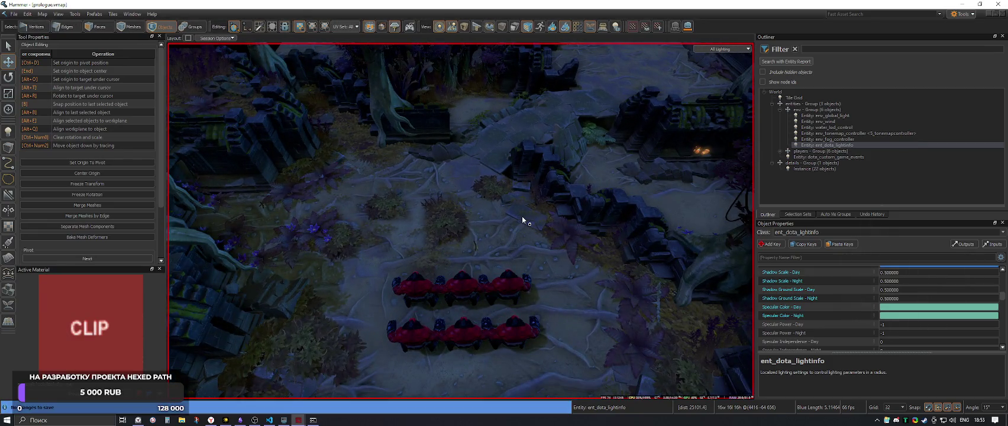
click(9, 132)
triple_click(96, 60)
text(color)
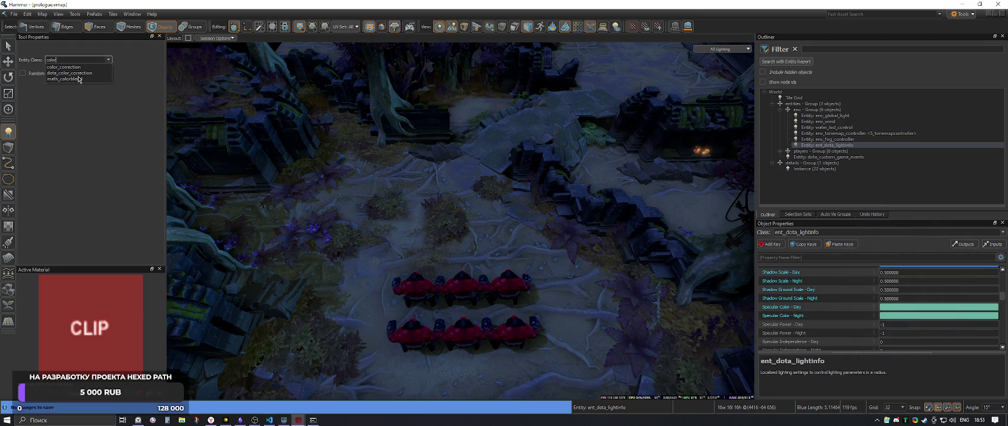
click(43, 57)
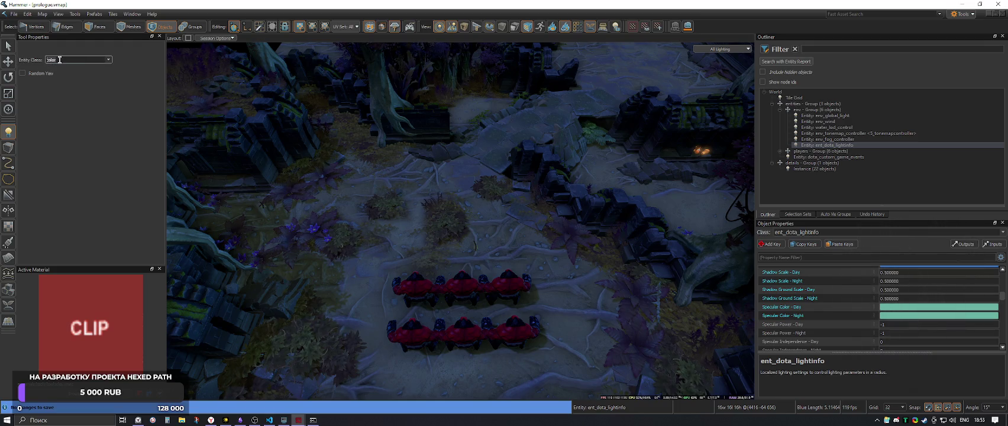
text(light)
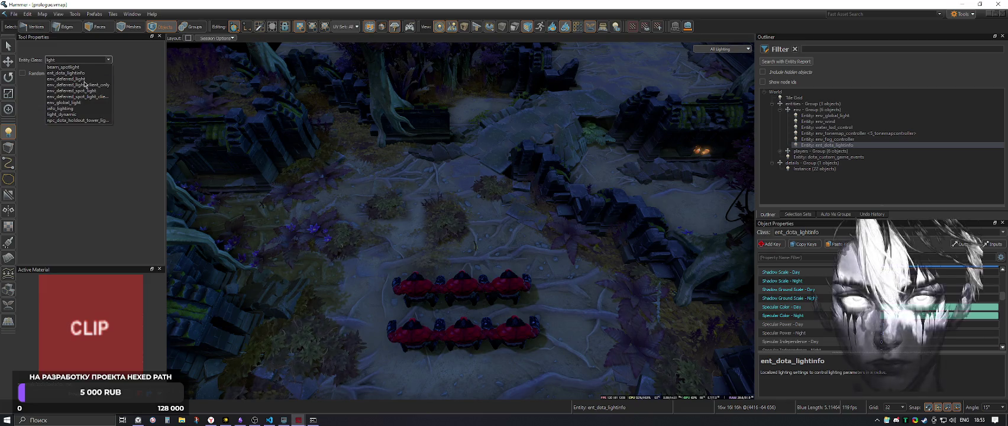
click(84, 80)
click(463, 195)
Raise the deferred light 96 units above the ground and edit its Radius
key(w)
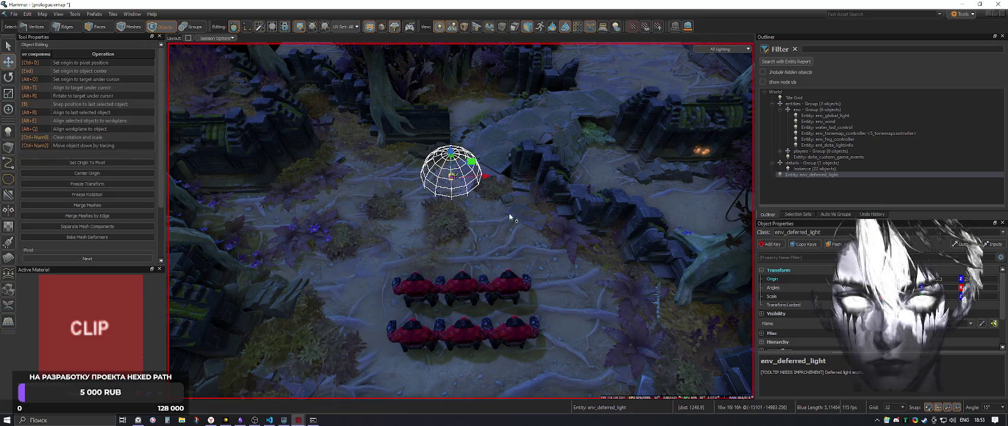
drag(451, 177, 452, 165)
scroll(794, 313, down, 2)
click(794, 335)
key(Return)
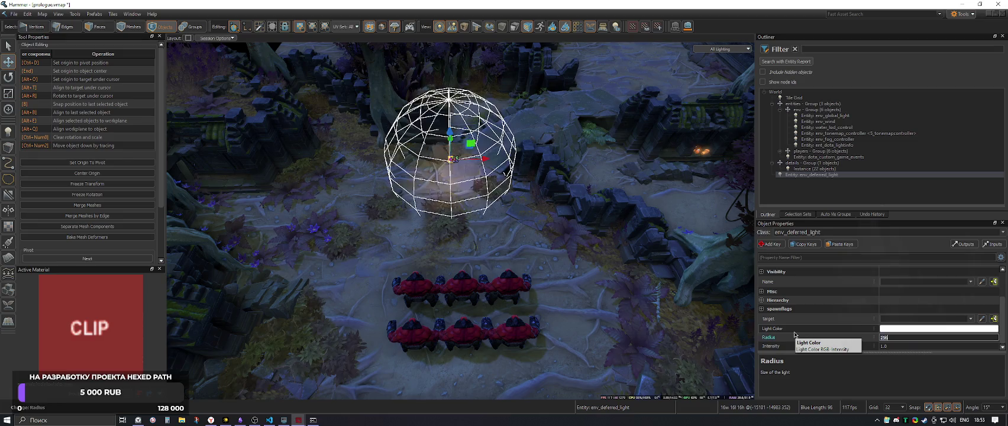
Give the light a warm orange Light Color and Intensity 2
click(938, 328)
click(773, 234)
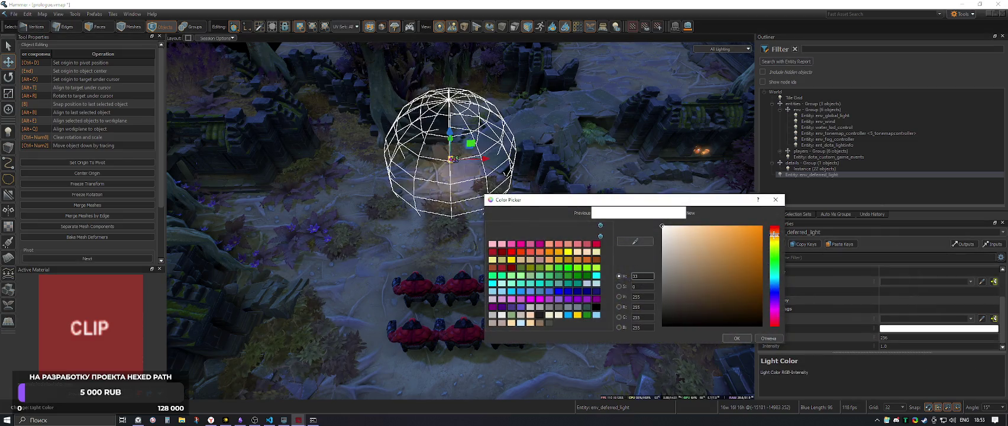
click(721, 225)
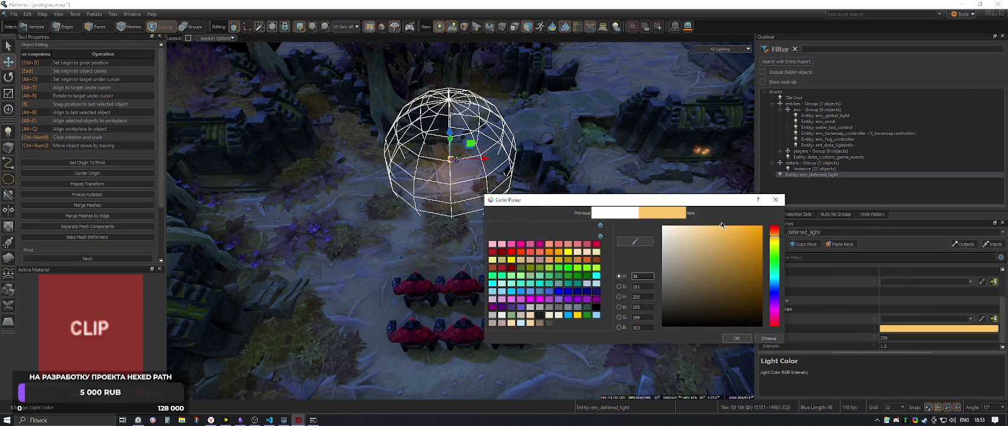
click(739, 338)
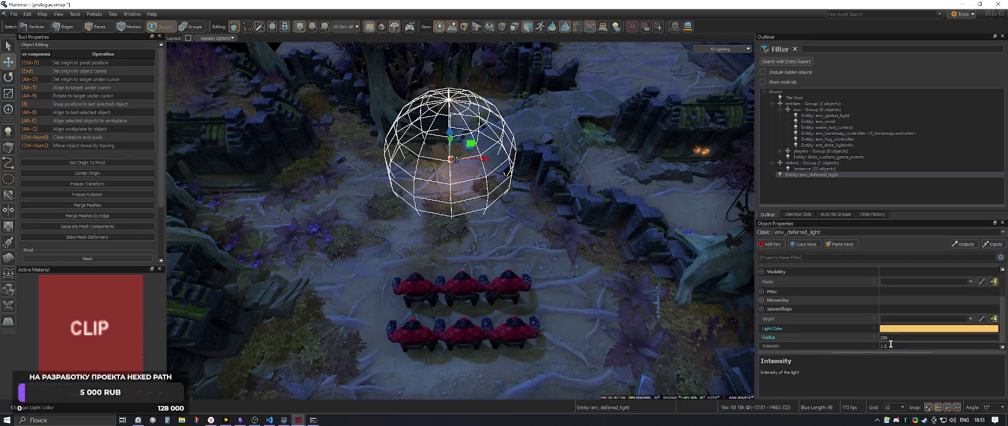
text(2)
key(shift+Tab)
Set the light's Radius to 512 and move it further up
scroll(612, 284, up, 5)
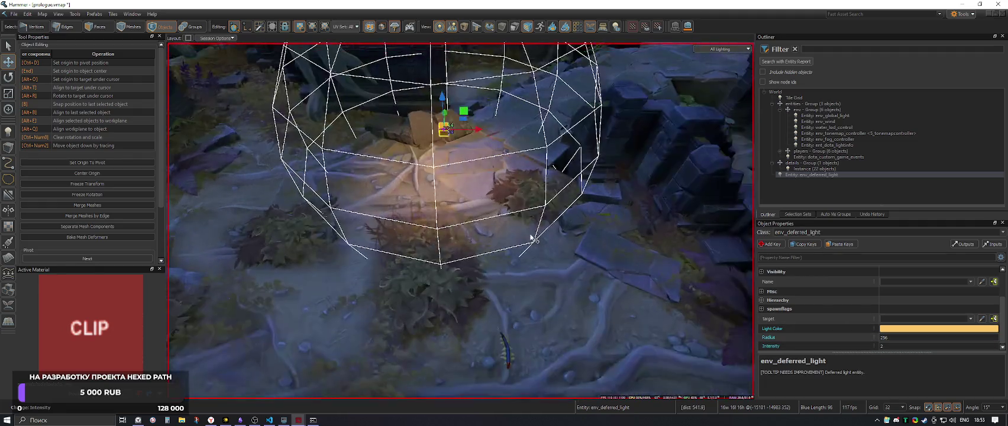
click(880, 338)
key(Return)
scroll(460, 200, down, 5)
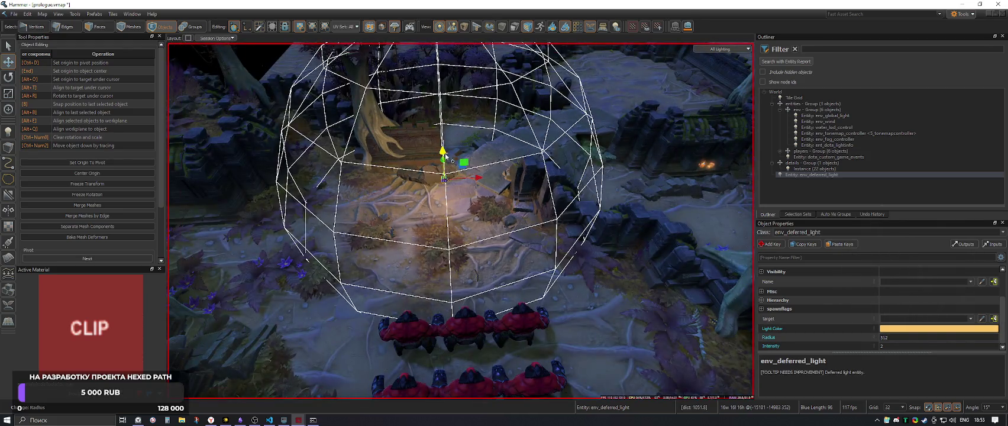
drag(445, 155, 365, 160)
click(938, 329)
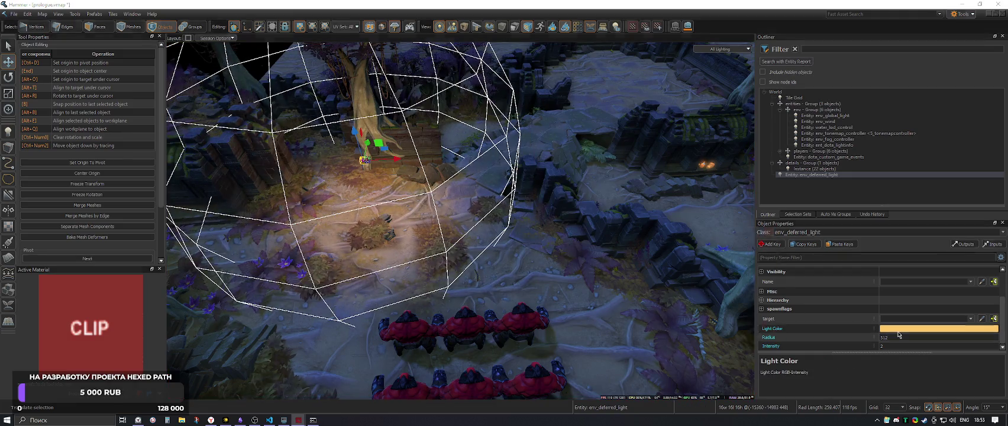
Shift the light colour's hue toward a redder orange and apply it
drag(773, 234, 773, 232)
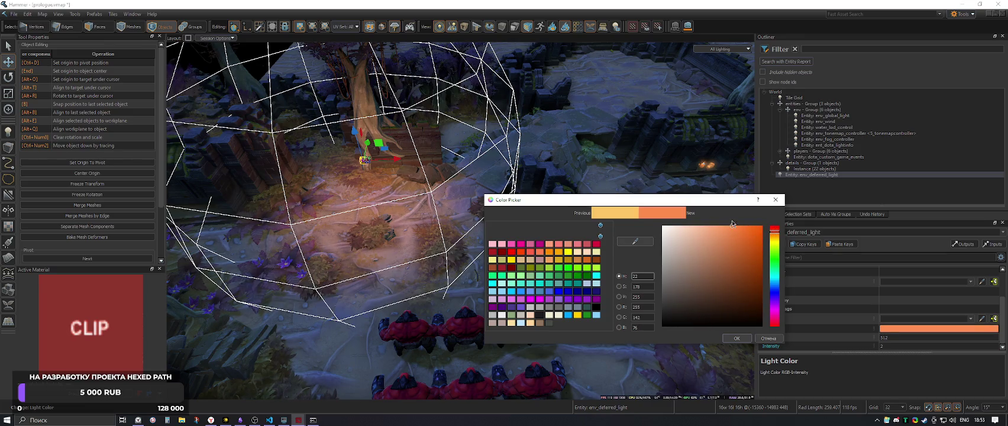
drag(773, 232, 773, 233)
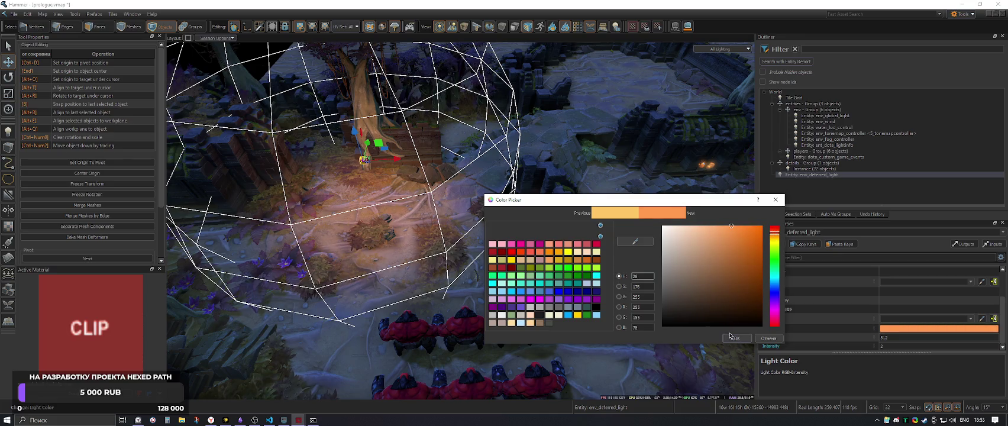
click(733, 337)
Set the light's Radius to 360 and move it left beside the tree
scroll(506, 257, up, 2)
click(879, 339)
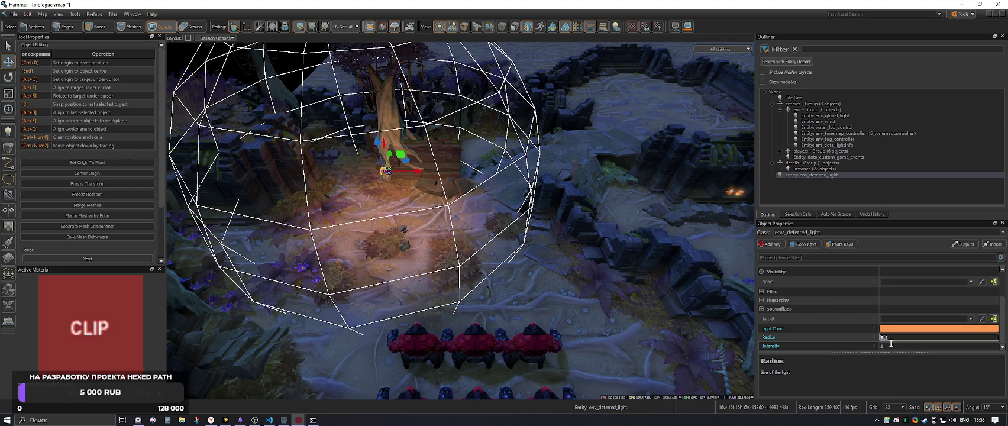
text(480)
key(Return)
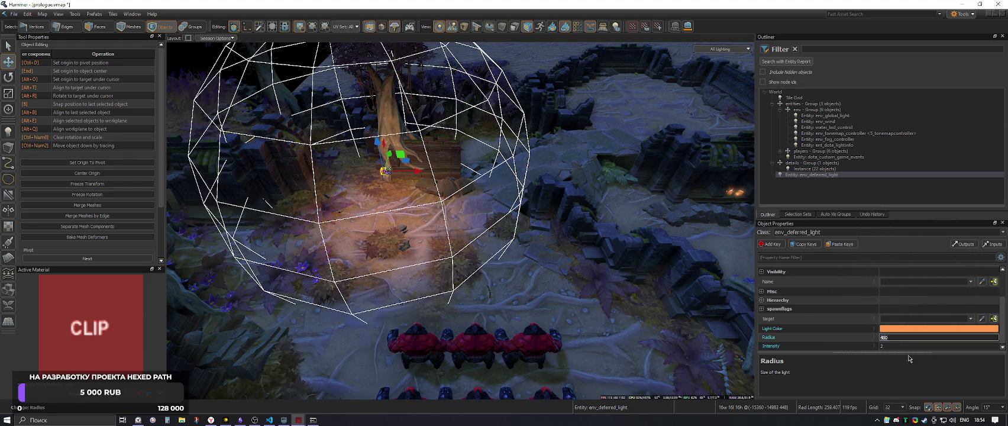
text(20)
key(Return)
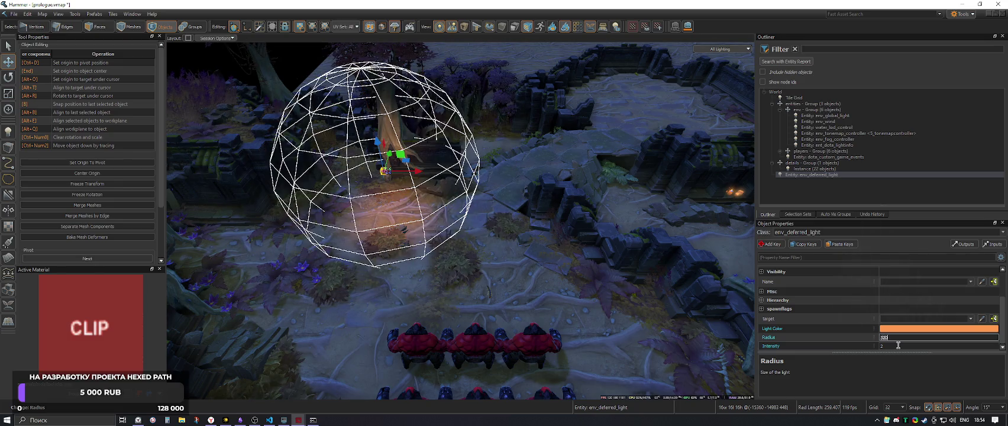
text(60)
key(Return)
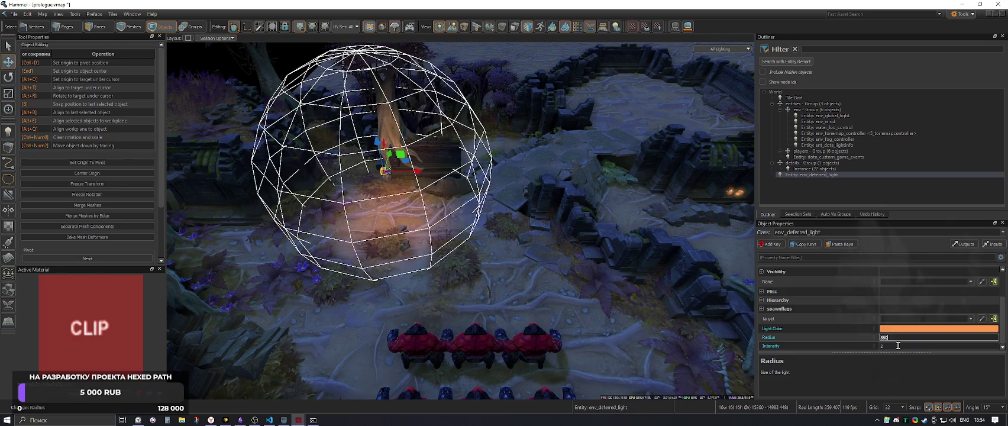
scroll(460, 220, up, 3)
scroll(460, 221, down, 3)
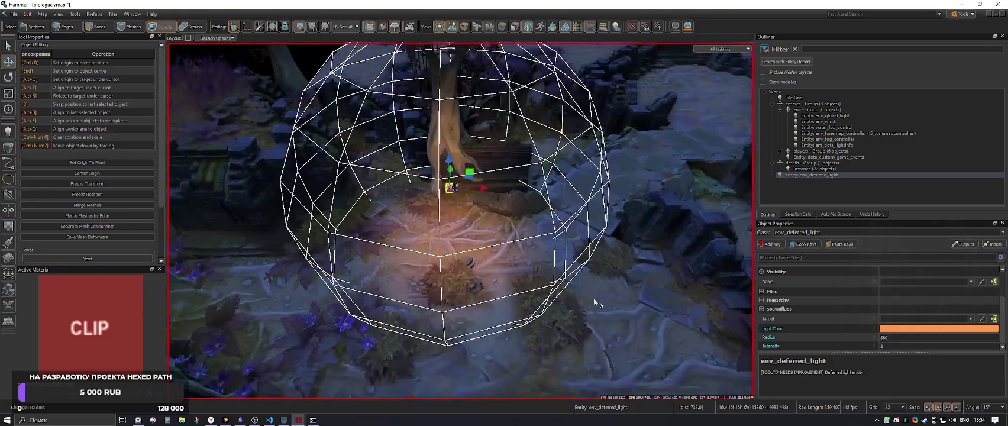
mouse_move(487, 189)
mouse_down()
mouse_move(413, 191)
mouse_move(422, 196)
mouse_up()
Filter the Asset Browser for 'ambient fire' particles
mouse_move(292, 416)
click(287, 390)
scroll(474, 219, down, 1)
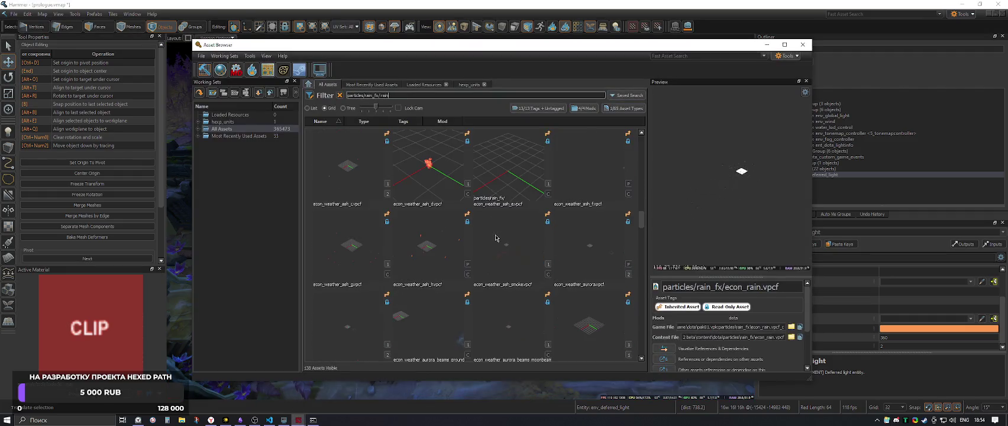
click(399, 93)
triple_click(392, 96)
text(ambient fire)
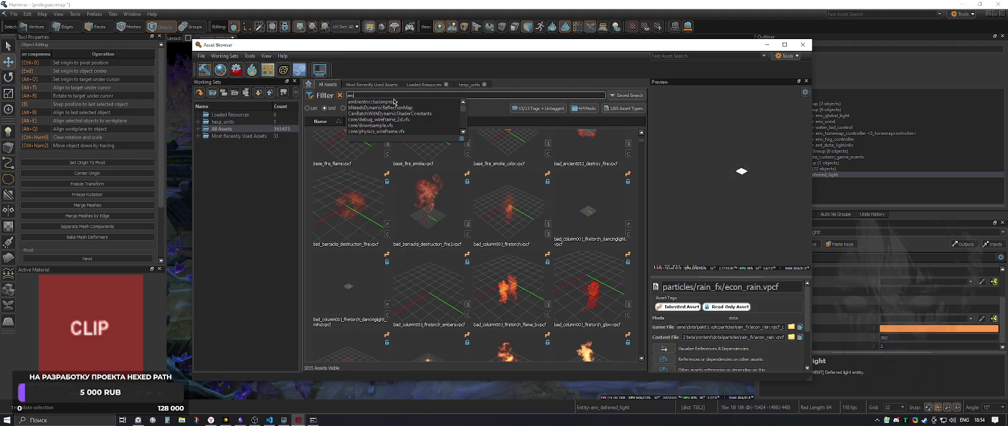
text(re)
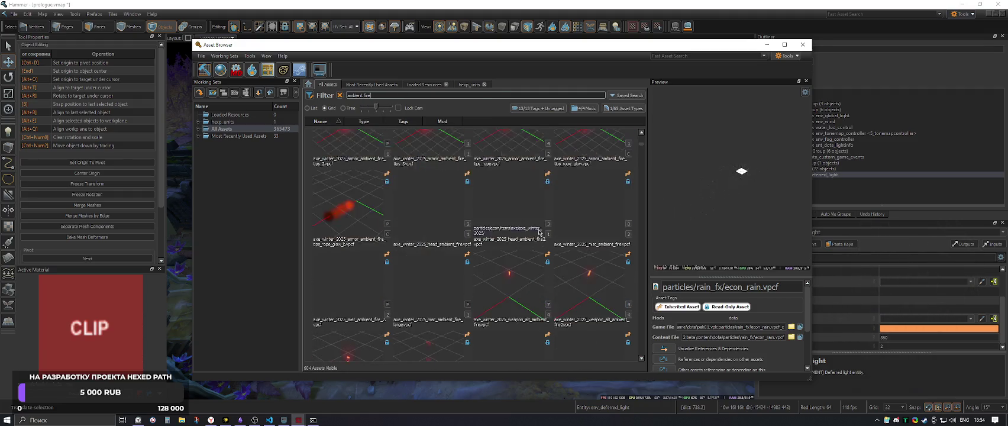
Preview fire particles: onibi yellow, axe winter armor, firestarter cannister, bloodseeker, witches grasp
click(353, 172)
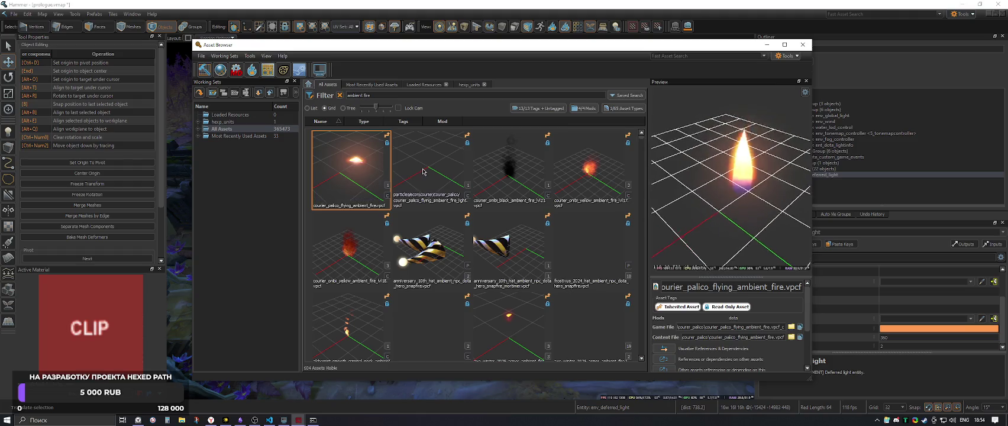
click(443, 171)
click(555, 170)
click(361, 252)
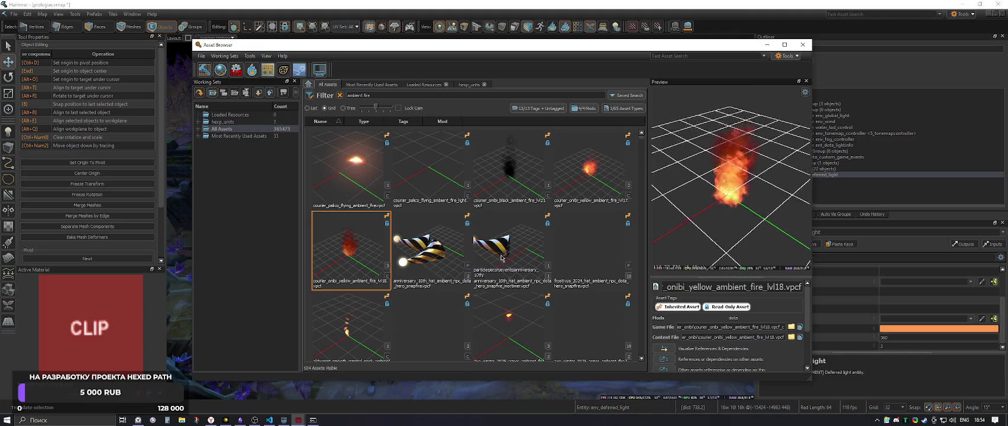
click(509, 322)
scroll(395, 331, down, 2)
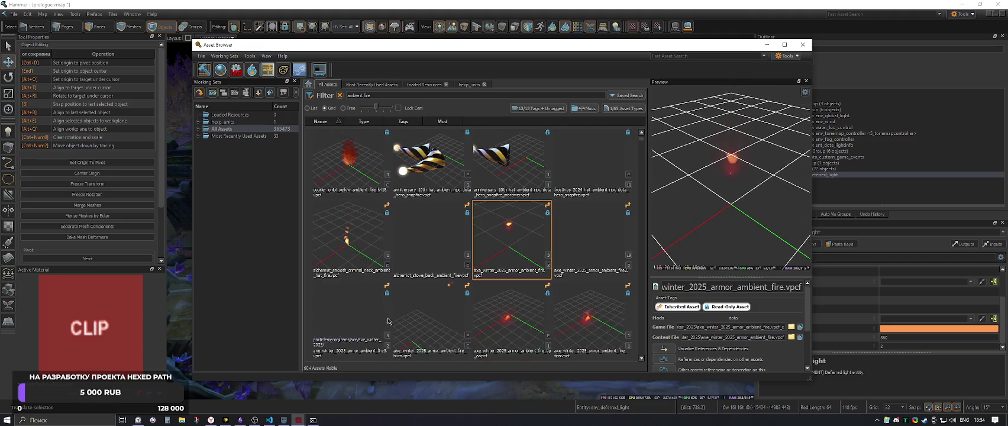
click(523, 247)
scroll(524, 236, down, 4)
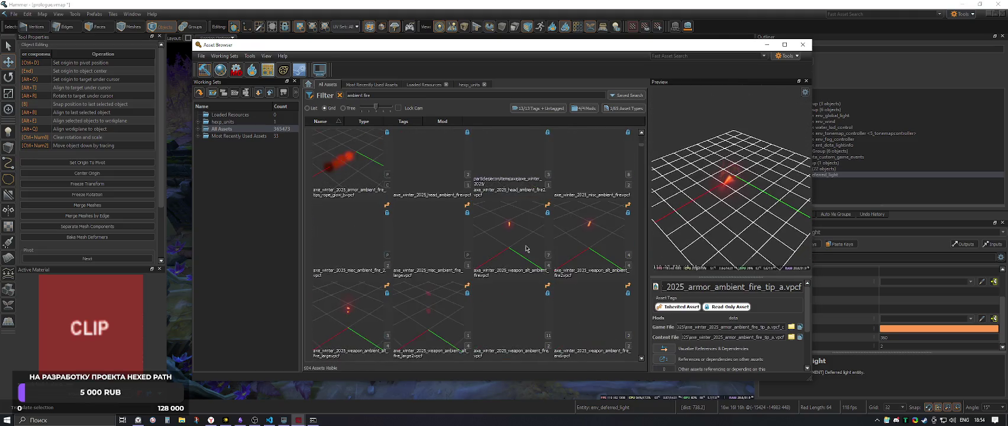
click(523, 203)
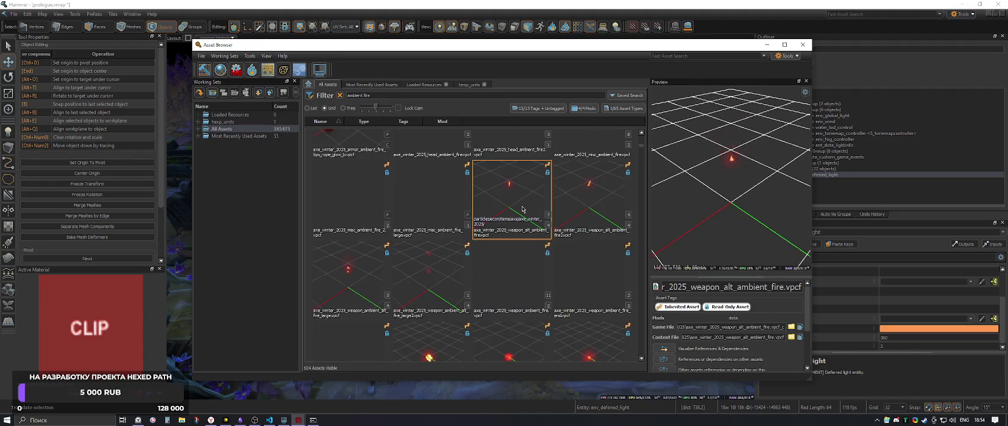
scroll(522, 209, down, 2)
click(439, 234)
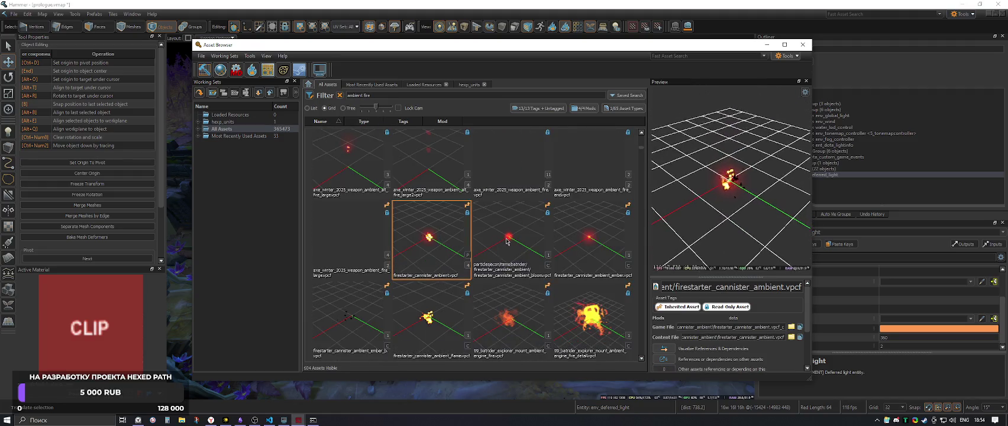
scroll(507, 241, down, 1)
click(588, 236)
scroll(588, 237, down, 5)
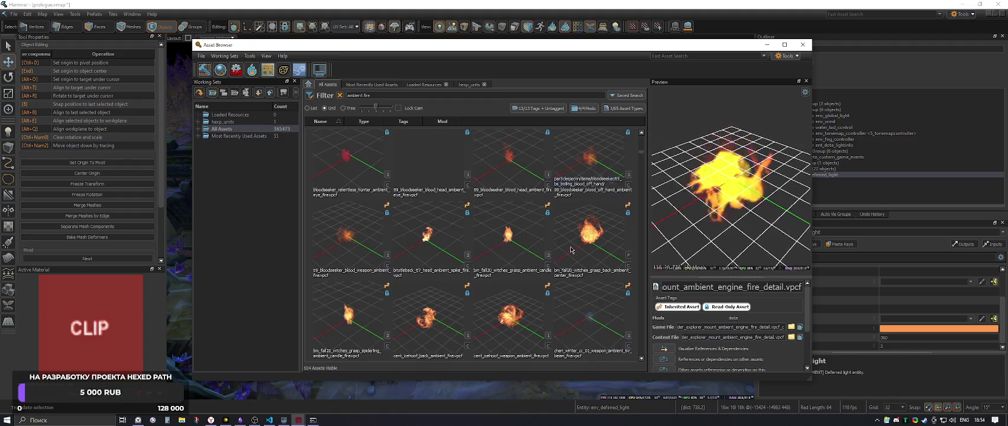
click(349, 236)
click(598, 241)
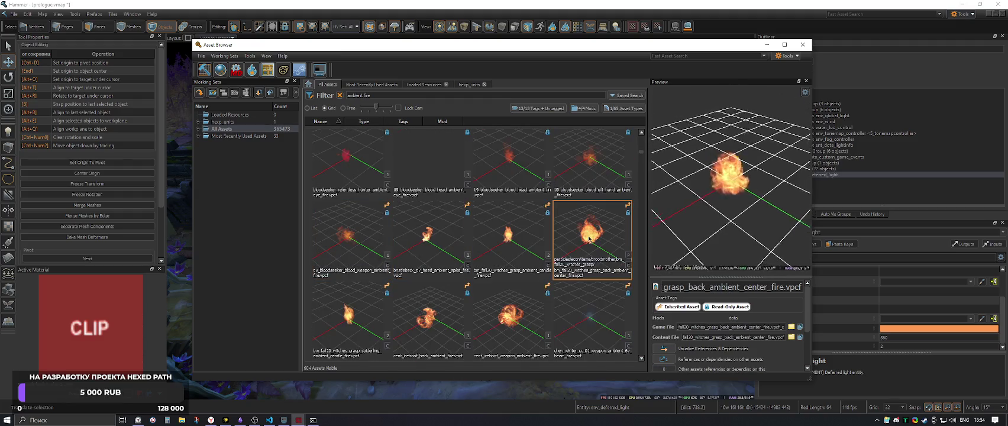
scroll(587, 238, down, 3)
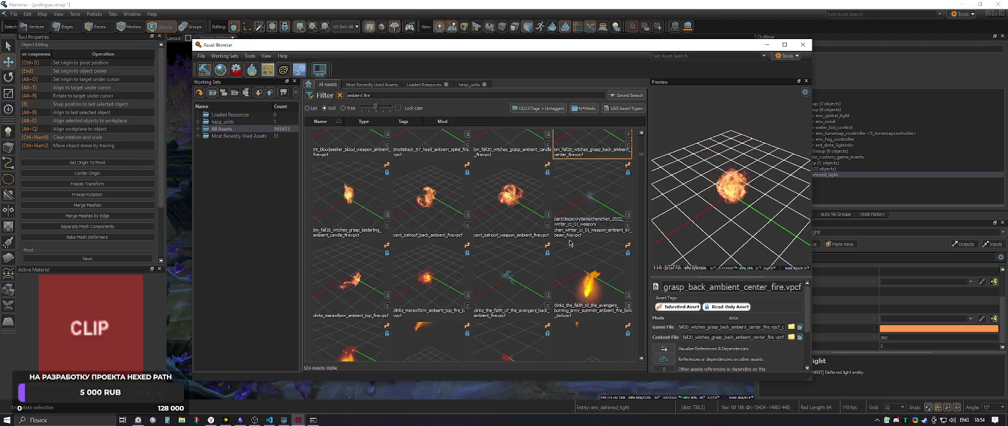
Compare more fires, then open the dependency graph of clockwerk_ti10_immortal_ambient_back_fire.vpcf
click(590, 266)
click(349, 278)
click(348, 195)
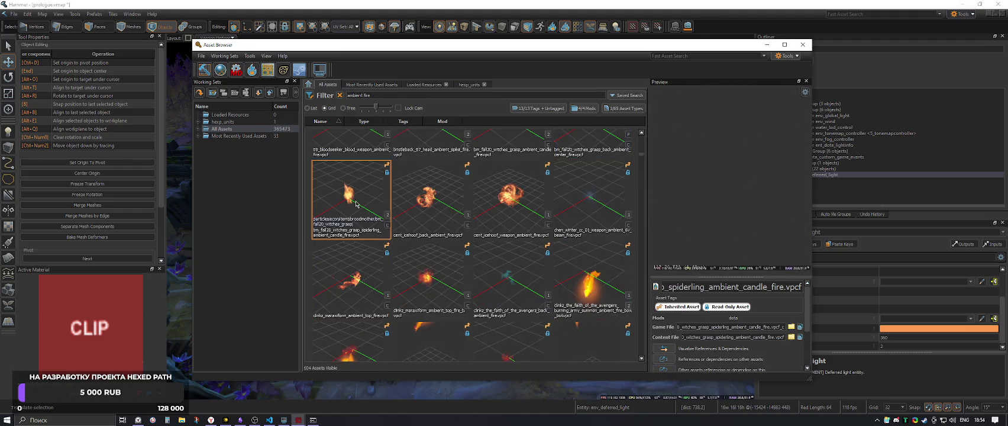
scroll(373, 230, down, 3)
click(382, 237)
click(426, 240)
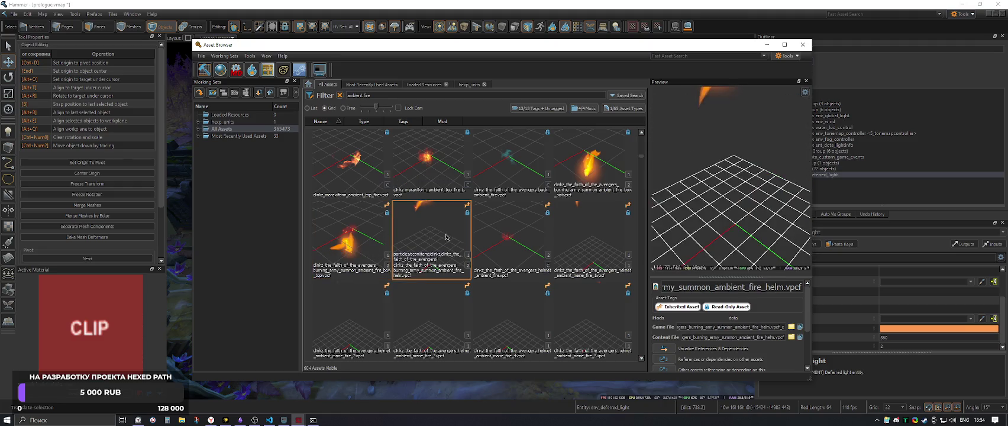
scroll(485, 245, down, 4)
click(486, 245)
click(427, 238)
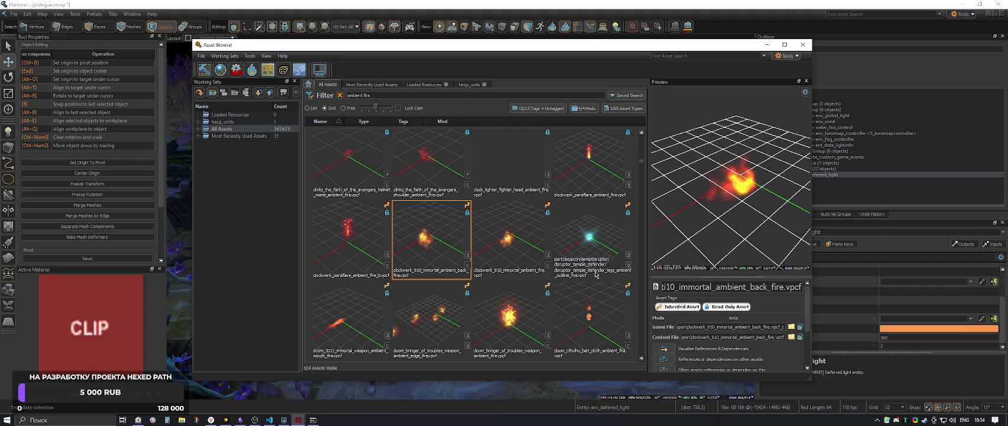
mouse_move(466, 256)
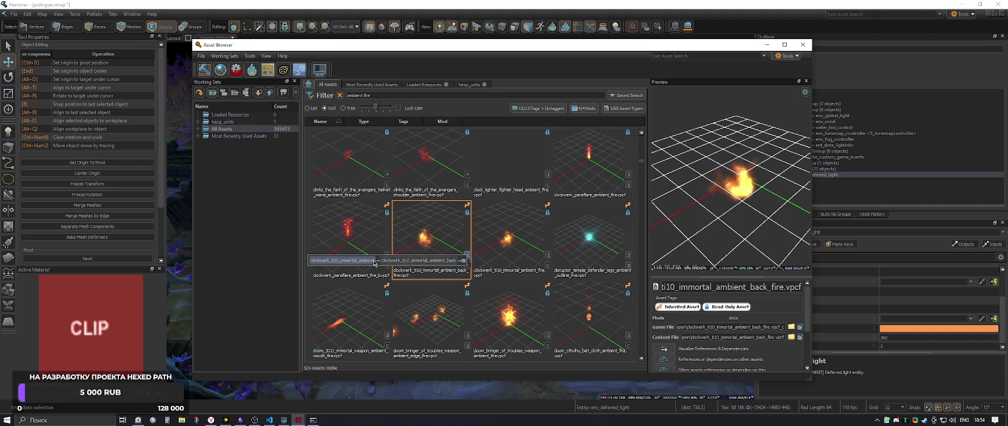
click(518, 309)
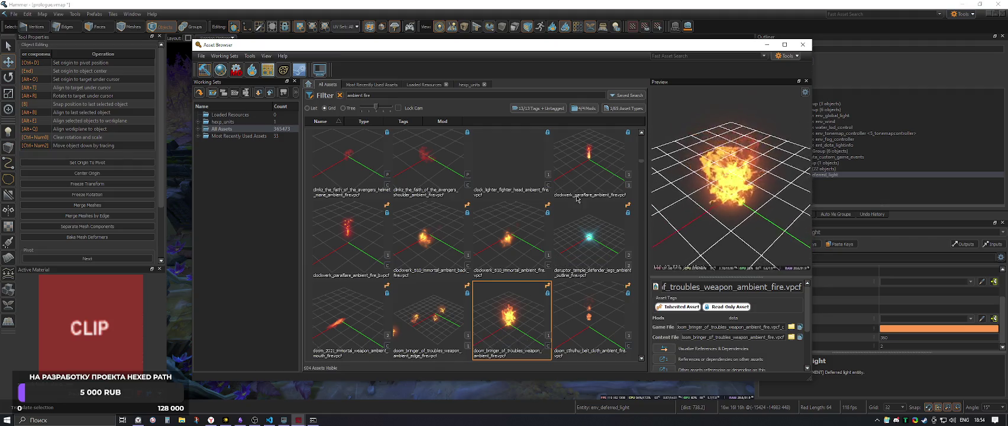
click(589, 171)
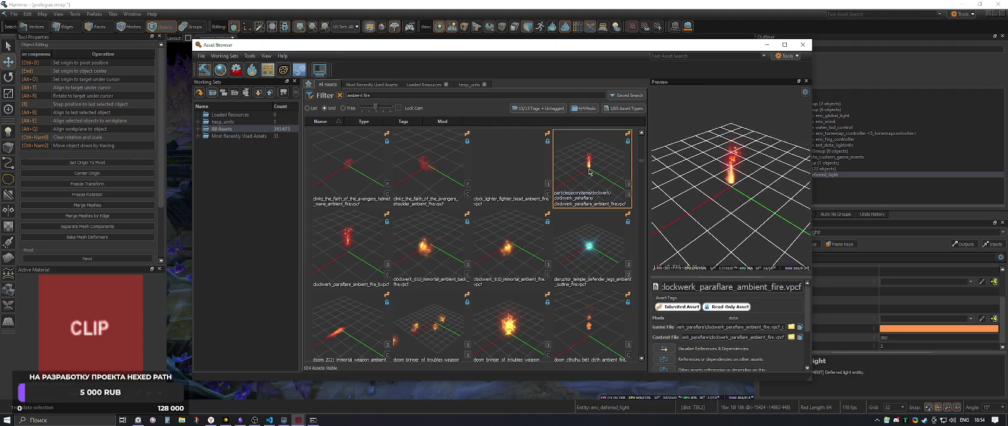
click(372, 245)
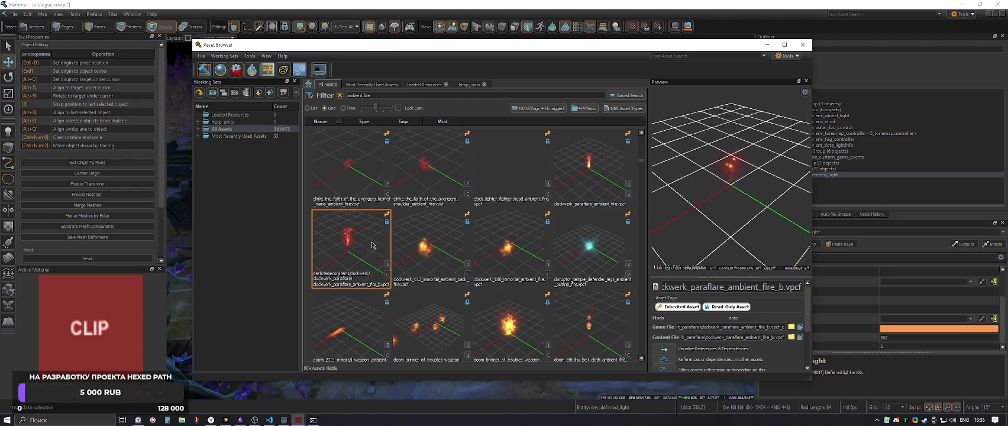
click(444, 248)
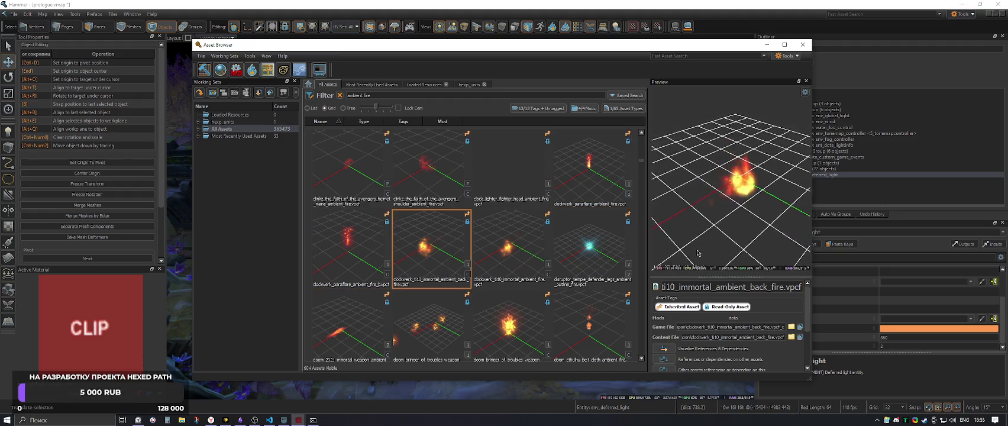
click(504, 256)
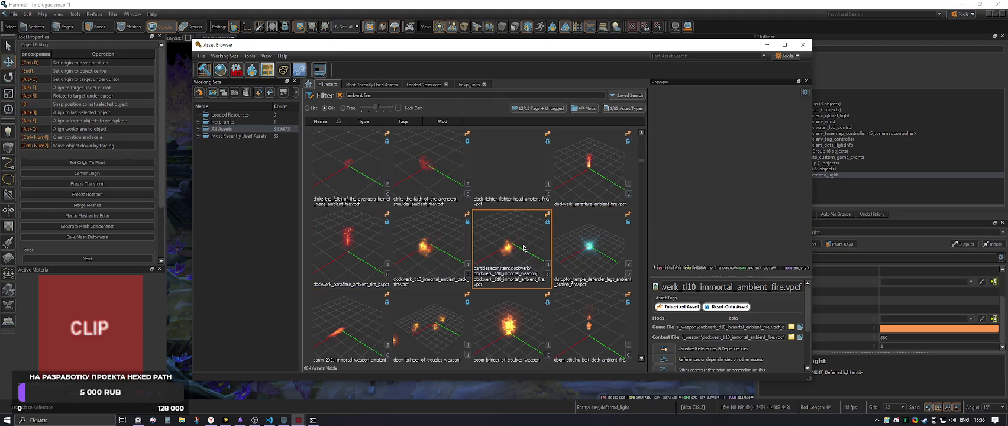
click(437, 246)
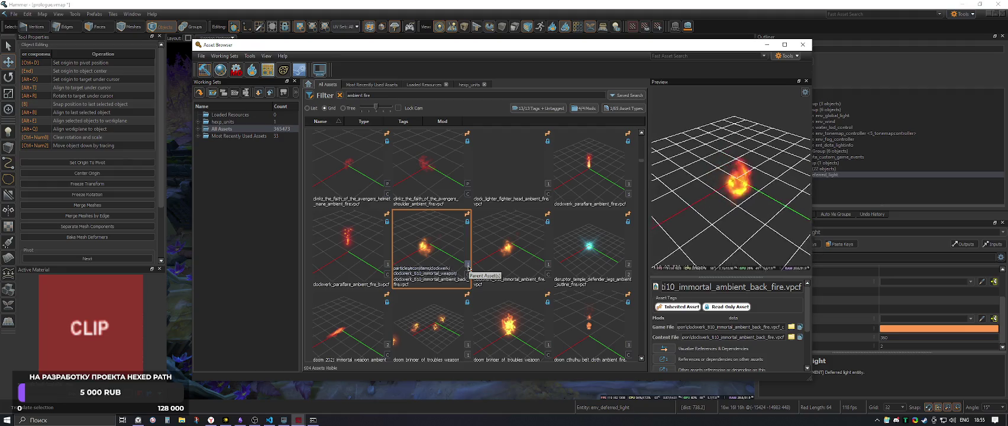
scroll(702, 316, down, 2)
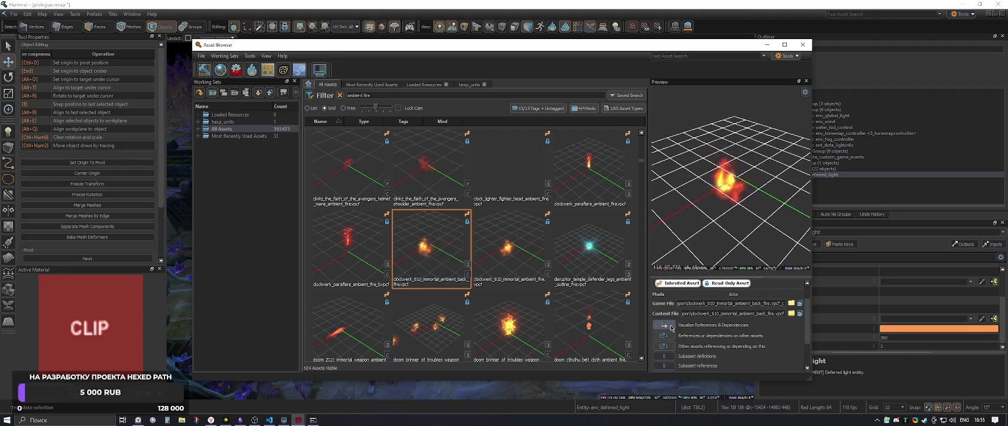
double_click(474, 256)
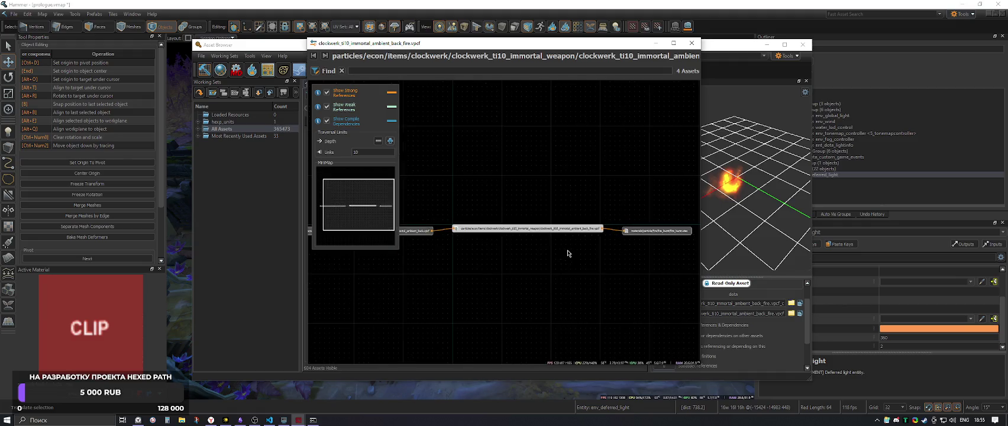
Show the parent clockwerk_ti10_immortal_ambient.vpcf in the asset list and close the graph
scroll(491, 219, up, 3)
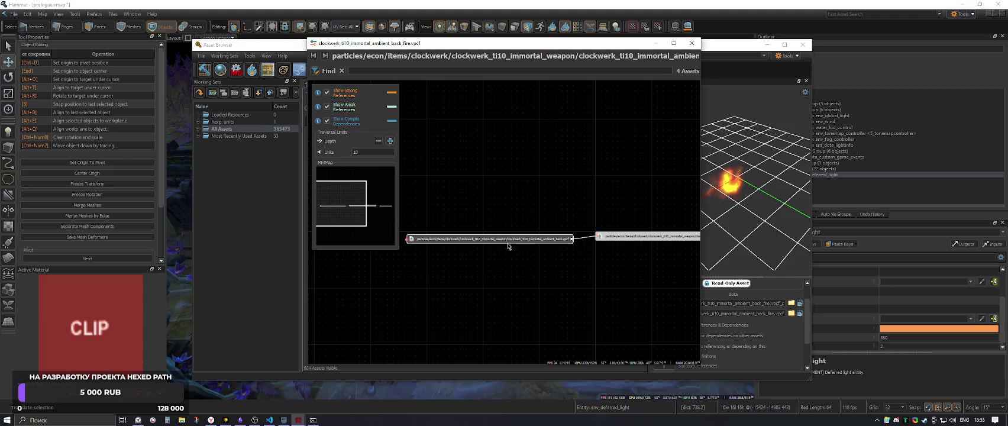
scroll(493, 246, up, 3)
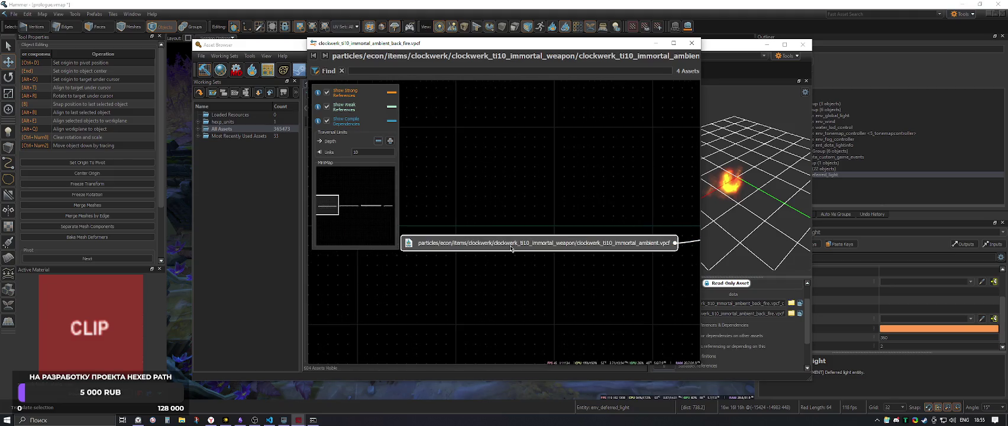
right_click(531, 238)
click(553, 277)
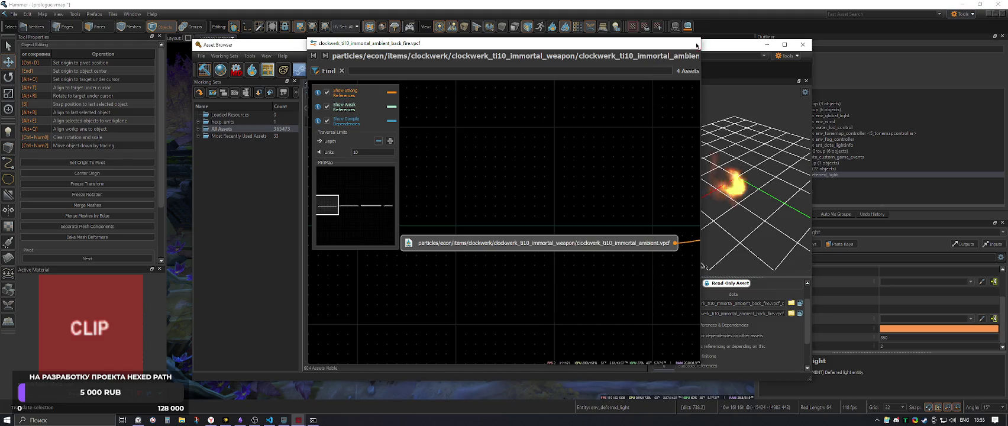
click(696, 45)
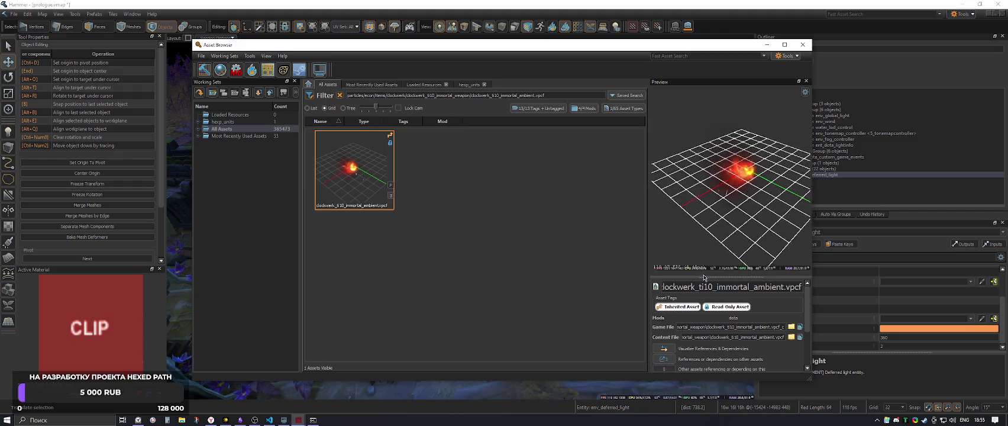
click(459, 169)
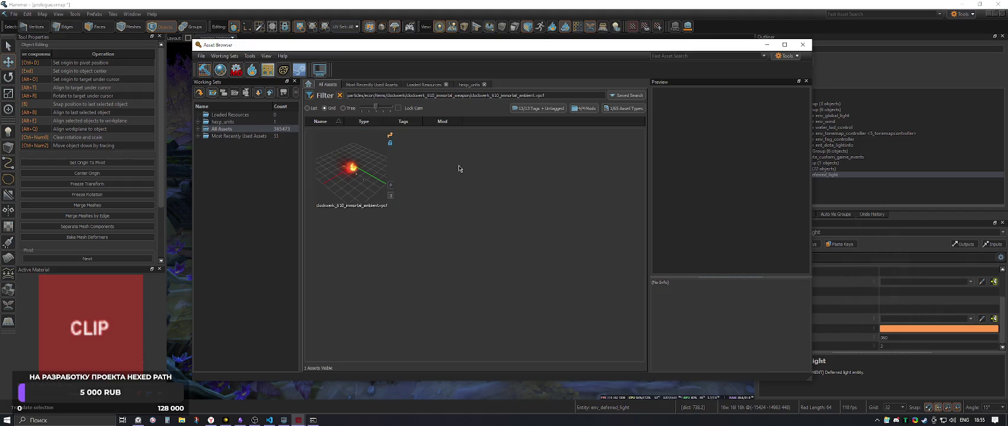
key(ctrl+a)
text(ambient fire)
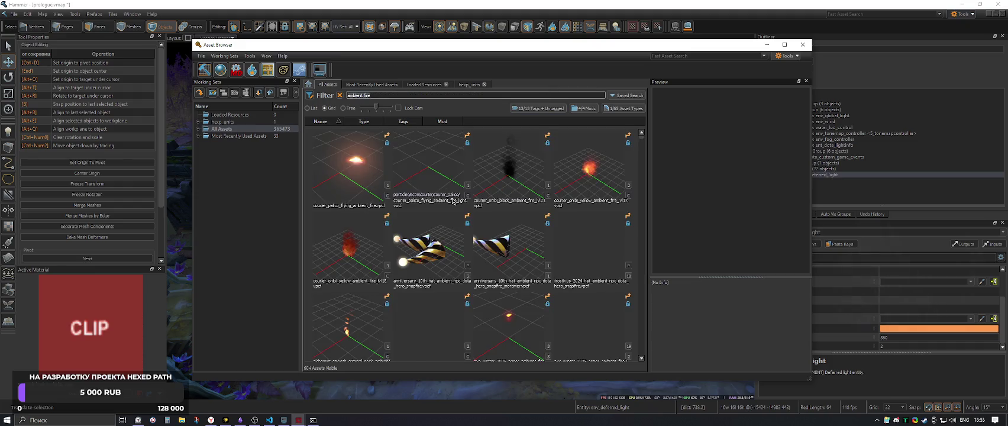
scroll(452, 201, down, 10)
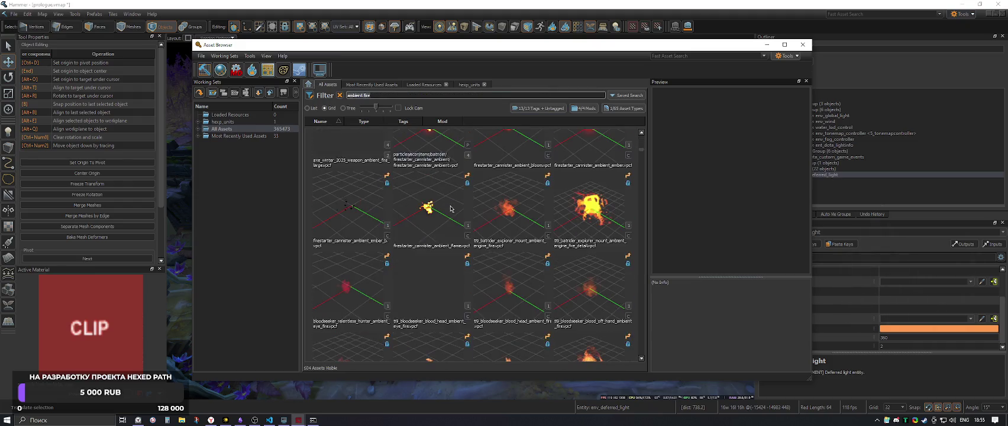
click(448, 222)
scroll(462, 228, down, 5)
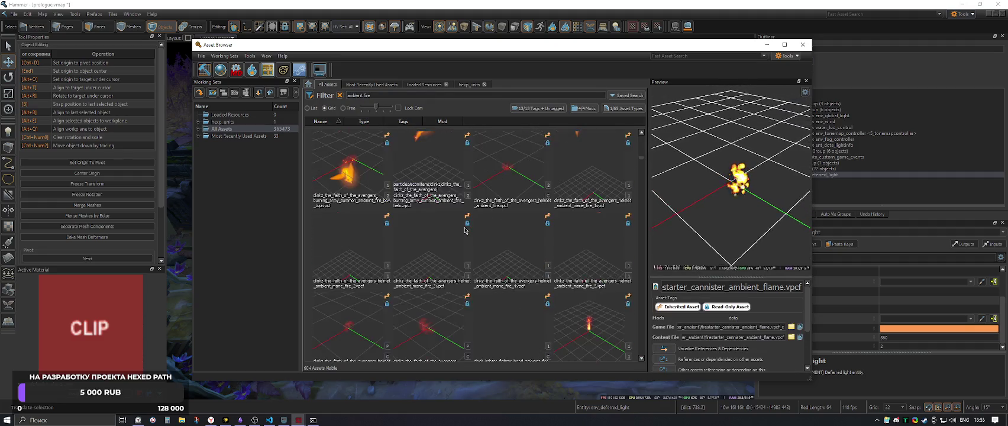
click(527, 247)
scroll(527, 246, down, 5)
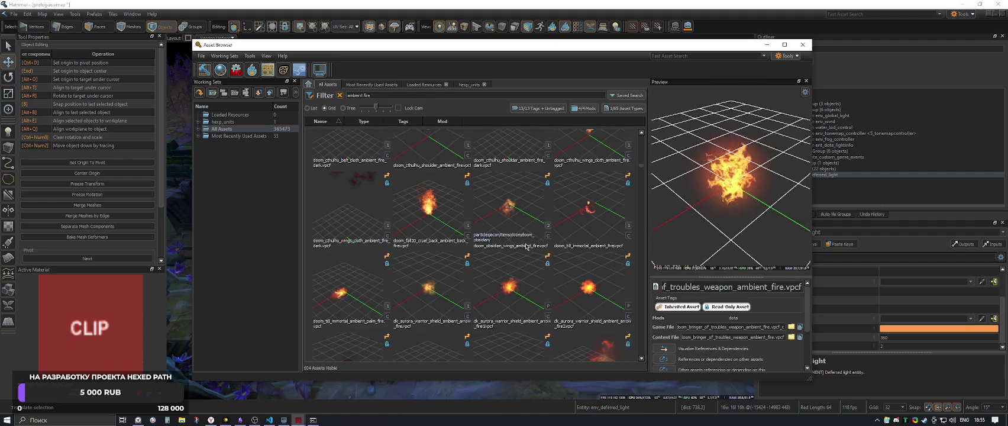
click(430, 216)
scroll(431, 222, down, 3)
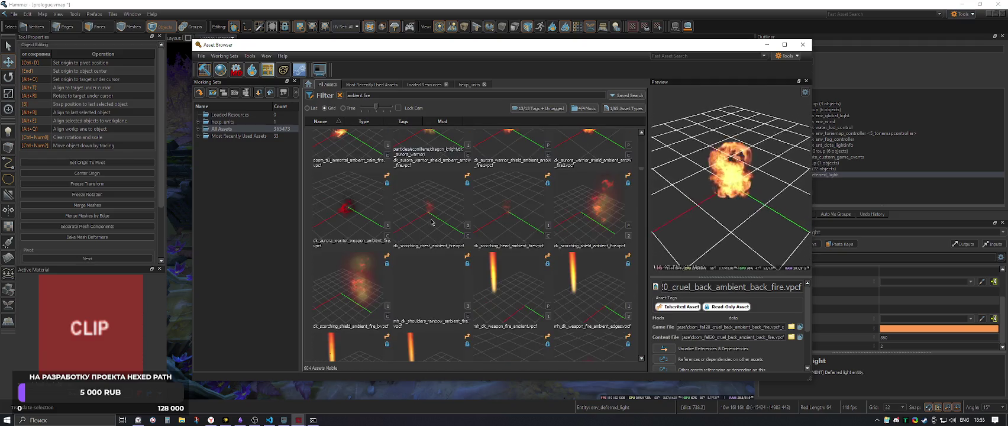
scroll(431, 222, down, 10)
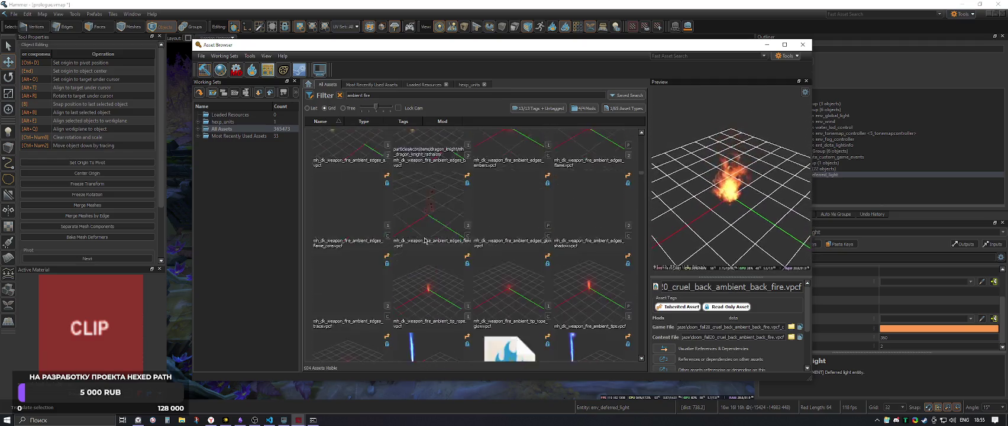
click(431, 239)
scroll(431, 239, down, 3)
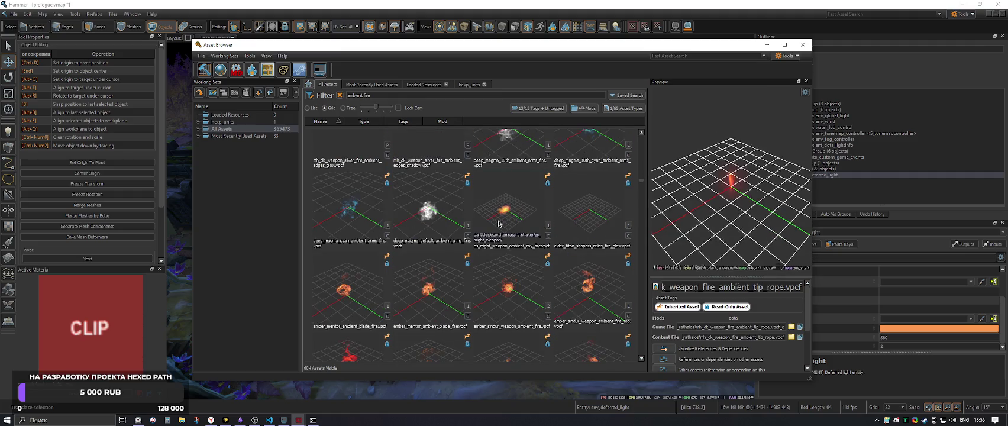
click(508, 236)
scroll(508, 236, down, 3)
click(422, 214)
click(348, 242)
scroll(431, 237, down, 3)
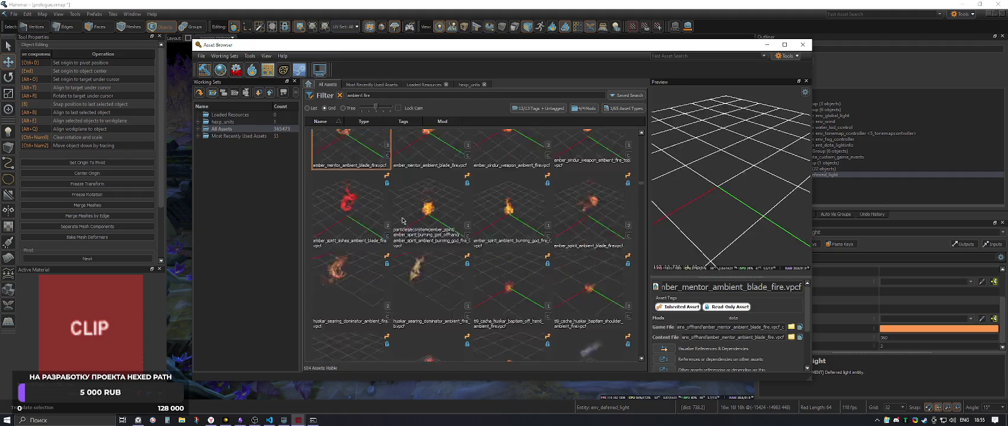
click(521, 216)
scroll(524, 218, down, 3)
click(424, 243)
click(506, 244)
click(445, 241)
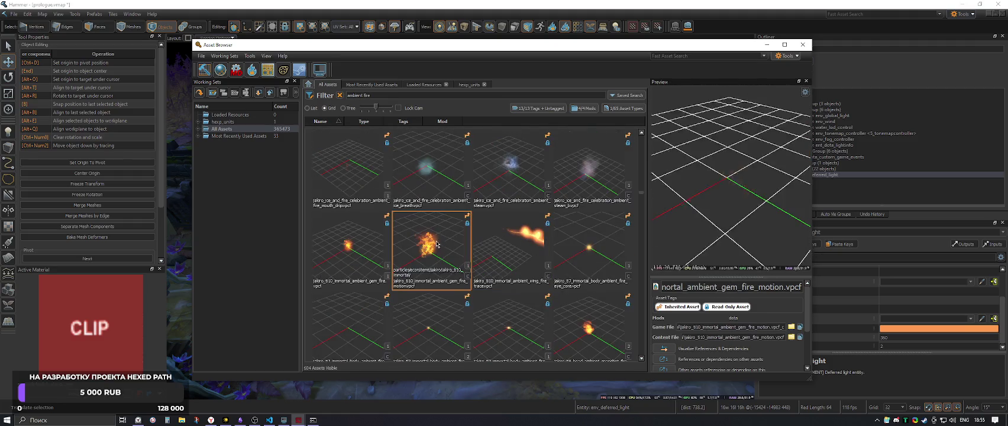
scroll(445, 241, down, 5)
scroll(447, 243, down, 1)
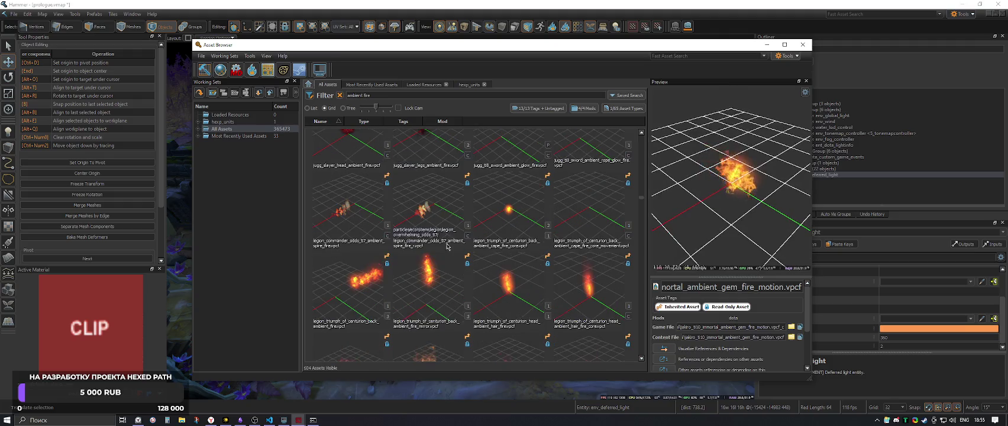
click(387, 269)
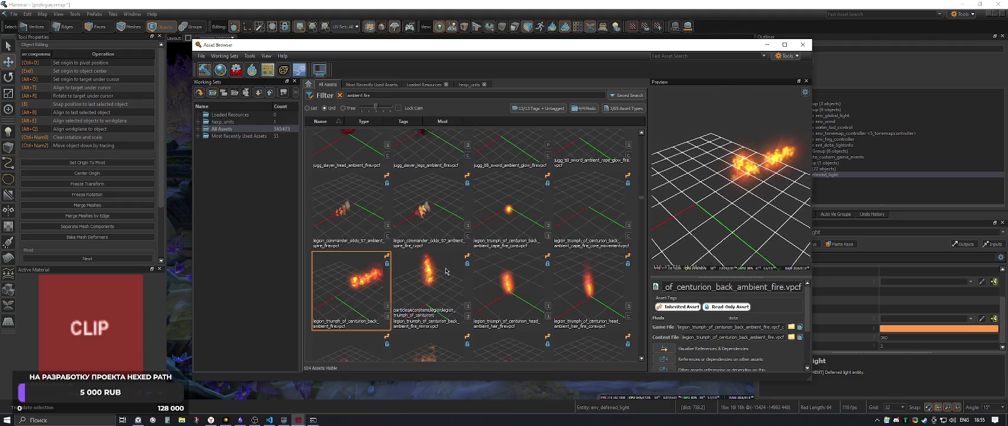
scroll(447, 271, down, 4)
click(442, 307)
click(363, 303)
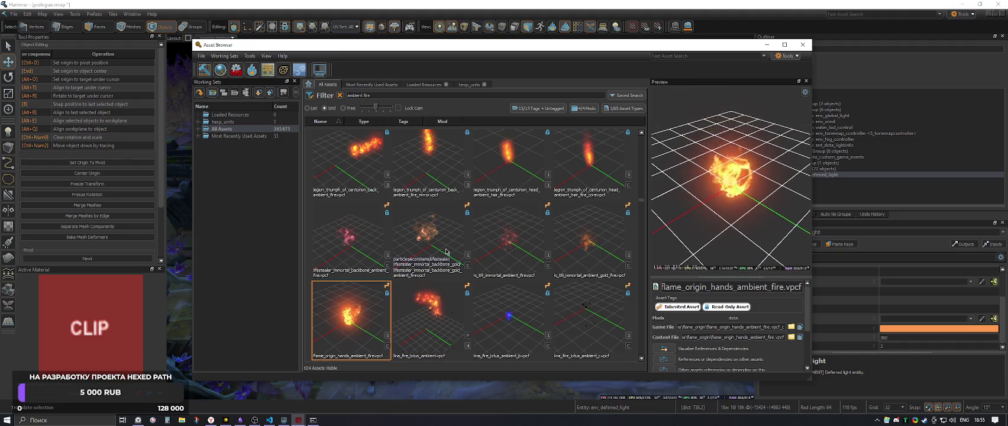
scroll(446, 252, down, 3)
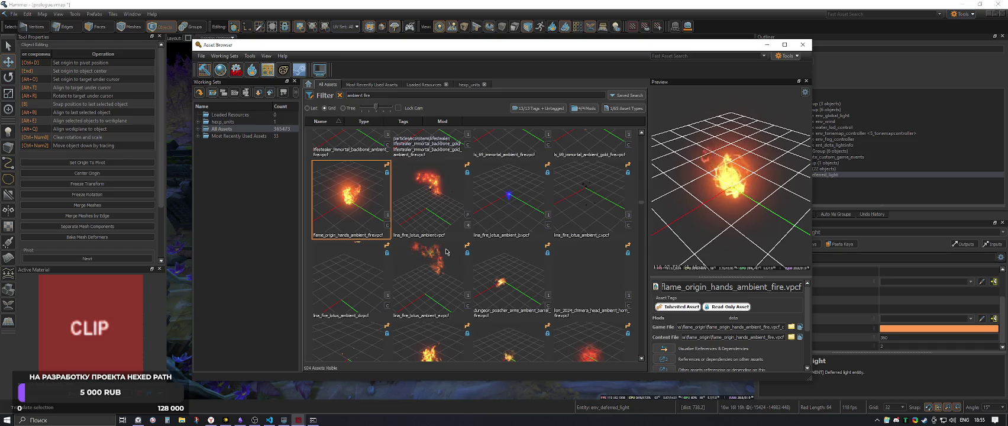
scroll(447, 251, down, 3)
click(443, 244)
scroll(442, 244, down, 4)
click(442, 244)
scroll(366, 292, down, 5)
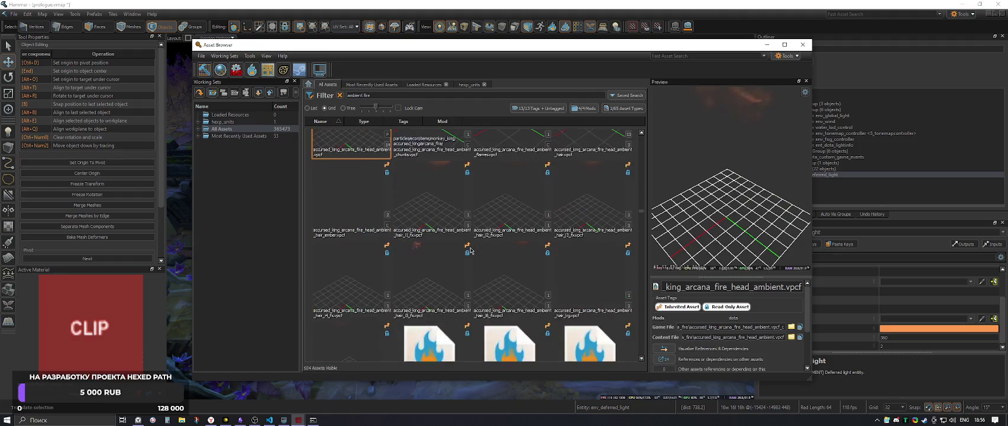
click(491, 294)
scroll(490, 293, down, 2)
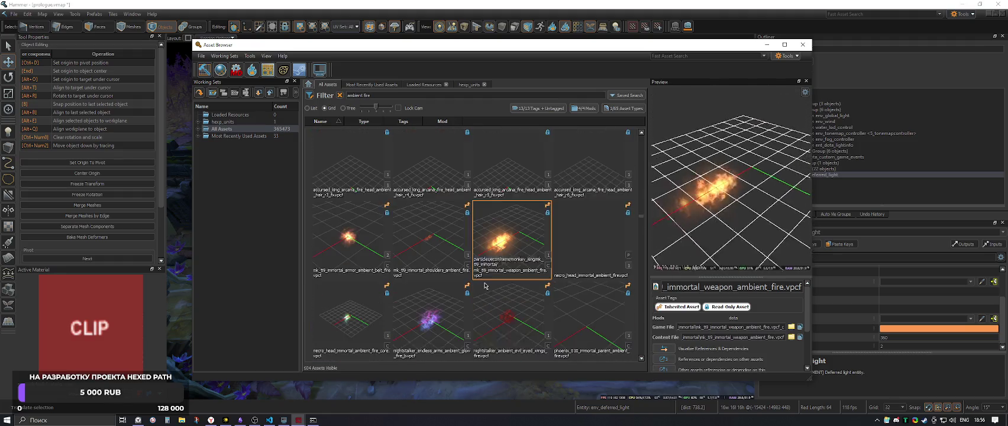
click(361, 237)
click(440, 235)
click(528, 232)
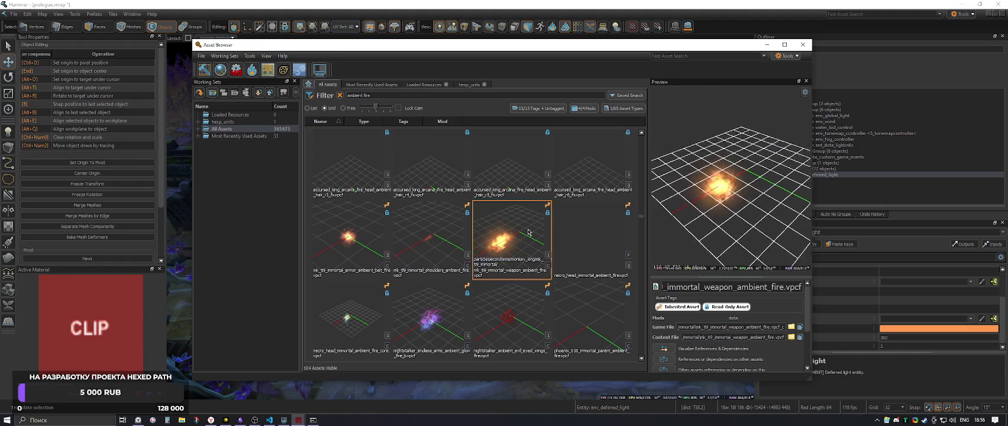
scroll(528, 232, down, 2)
click(567, 241)
scroll(568, 242, down, 2)
click(414, 243)
click(355, 242)
scroll(438, 240, down, 5)
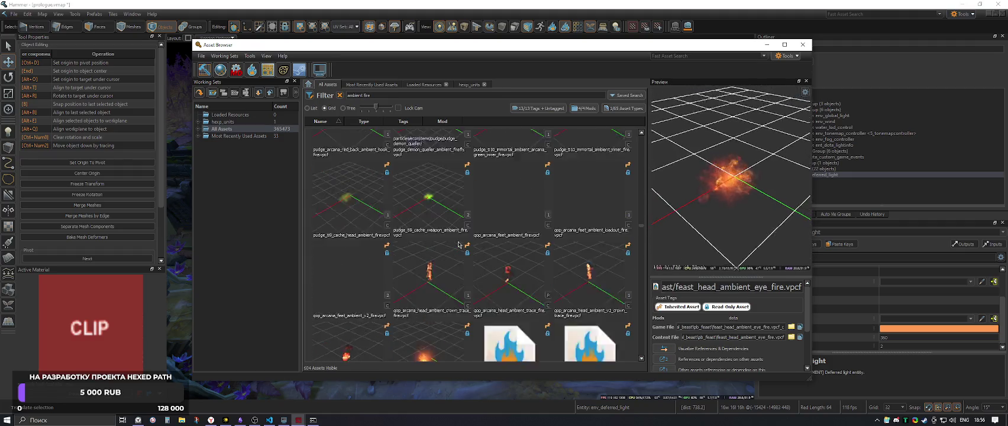
click(433, 238)
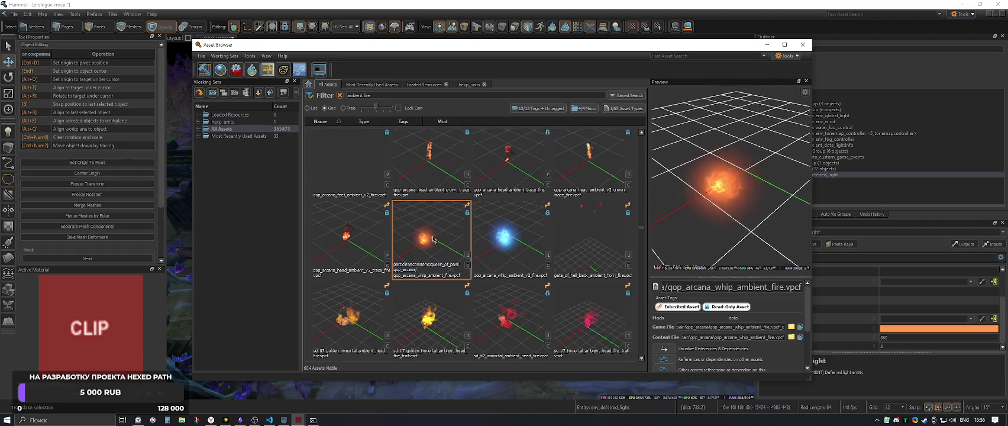
click(456, 171)
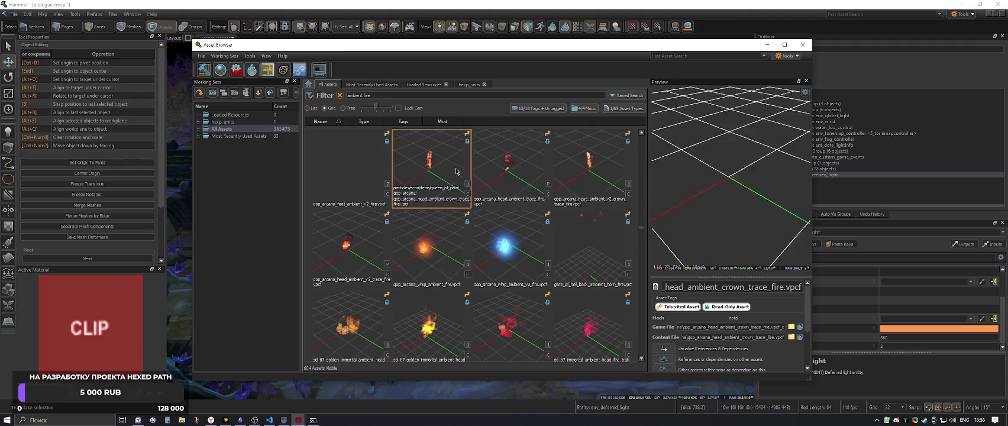
click(597, 171)
scroll(467, 236, down, 2)
click(467, 236)
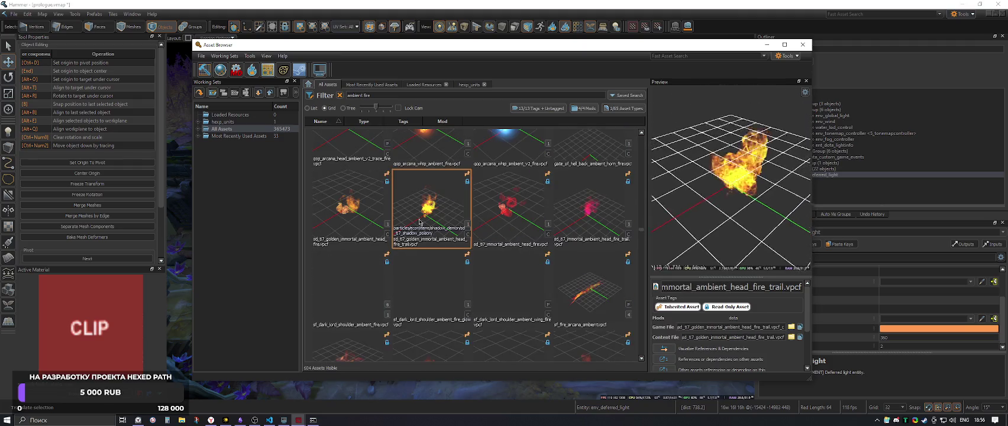
key(Left)
scroll(477, 238, down, 2)
click(351, 246)
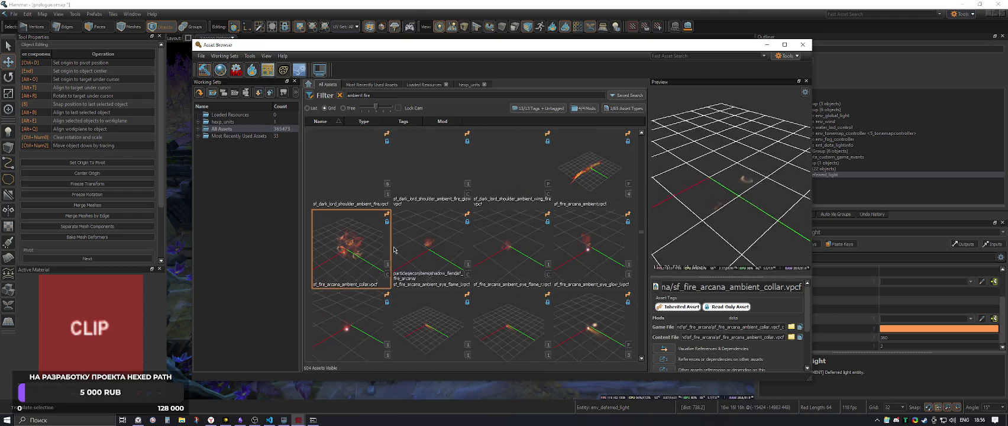
scroll(414, 248, down, 2)
click(413, 249)
scroll(413, 248, down, 1)
click(414, 248)
scroll(413, 248, down, 2)
click(396, 222)
click(355, 225)
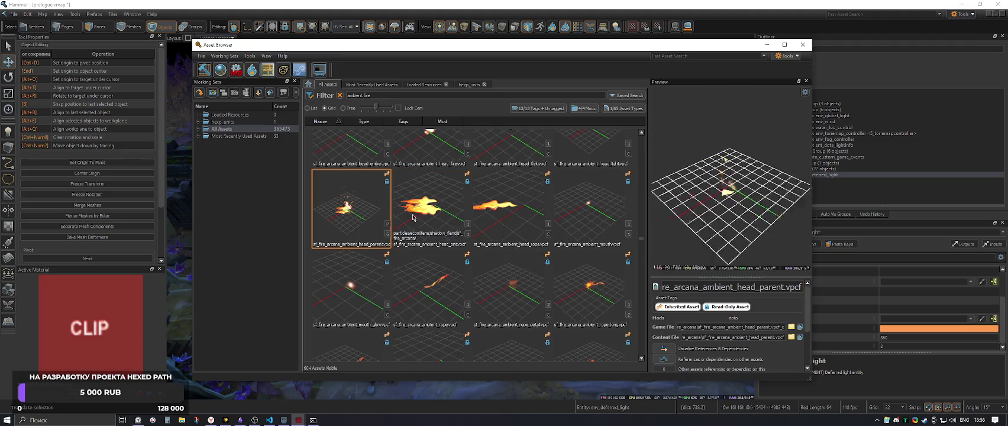
scroll(414, 237, down, 3)
click(432, 237)
click(591, 314)
scroll(433, 255, down, 1)
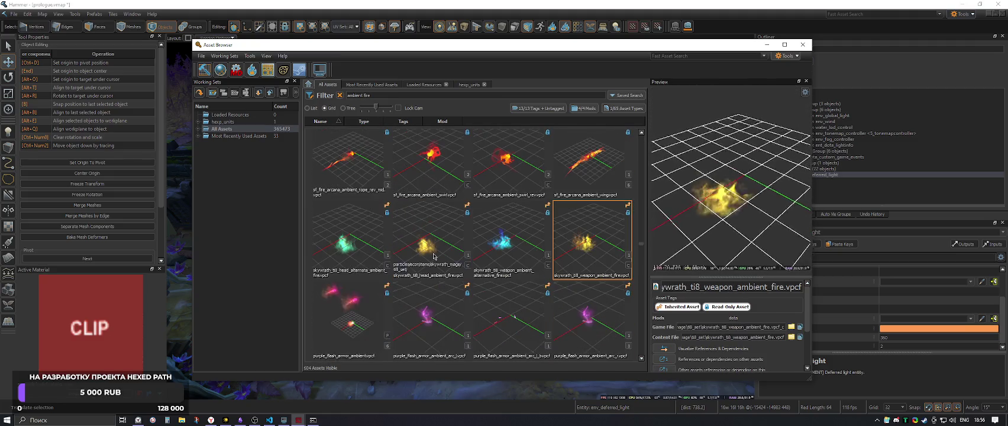
click(433, 256)
scroll(433, 255, down, 1)
scroll(353, 228, up, 1)
click(347, 181)
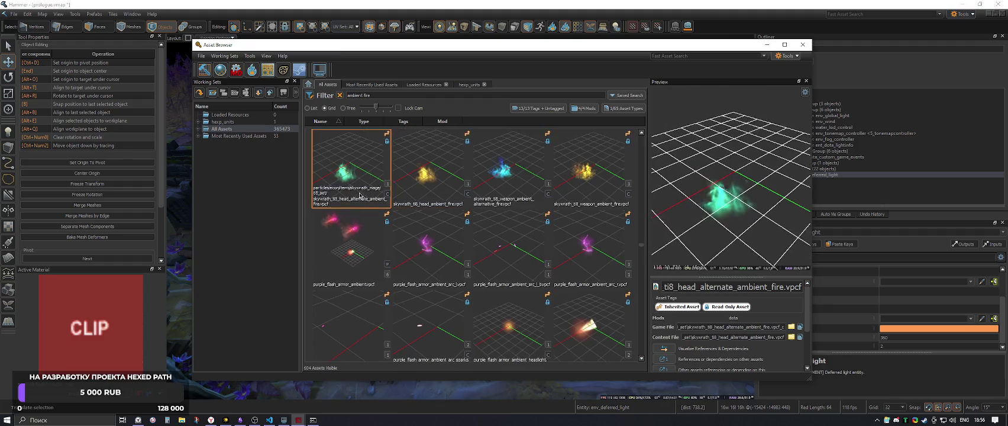
scroll(367, 201, down, 2)
click(444, 236)
scroll(456, 239, down, 2)
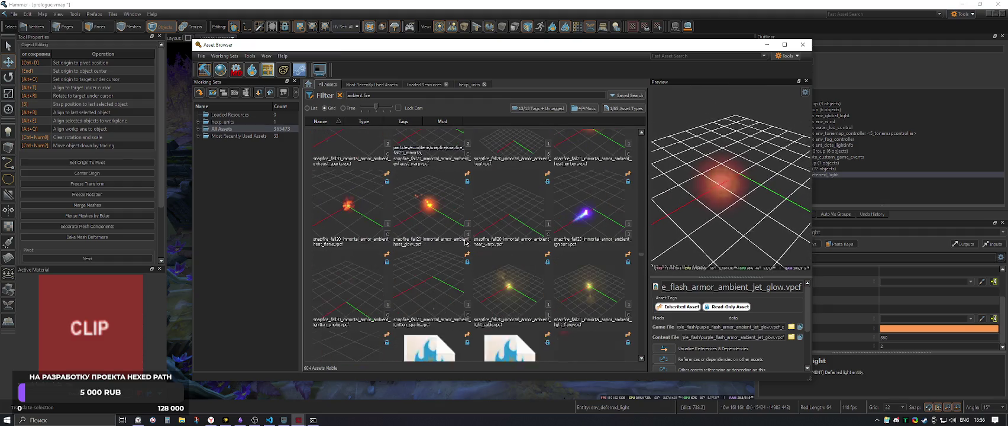
scroll(466, 241, down, 5)
scroll(466, 242, down, 3)
scroll(638, 272, down, 5)
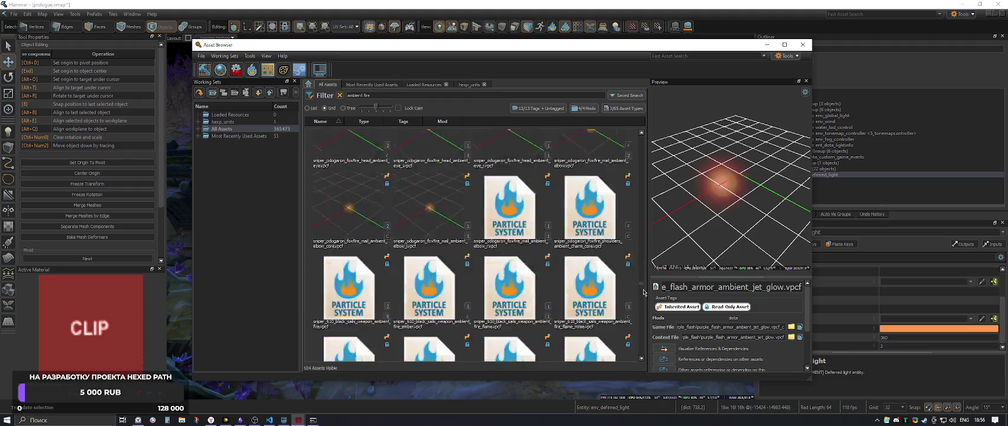
Preview the Techies head fire glow and the Tiny astral order back fire effects
scroll(586, 153, down, 1)
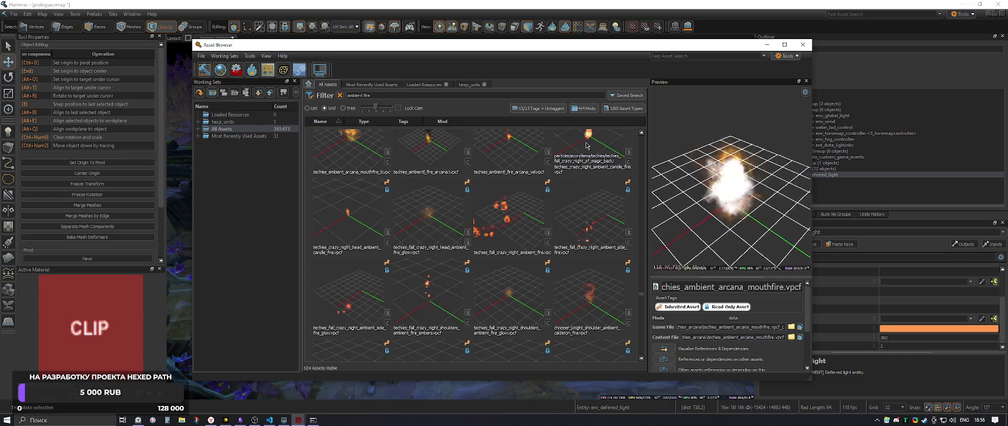
scroll(529, 216, up, 1)
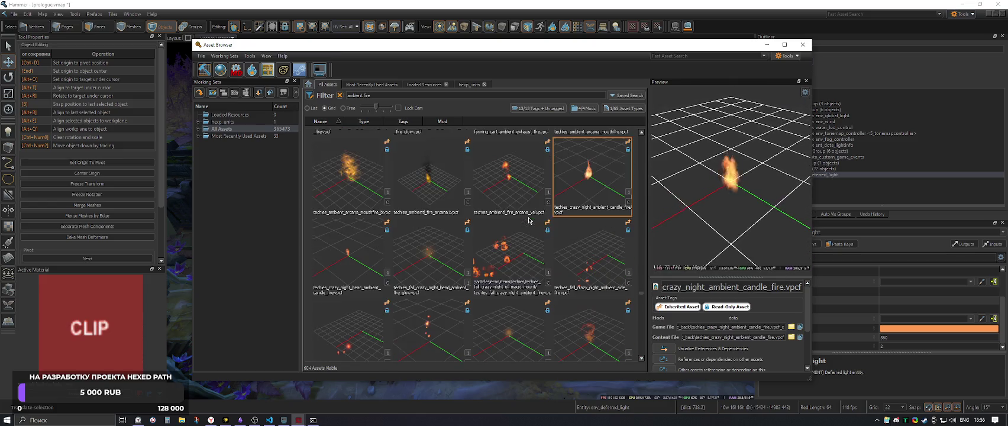
click(441, 256)
scroll(441, 256, down, 3)
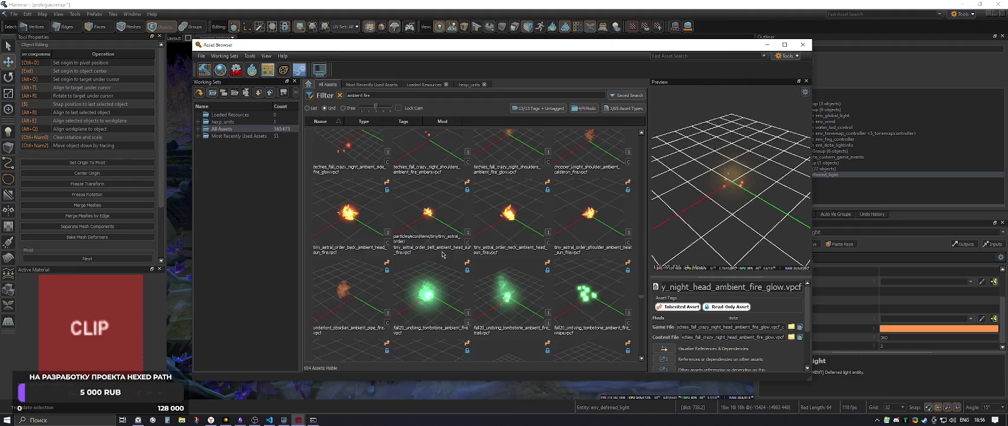
scroll(443, 254, down, 1)
click(347, 169)
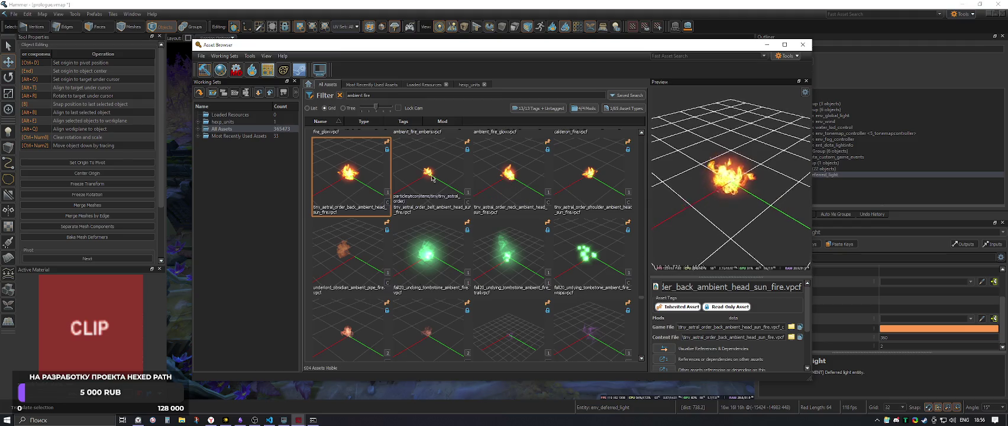
Preview the greevil golem hand fire variants and the golem mane fallback fire
scroll(432, 179, down, 3)
click(405, 186)
key(Left)
key(Down)
scroll(463, 255, down, 2)
click(431, 221)
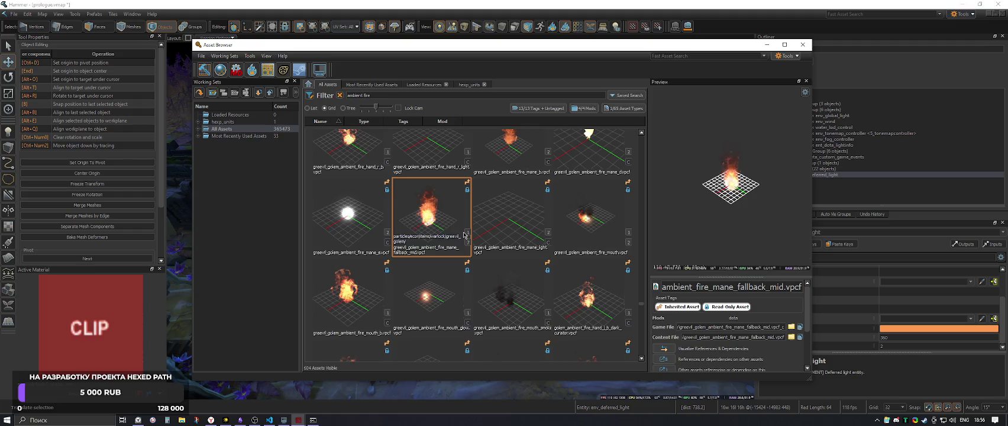
click(690, 289)
Preview the golem right hand and mouth fires, then return to the mane fallback fire
scroll(433, 278, down, 3)
click(573, 225)
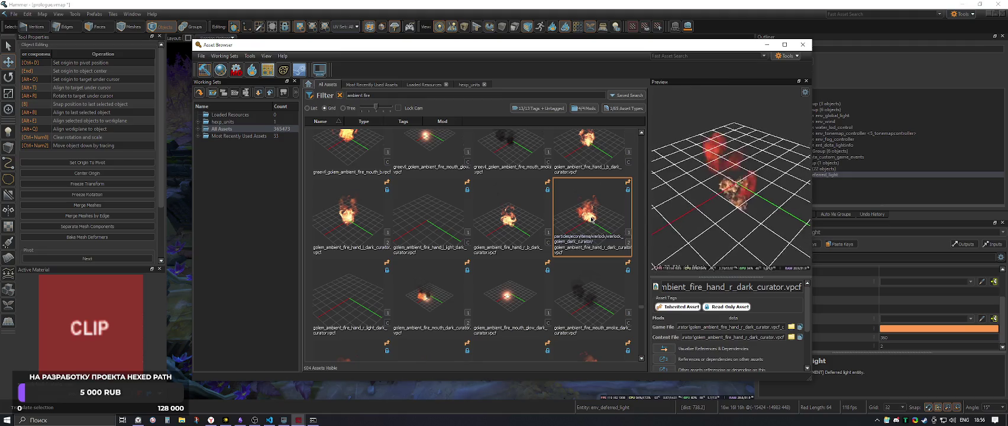
key(Up)
key(Left)
key(Left)
key(Left)
scroll(421, 206, up, 1)
click(437, 191)
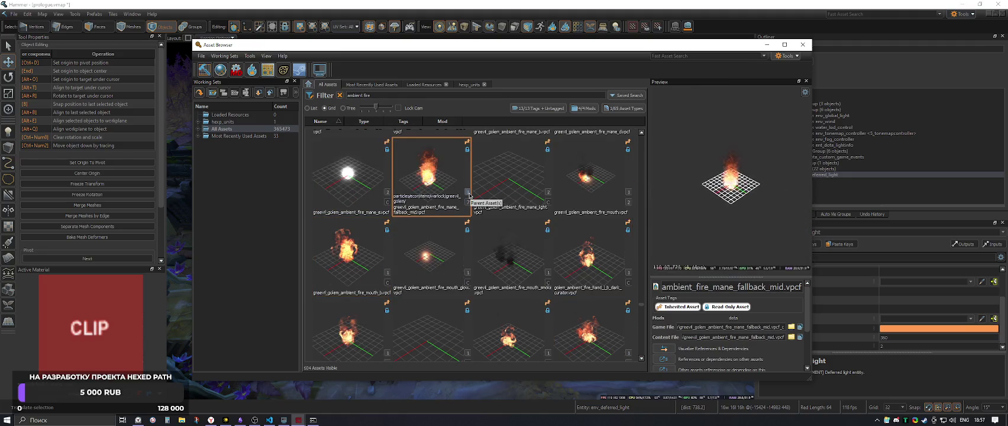
Preview the Wraith King fireball effect
mouse_move(469, 196)
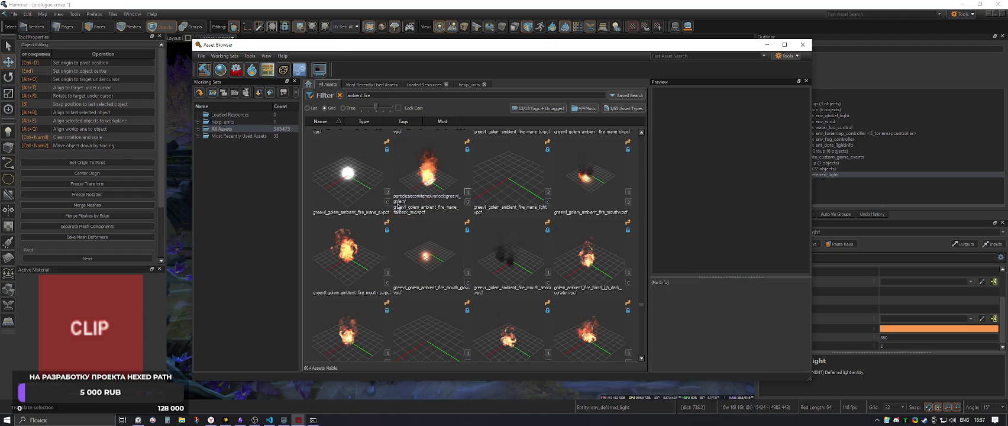
scroll(426, 208, up, 1)
scroll(435, 213, down, 5)
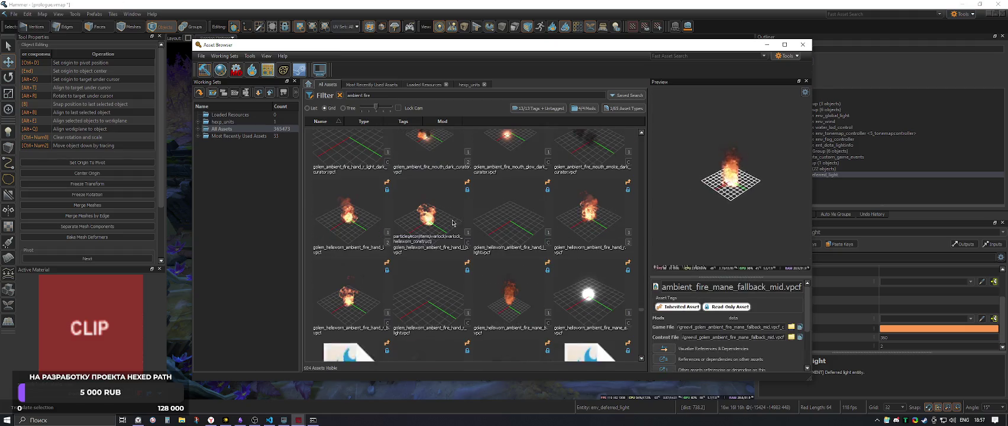
scroll(434, 221, down, 6)
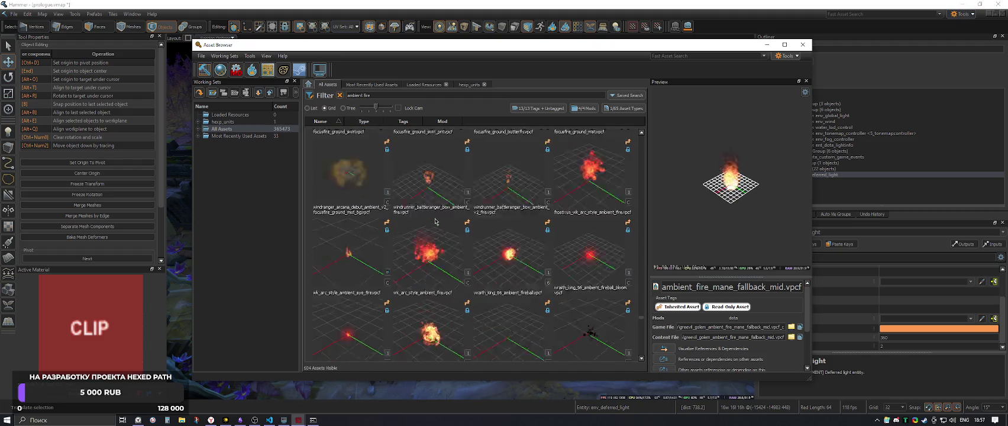
scroll(443, 222, up, 1)
click(494, 205)
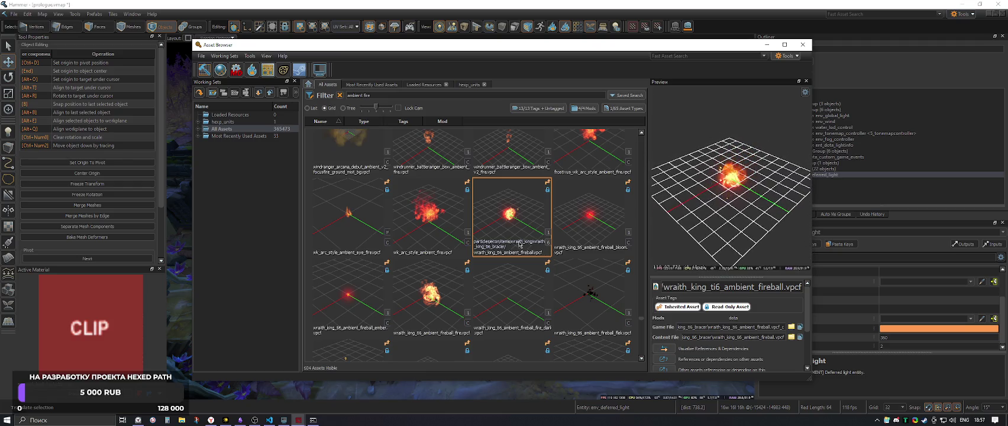
Preview the brewmaster_fire_ambient_b and golem_ambient_fire_mane effects
scroll(584, 270, down, 3)
scroll(580, 266, down, 3)
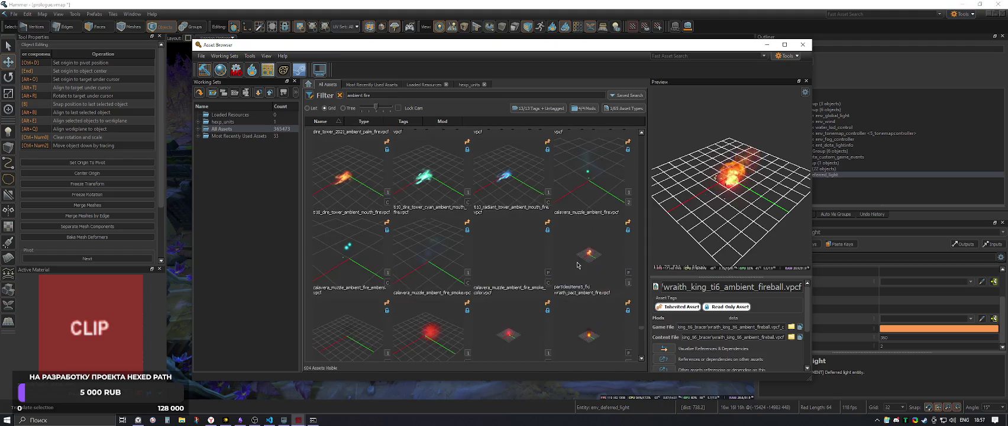
scroll(577, 263, down, 3)
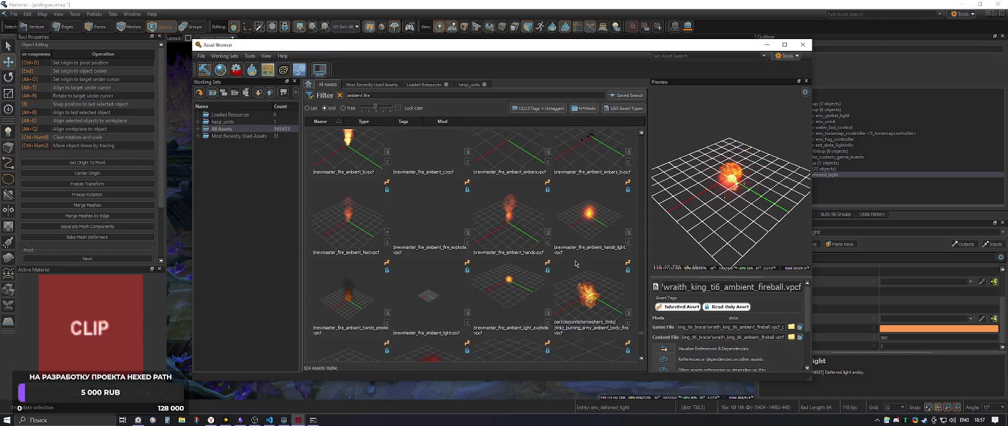
click(366, 153)
scroll(520, 248, down, 10)
scroll(521, 249, down, 10)
click(516, 168)
Preview golem_ambient_fire_mouth and golem_ambient_fire_mane_fallback_mid, then close the asset browser
click(348, 169)
scroll(384, 237, down, 2)
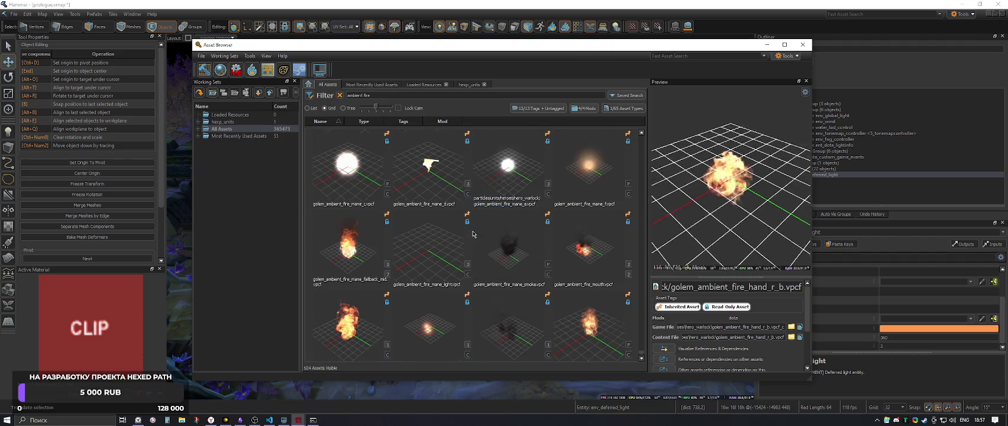
click(592, 248)
click(382, 258)
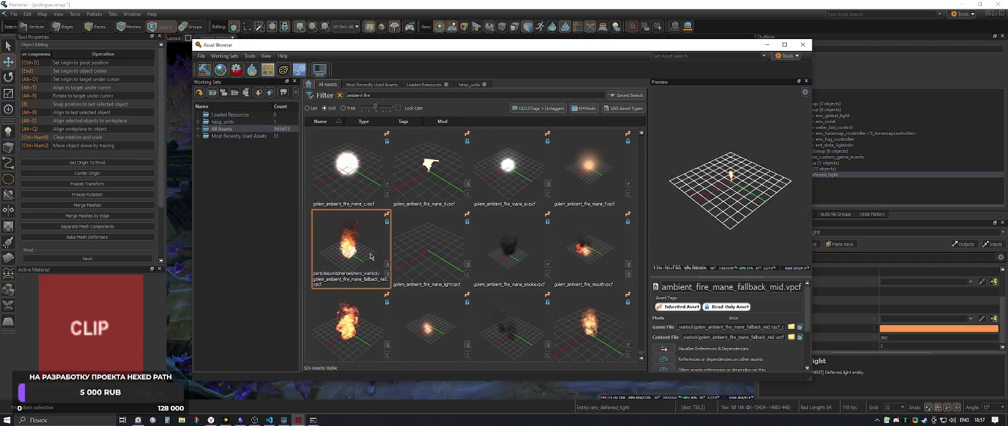
scroll(554, 261, down, 1)
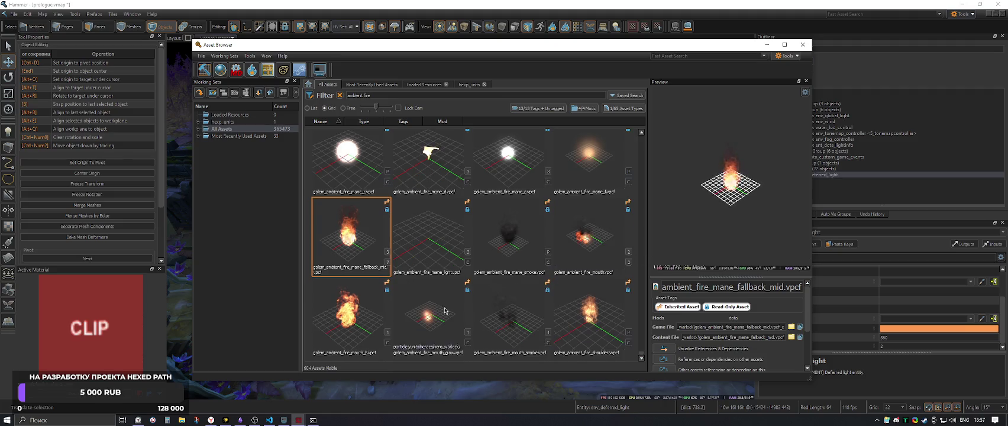
key(alt+Tab)
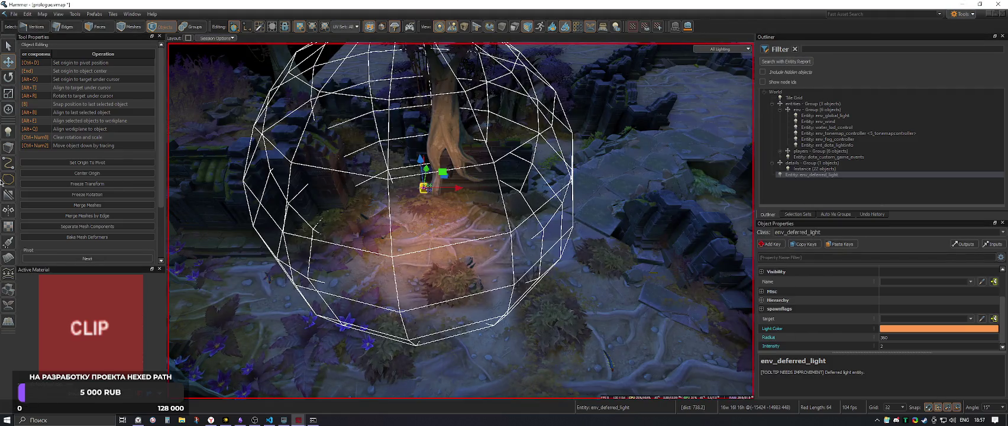
Place an info_particle_system entity running the Clockwerk immortal ambient .vpcf effect
click(9, 131)
click(79, 60)
text(parti)
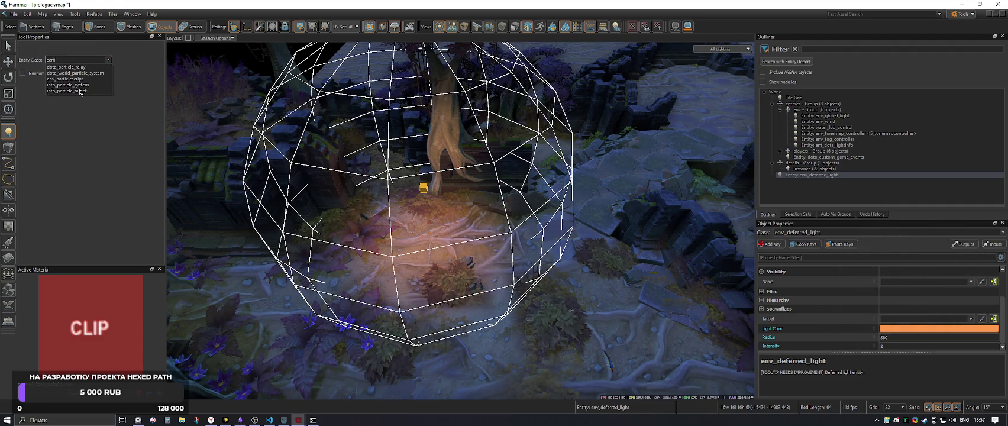
click(89, 86)
click(490, 244)
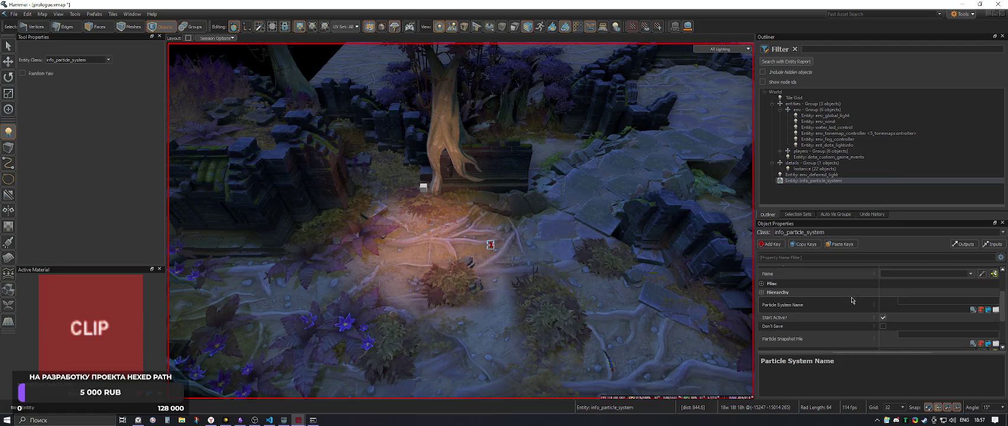
key(super+v)
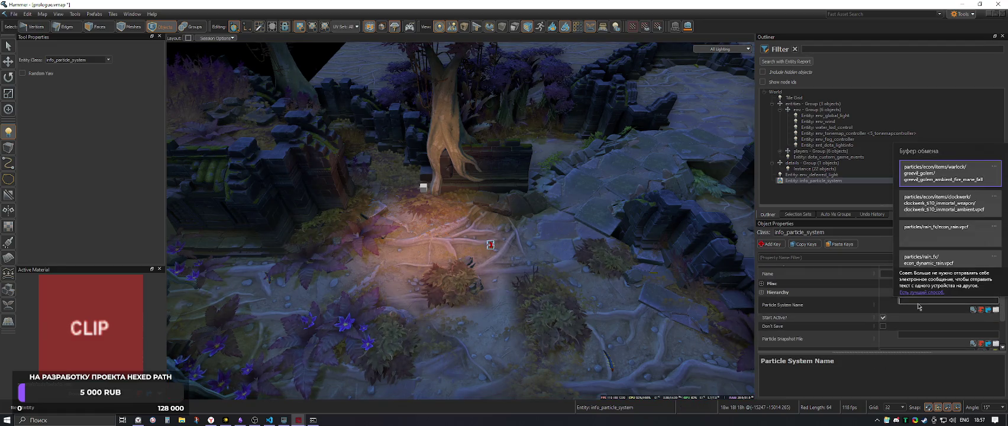
click(940, 203)
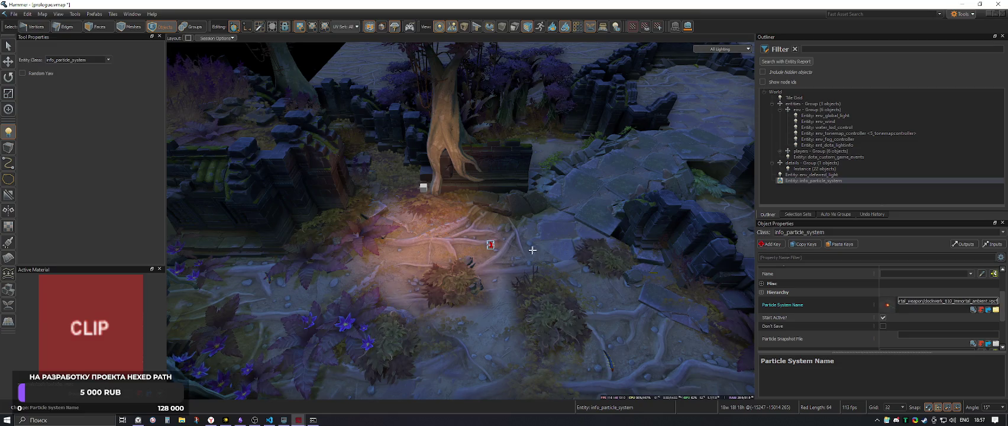
Move the particle entity to the tree base and reopen the Asset Browser
key(z)
key(w)
scroll(460, 221, up, 1)
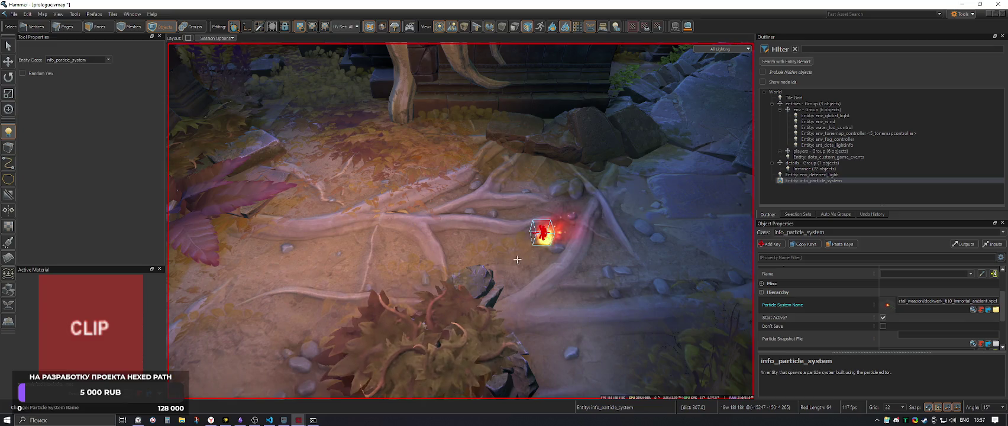
key(z)
key(e)
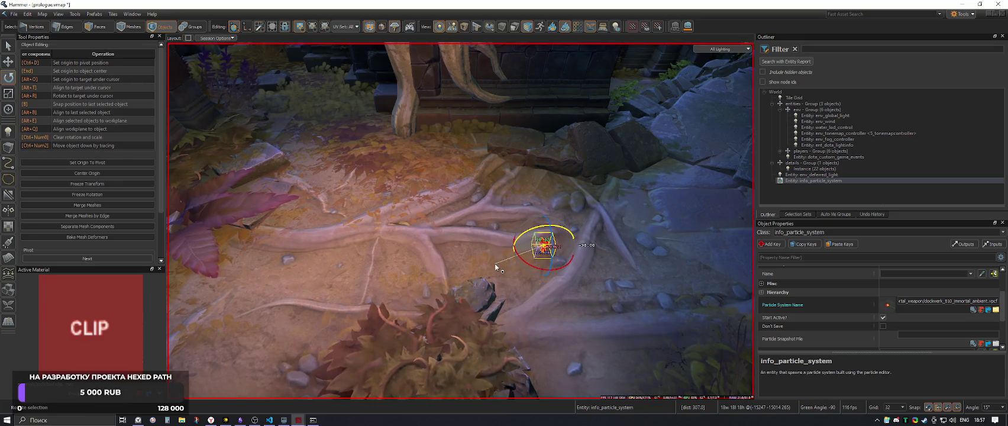
key(w)
mouse_move(575, 248)
mouse_down()
mouse_move(422, 252)
mouse_move(404, 188)
mouse_up()
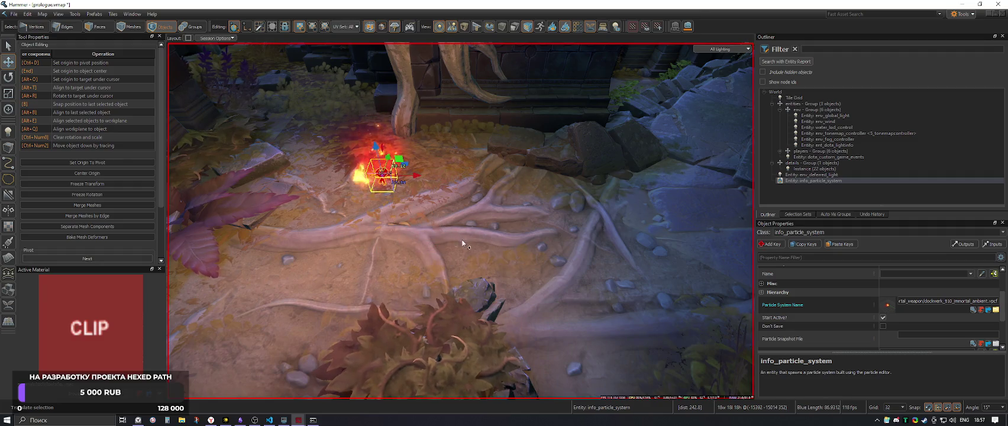
key(z)
key(s)
key(w)
key(z)
key(ctrl+shift+a)
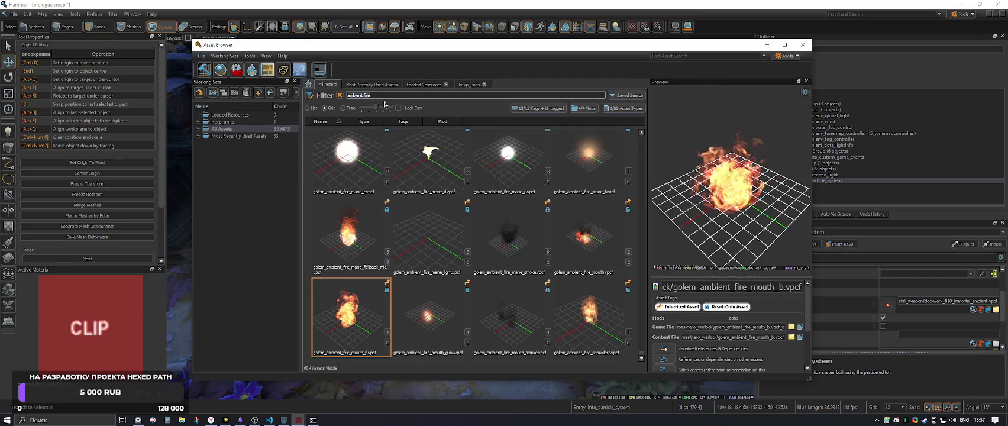
Search the assets for 'torch' and drag roshan_torch.vmdl in beside the fire effect
click(609, 109)
text(particle)
click(622, 90)
click(363, 92)
key(ctrl+a)
text(torch)
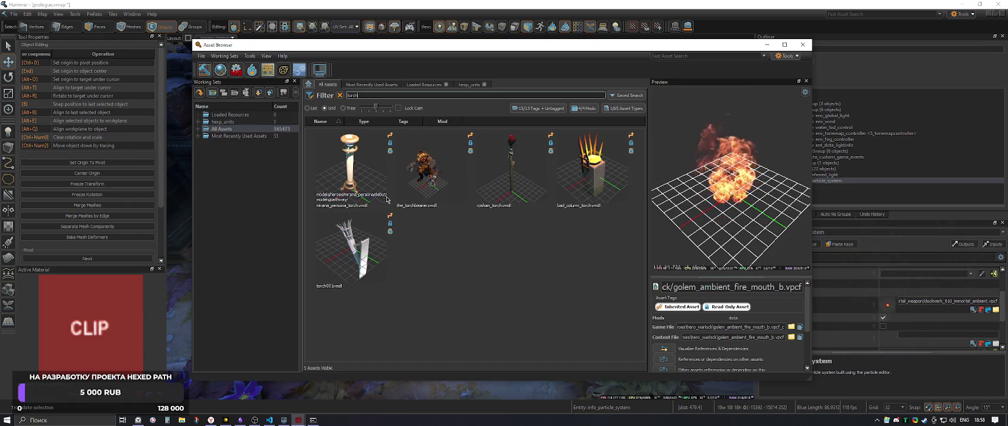
click(526, 201)
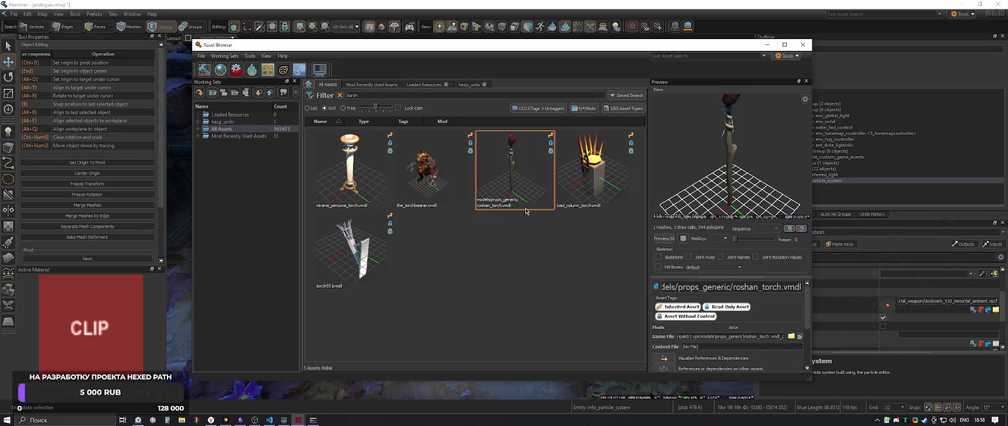
mouse_move(519, 196)
mouse_down()
mouse_move(403, 273)
mouse_move(439, 253)
mouse_move(442, 238)
mouse_up()
Raise the info_particle_system onto the torch head and shift it to Y -15005
click(432, 222)
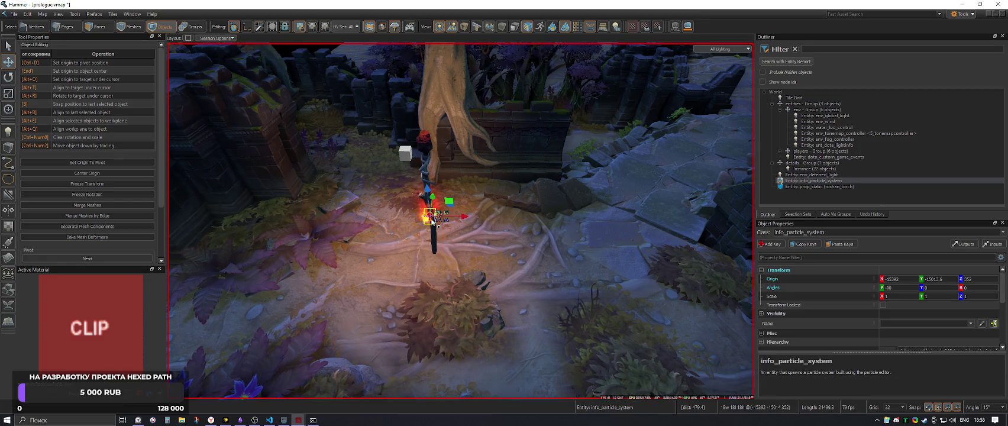
drag(432, 202, 431, 135)
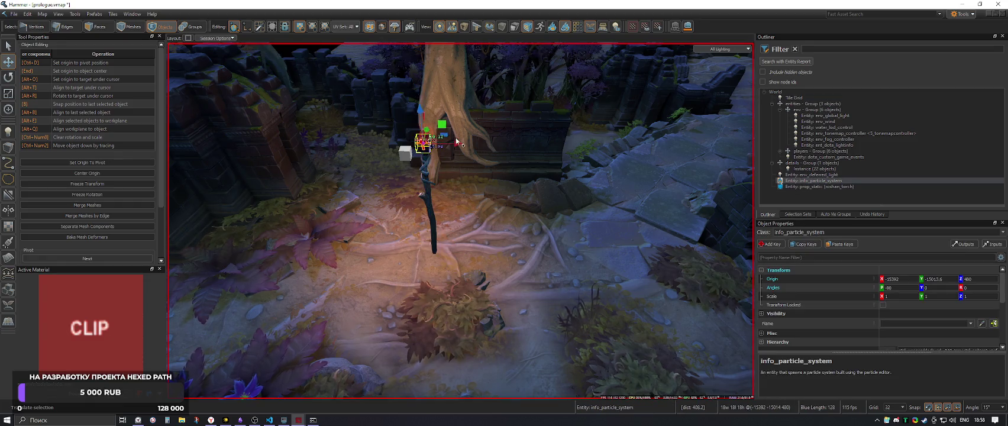
key(f)
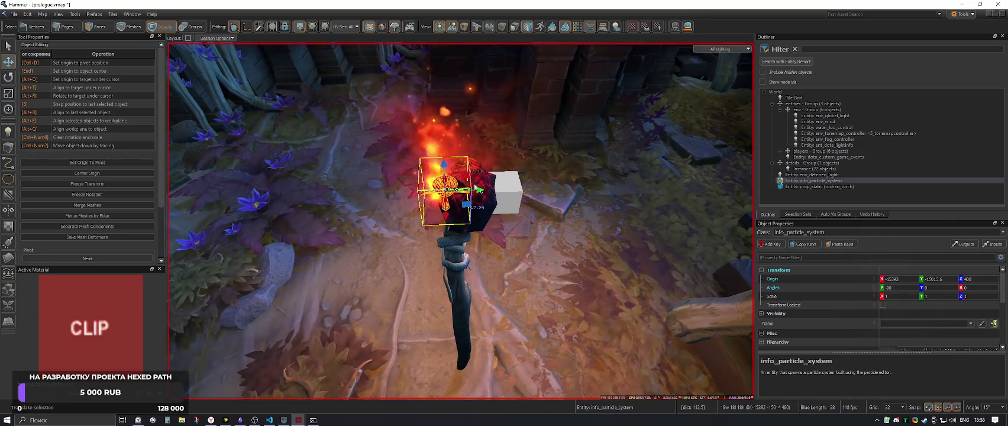
drag(475, 187, 479, 188)
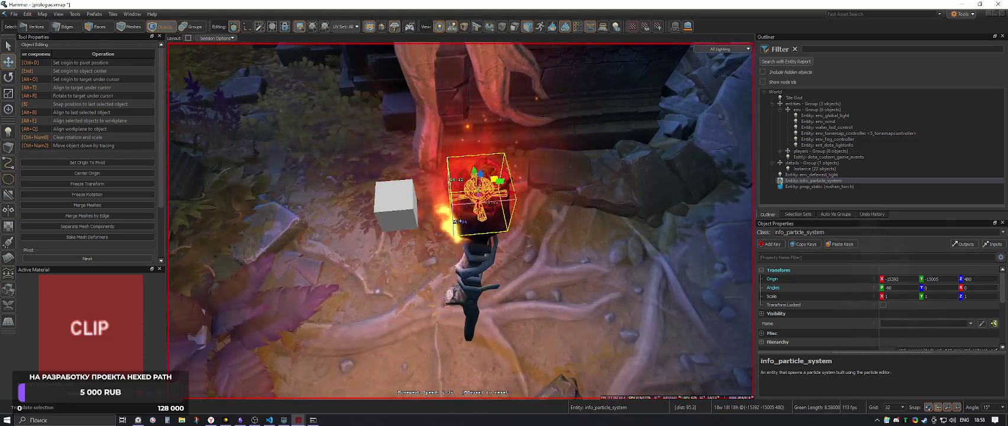
key(w)
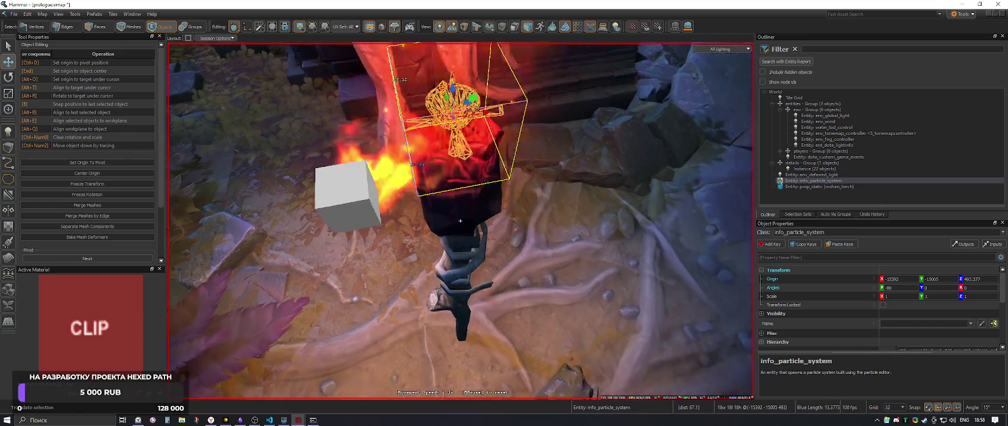
key(s)
key(Escape)
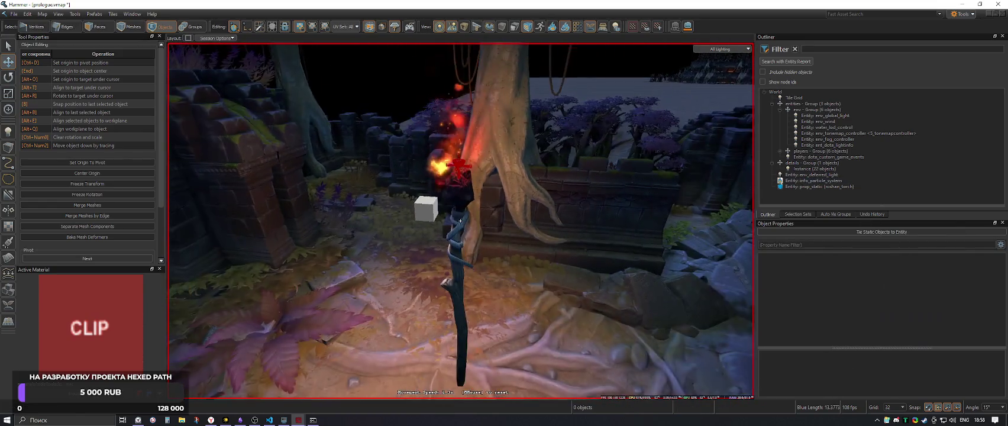
click(460, 171)
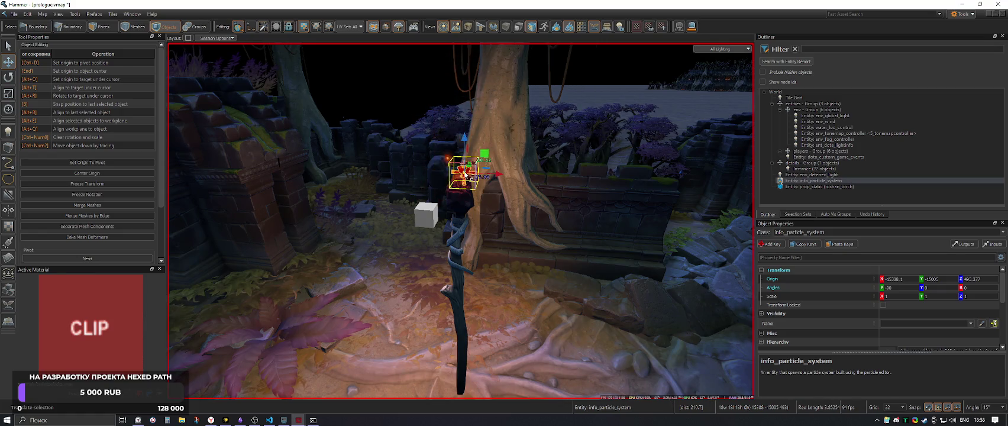
key(Escape)
key(z)
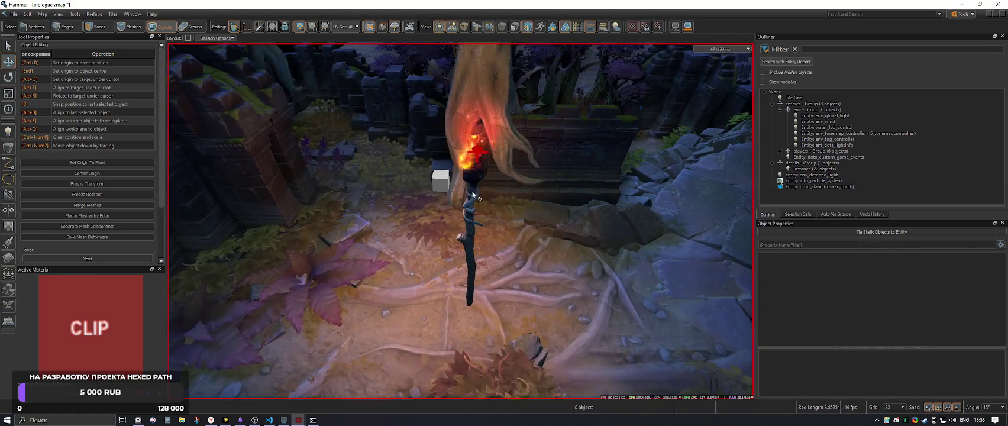
Move the deferred light up to about Z 489 and over the torch at Y -15005
click(458, 181)
drag(460, 182, 476, 146)
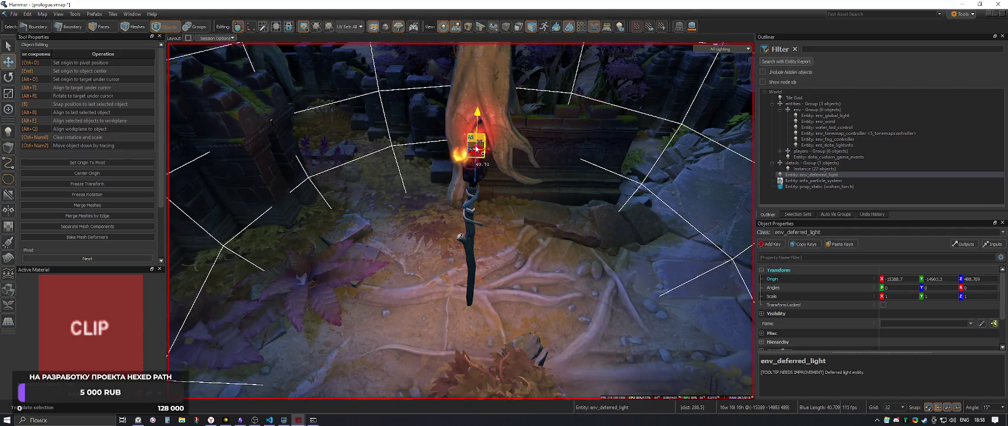
key(w)
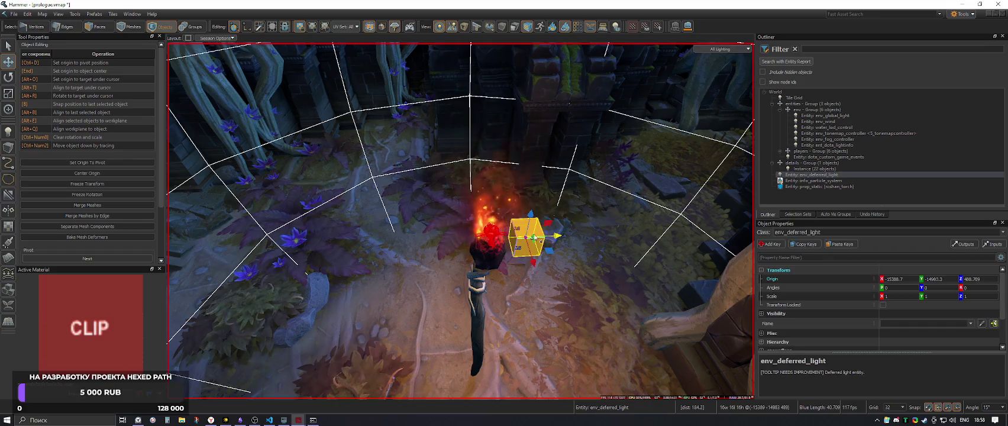
drag(534, 238, 530, 242)
key(w)
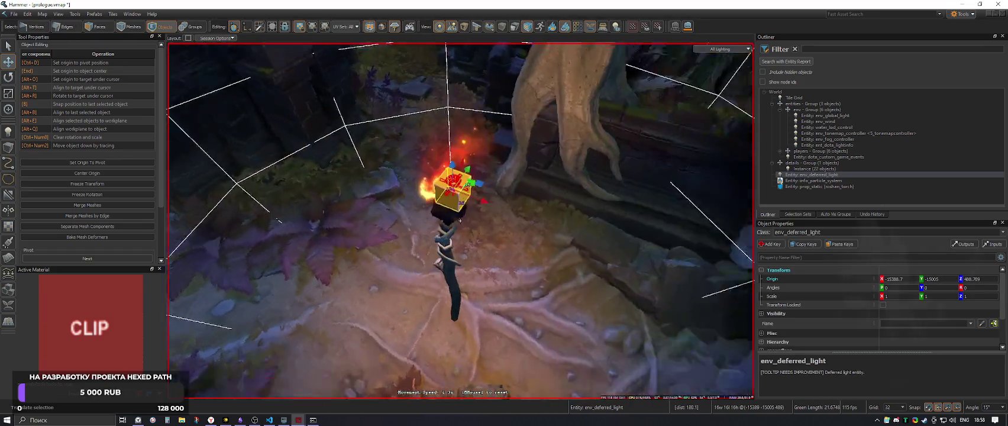
key(s)
key(Escape)
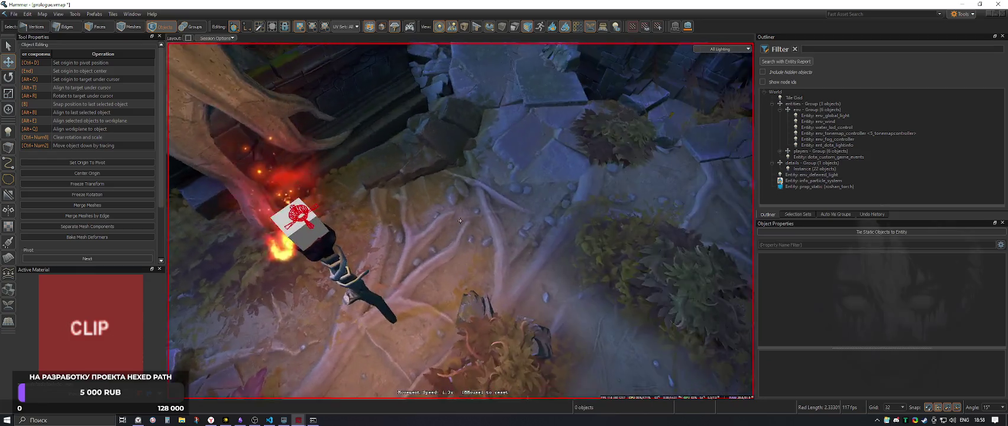
Keep the light radius at 320 and raise its intensity from 2 to 4
click(447, 218)
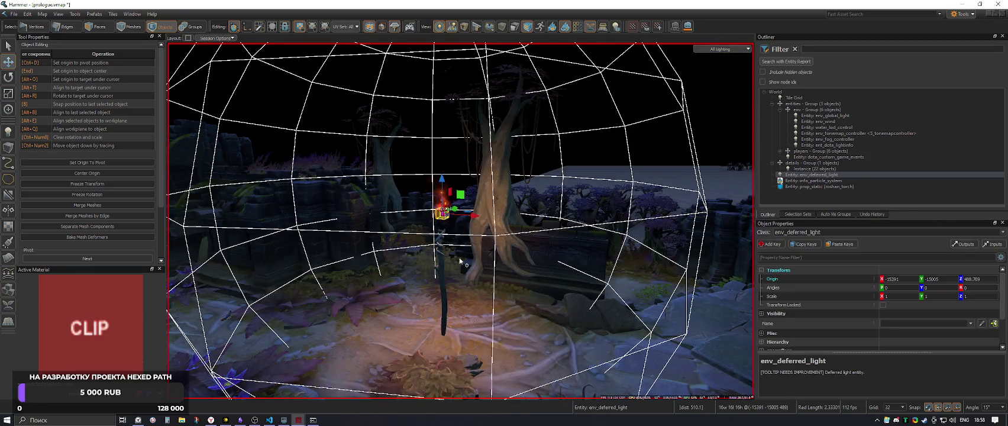
scroll(828, 307, down, 2)
click(938, 337)
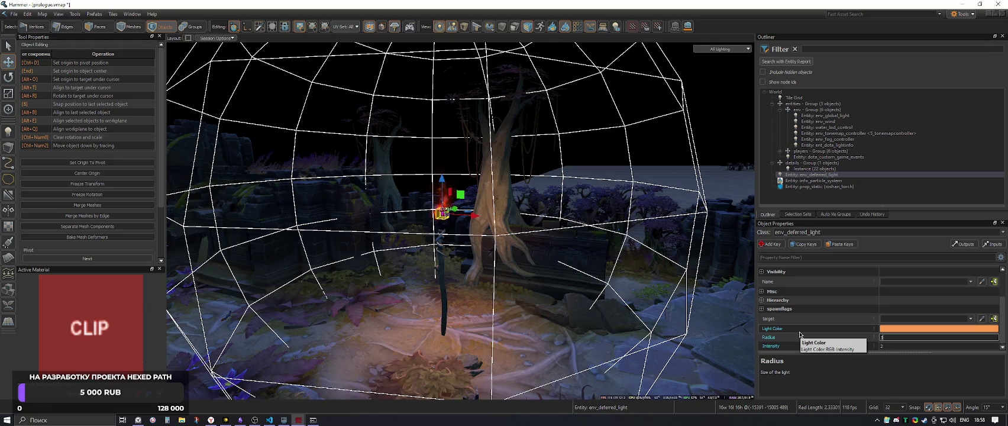
text(500)
key(Return)
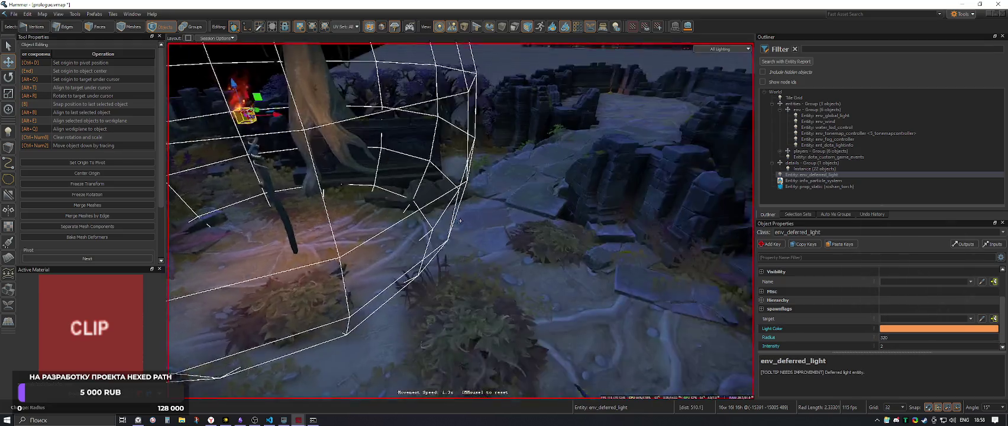
scroll(606, 329, up, 3)
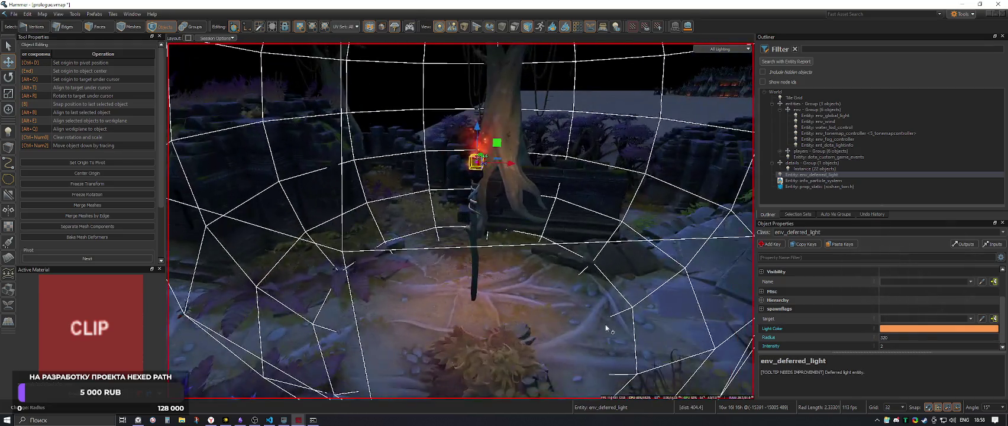
click(891, 346)
text(4)
key(Return)
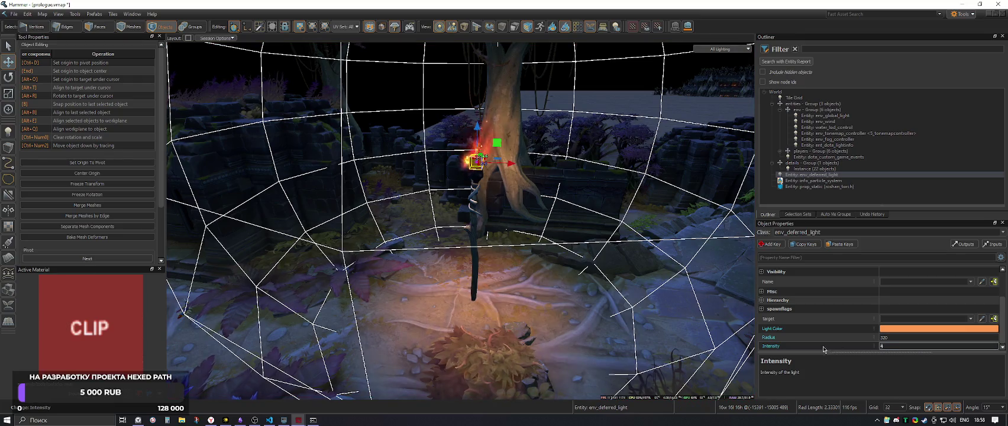
Change the deferred light colour from orange to pure red
click(937, 333)
drag(773, 232, 743, 224)
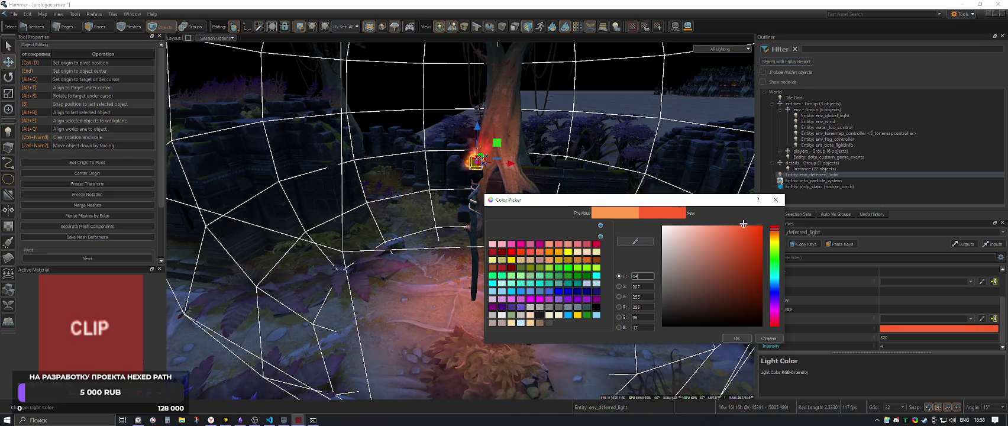
drag(660, 199, 727, 208)
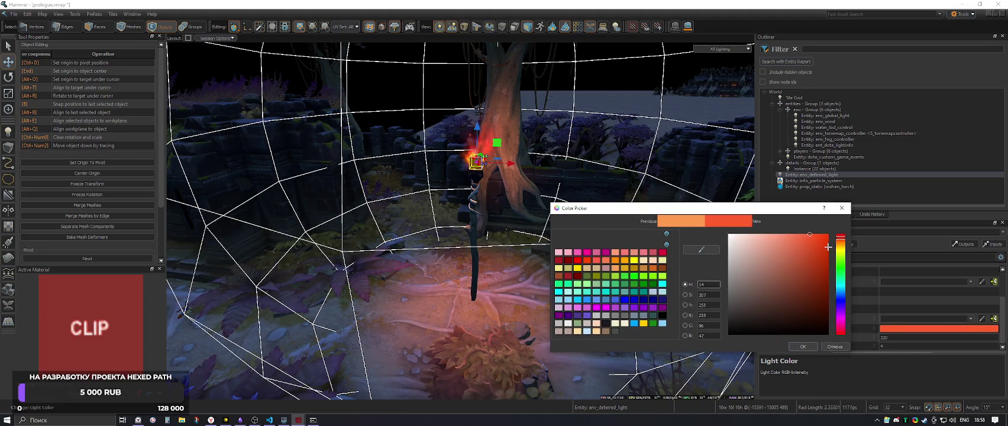
mouse_move(840, 237)
mouse_down()
mouse_move(840, 250)
mouse_move(842, 236)
mouse_up()
click(803, 346)
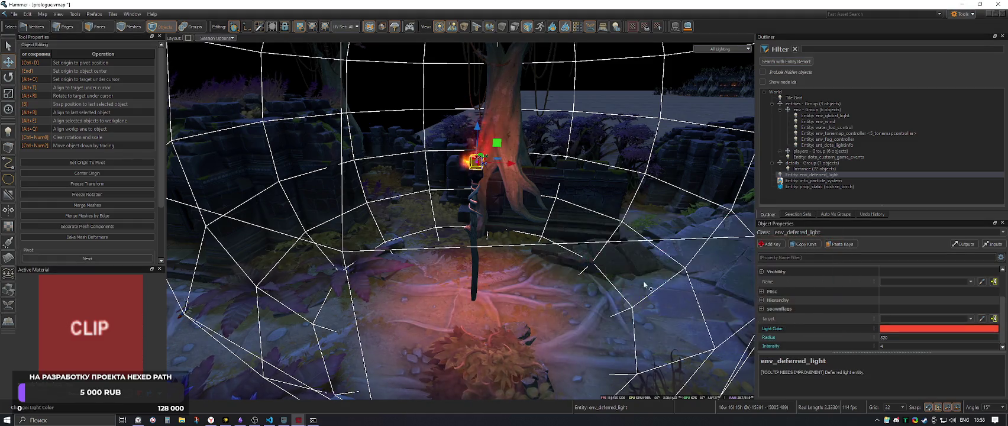
key(z)
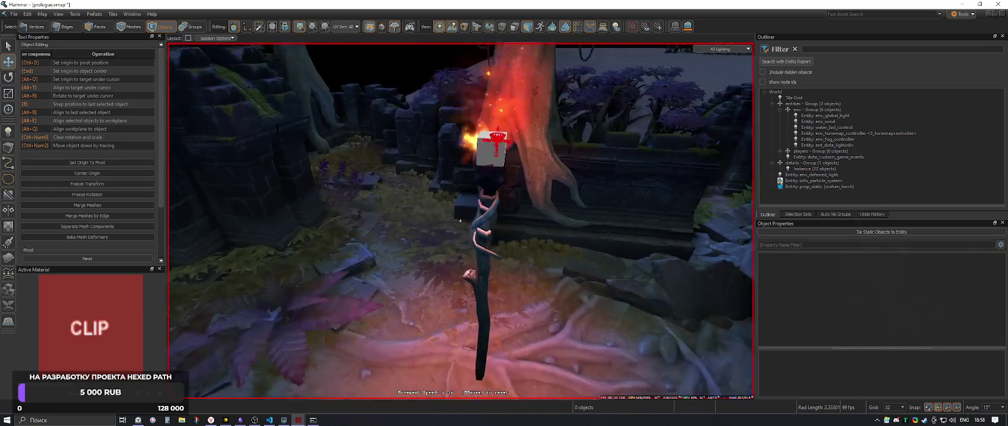
key(z)
click(786, 186)
Collapse the deferred light, particle system and Roshan torch into one instance and move it
shift+click(792, 175)
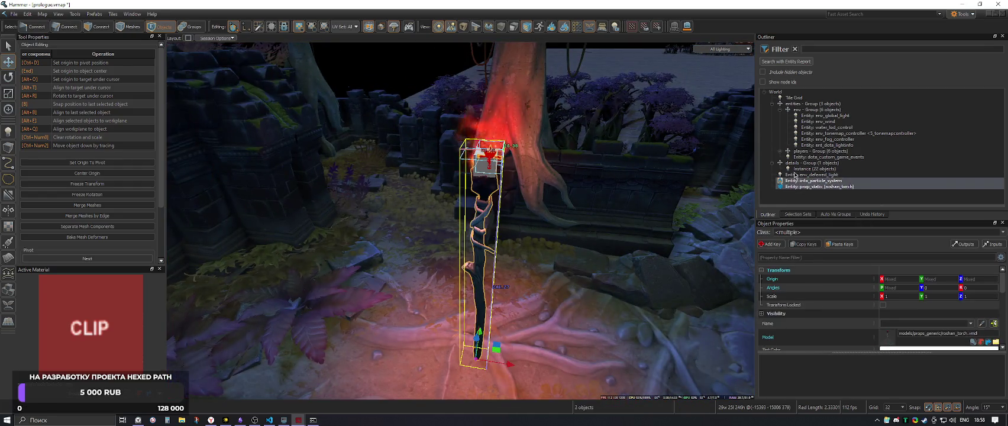
key(ctrl+shift+i)
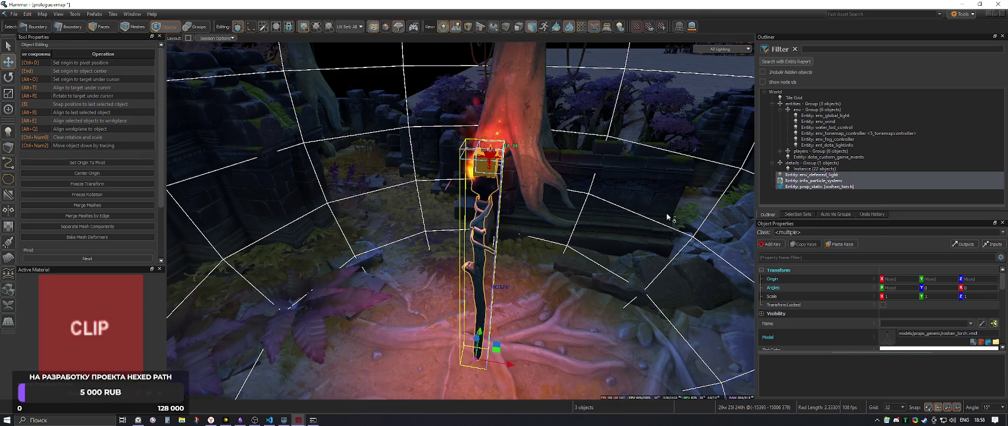
key(z)
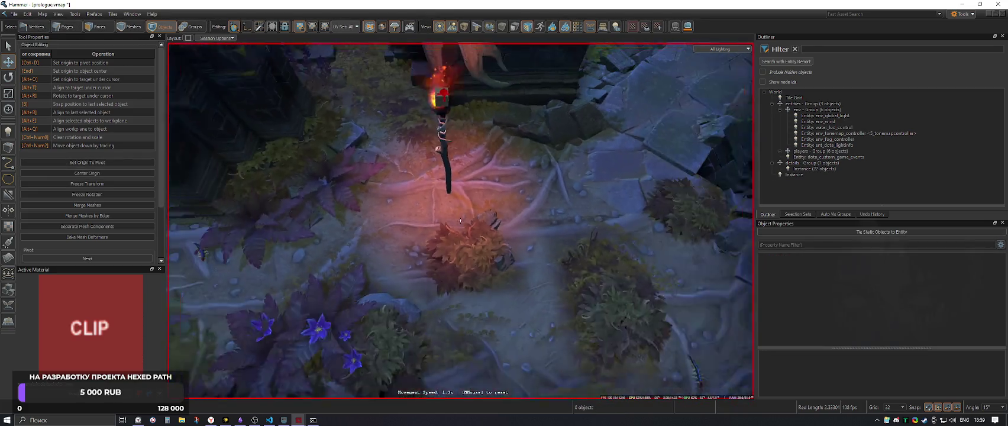
mouse_move(451, 200)
mouse_down()
mouse_move(417, 171)
mouse_move(395, 180)
mouse_move(549, 170)
mouse_move(569, 183)
mouse_move(652, 179)
mouse_move(540, 139)
mouse_move(513, 157)
mouse_move(400, 149)
mouse_move(402, 159)
mouse_up()
Move the torch instance further along, beside the stone path
key(Escape)
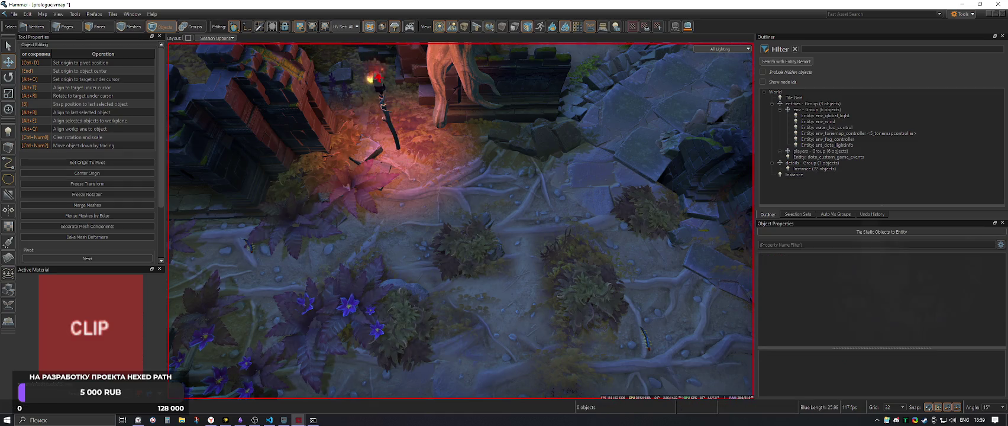
key(z)
key(z)
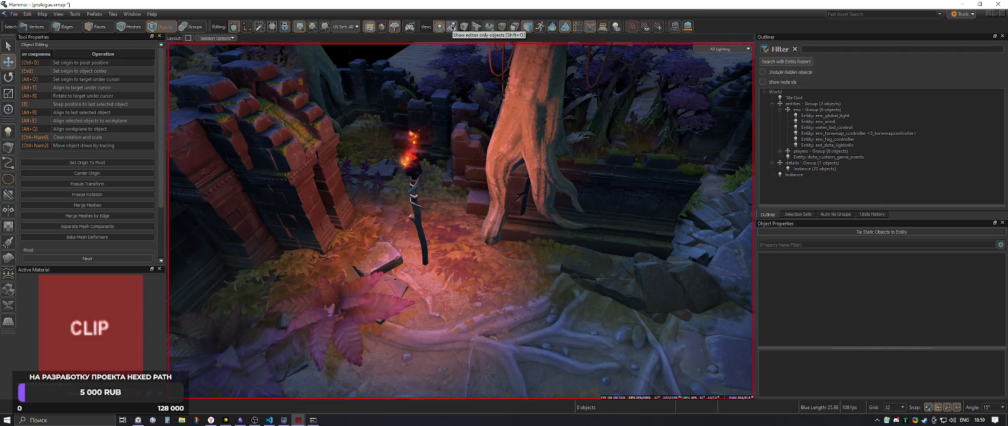
key(z)
scroll(460, 221, up, 2)
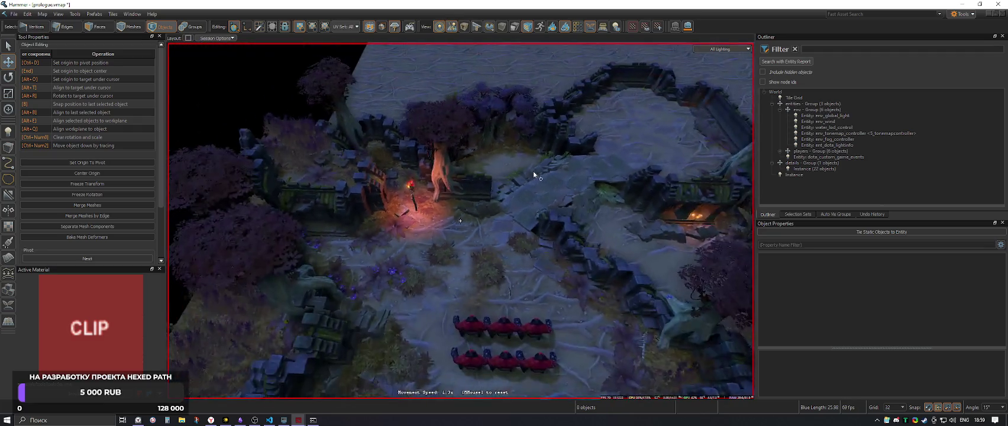
click(532, 206)
mouse_move(420, 210)
mouse_down()
mouse_move(556, 180)
mouse_move(589, 161)
mouse_move(478, 193)
mouse_move(603, 290)
mouse_move(451, 214)
mouse_move(515, 198)
mouse_move(499, 173)
mouse_move(435, 226)
mouse_move(461, 217)
mouse_move(563, 236)
mouse_move(583, 266)
mouse_up()
scroll(499, 204, up, 5)
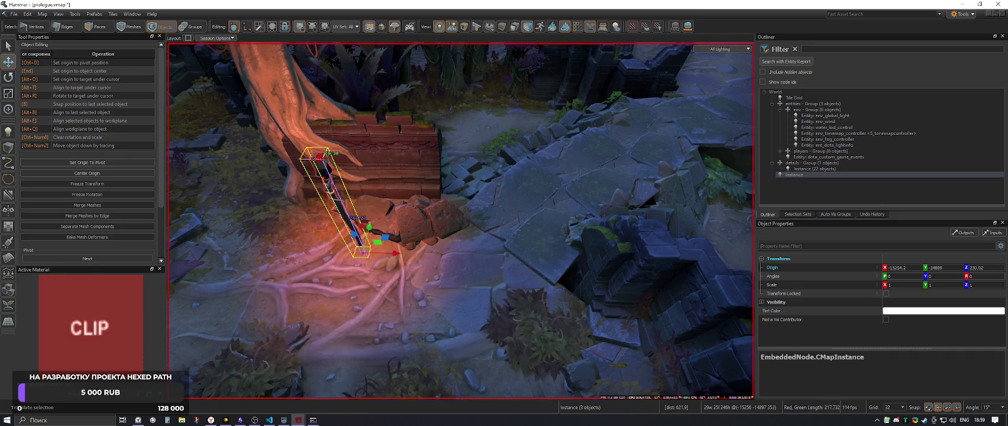
scroll(460, 220, down, 3)
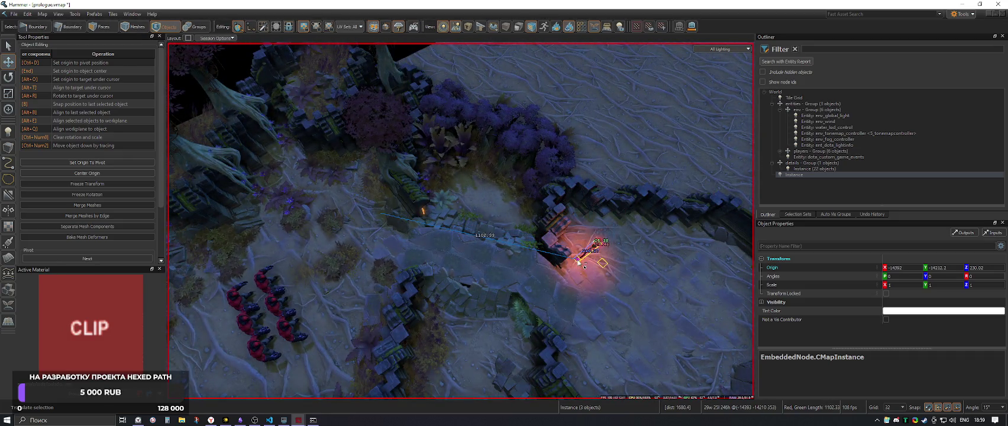
Select and frame ent_dota_lightinfo, then open its properties in a floating window
scroll(584, 266, up, 3)
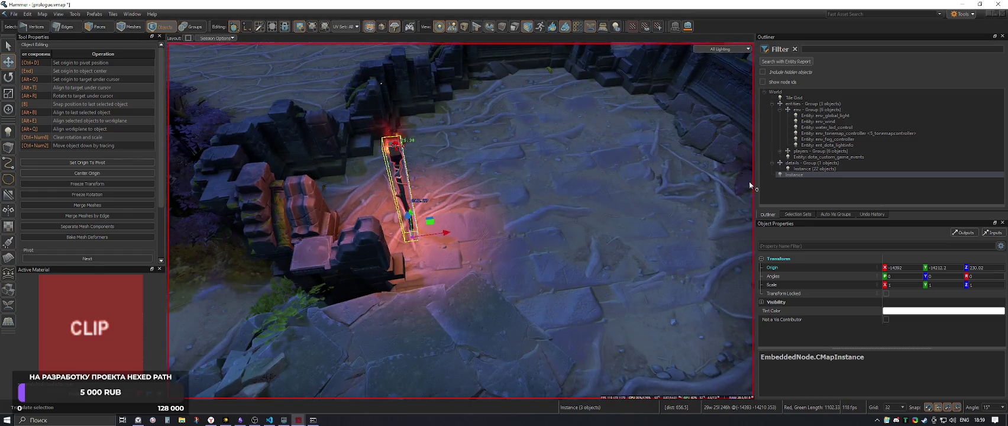
double_click(828, 145)
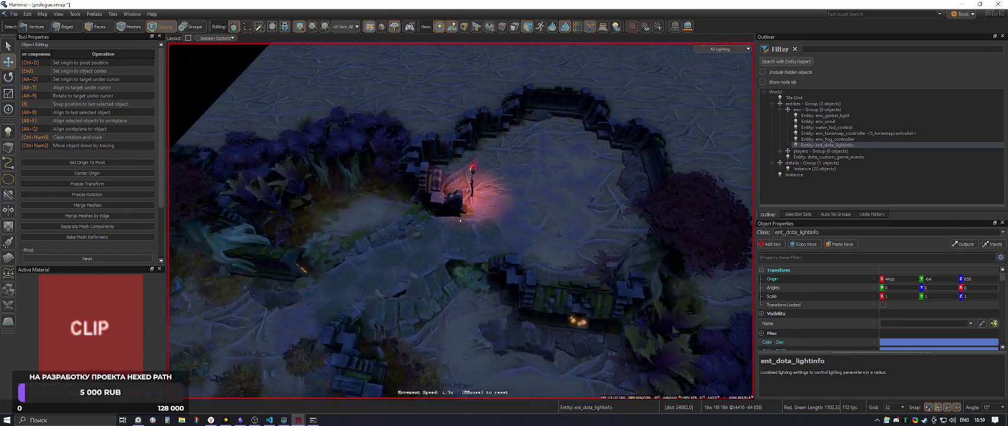
key(Escape)
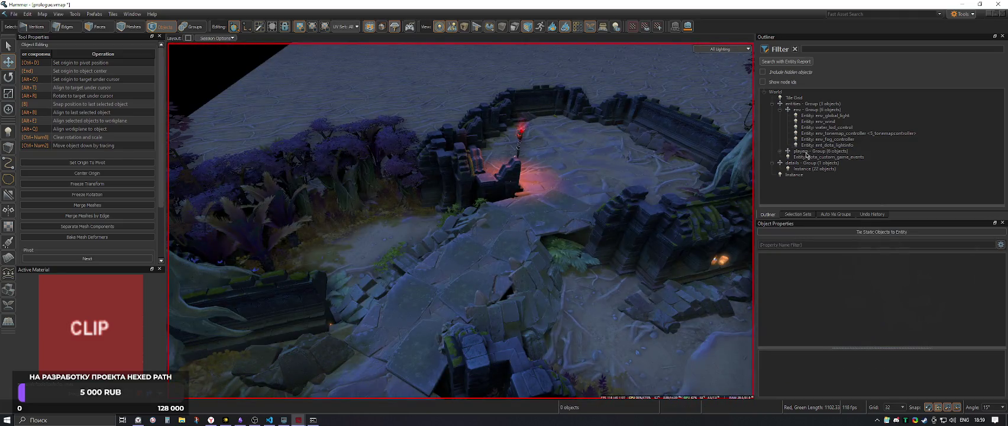
click(822, 146)
click(549, 245)
scroll(549, 245, up, 5)
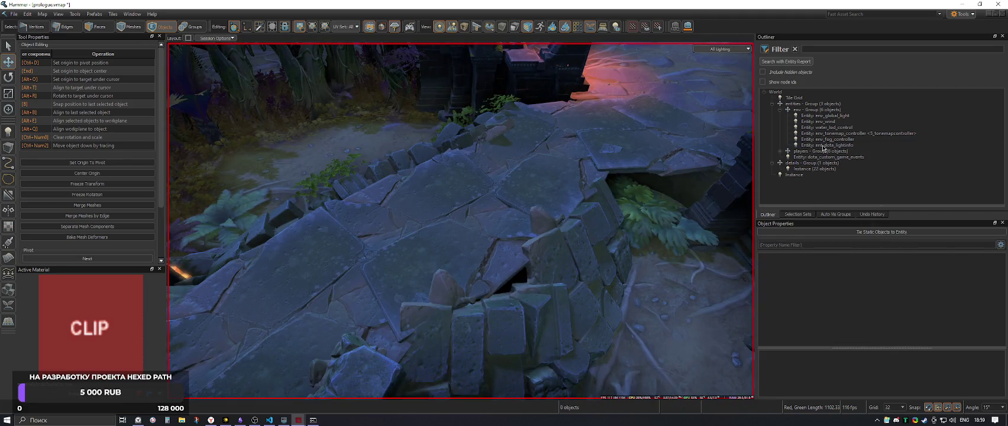
click(822, 145)
key(f)
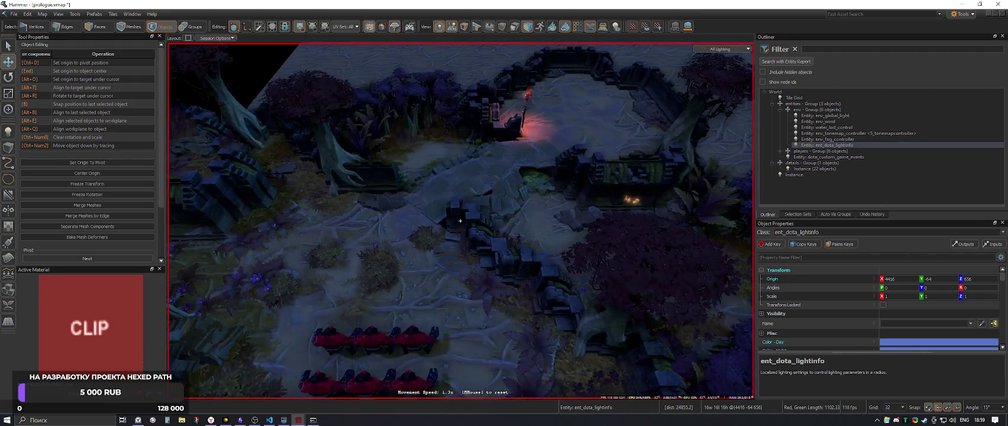
scroll(460, 221, up, 3)
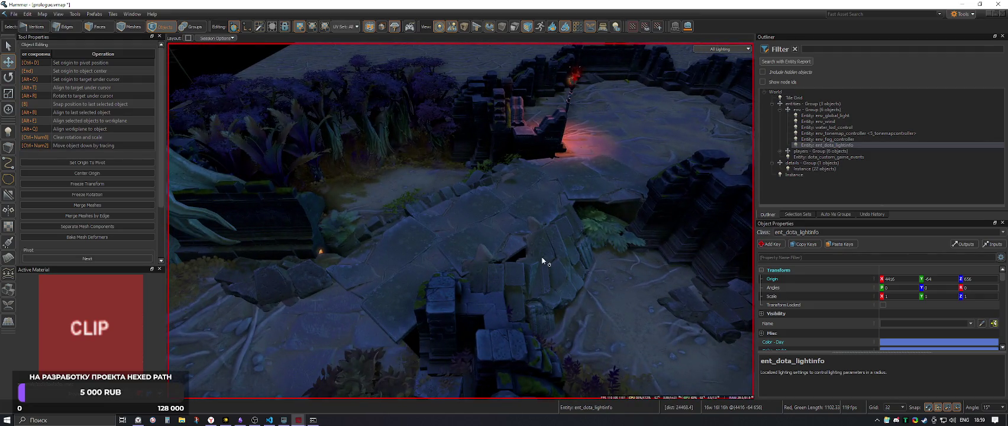
scroll(842, 306, down, 10)
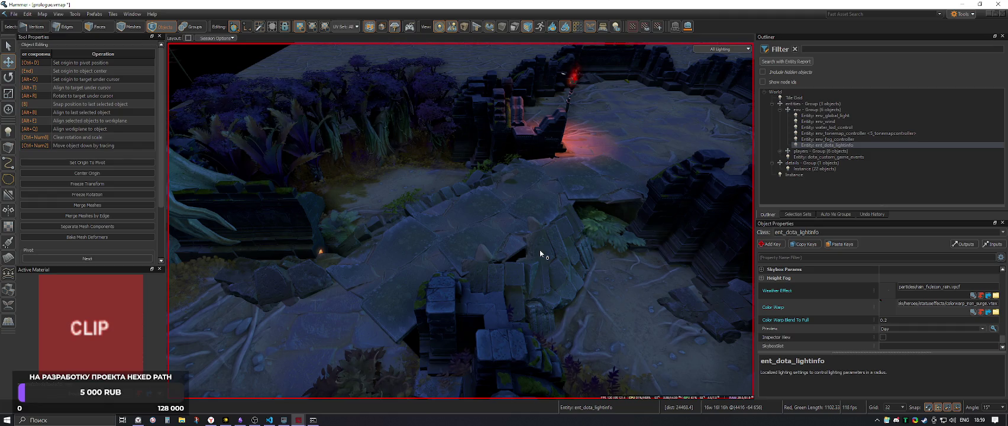
key(alt+Return)
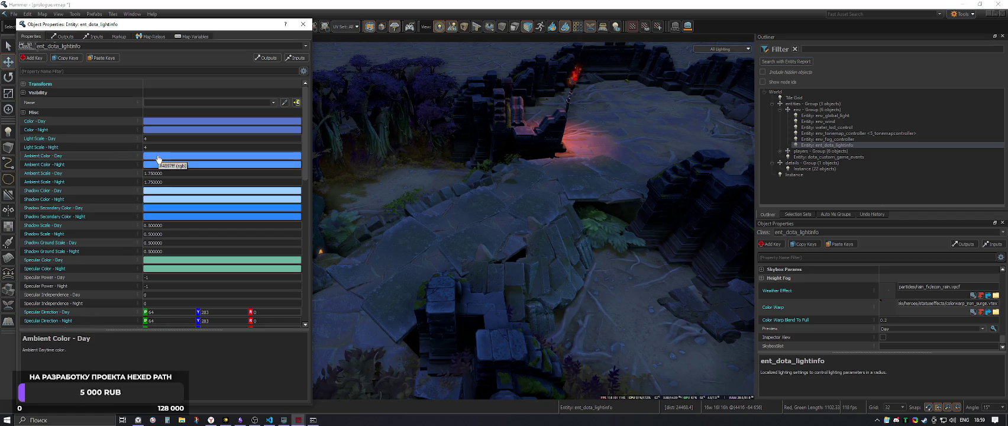
Try and cancel the day ambient and shadow colours, then set Ambient Direction - Day Y to 90
click(159, 156)
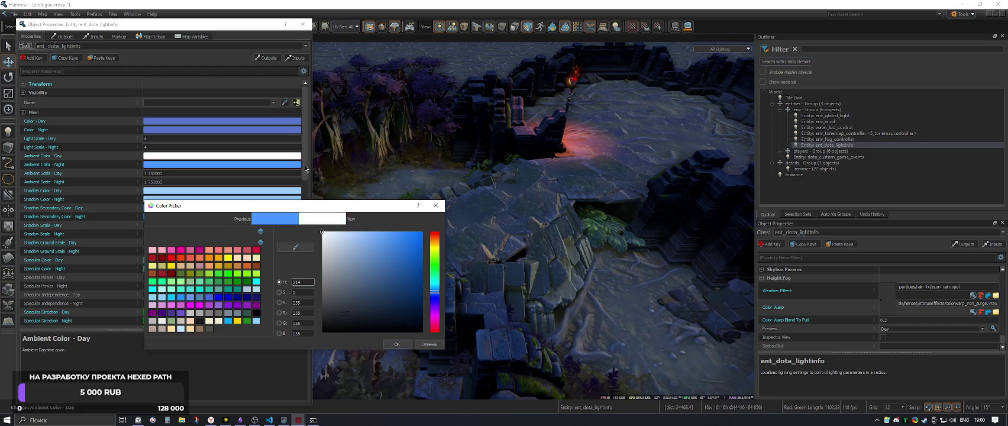
click(429, 344)
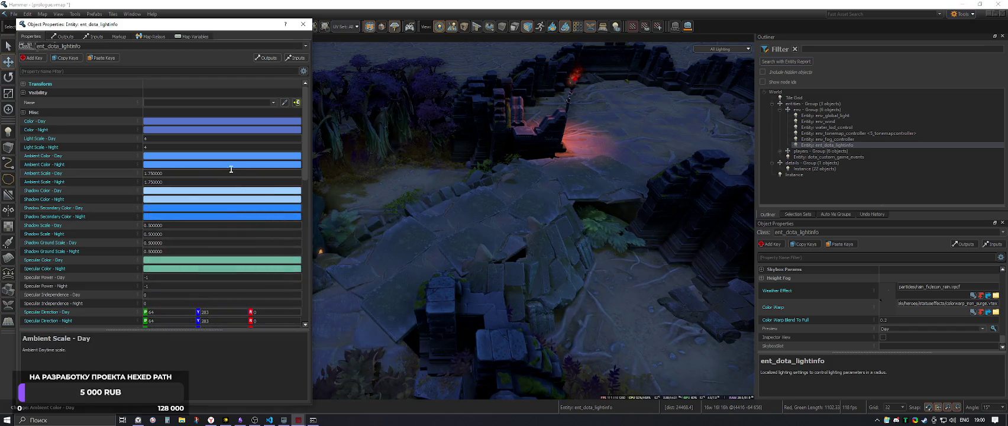
click(178, 193)
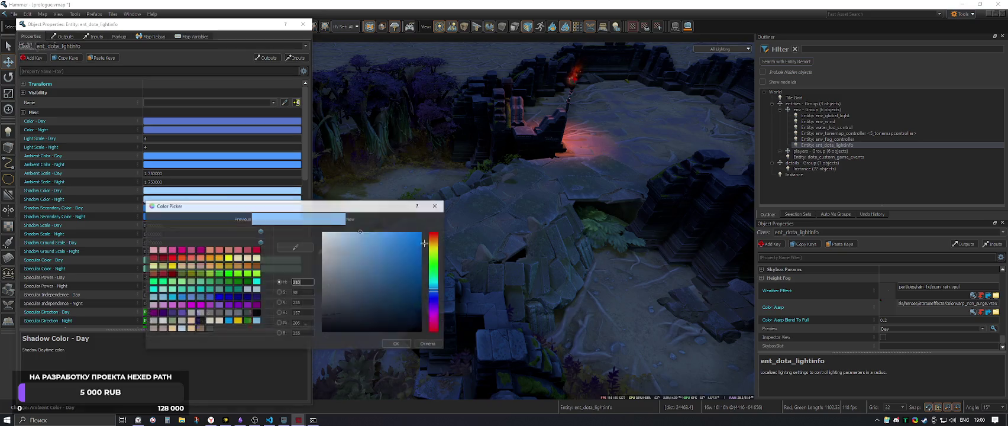
click(405, 241)
click(429, 344)
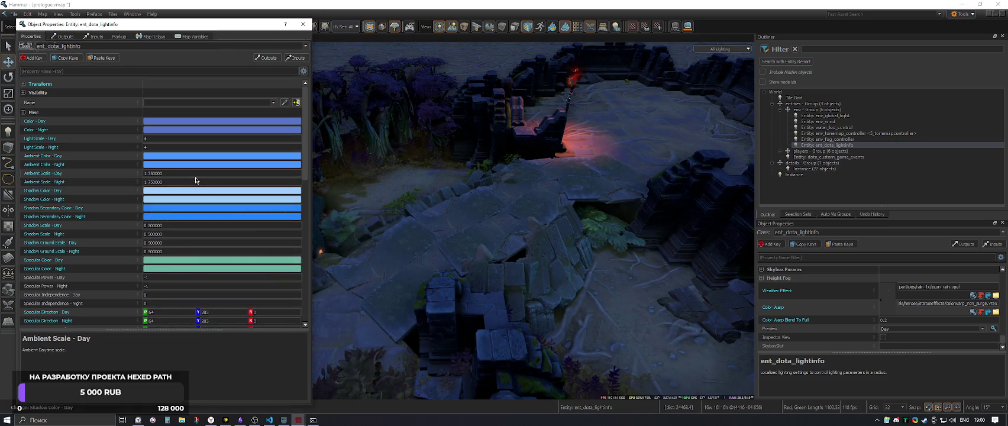
scroll(142, 225, down, 5)
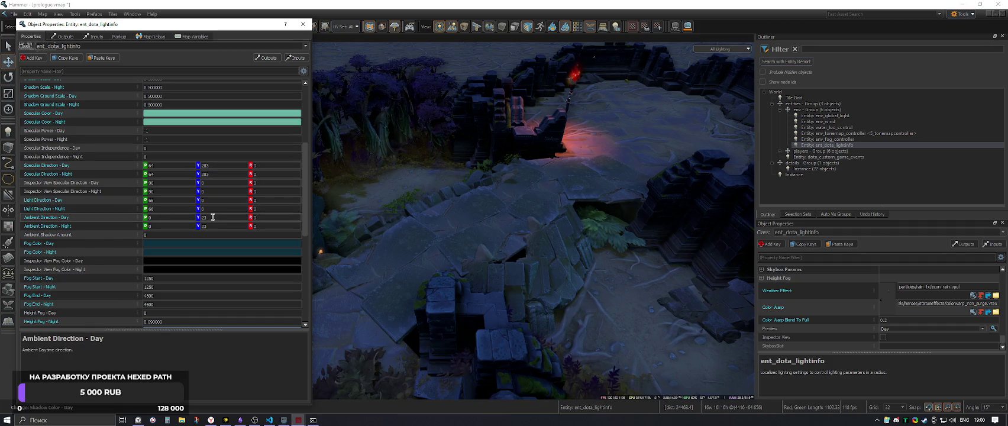
text(90)
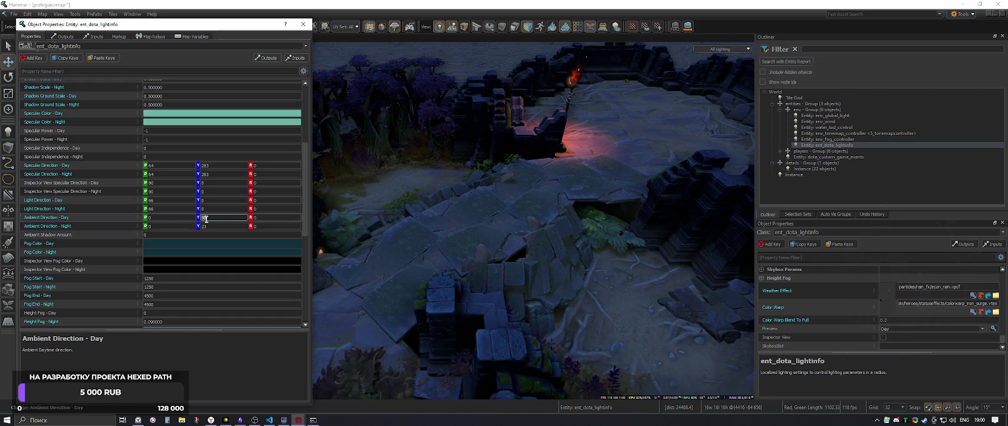
text(0)
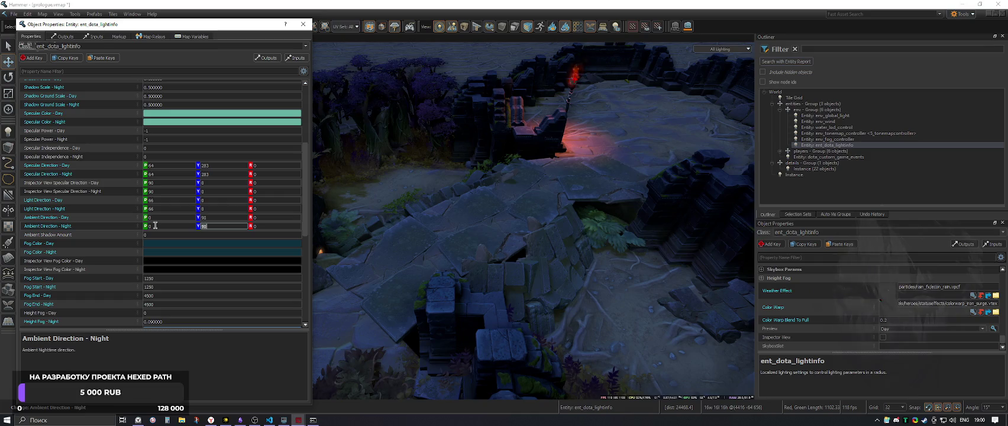
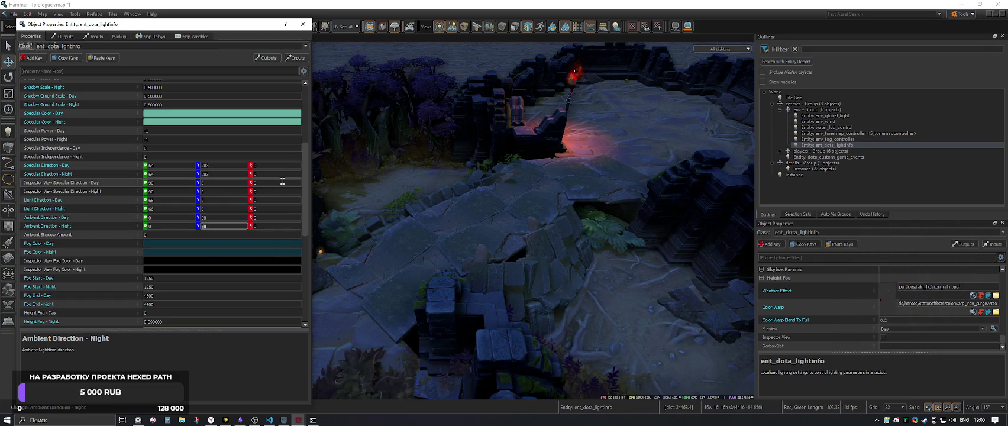
Select env_global_light and move it near the rows of red units
click(304, 23)
click(828, 117)
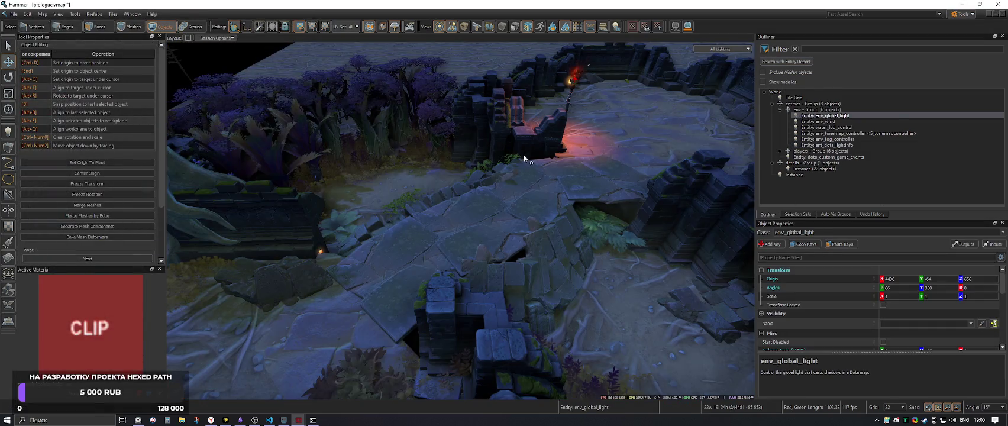
scroll(460, 220, down, 5)
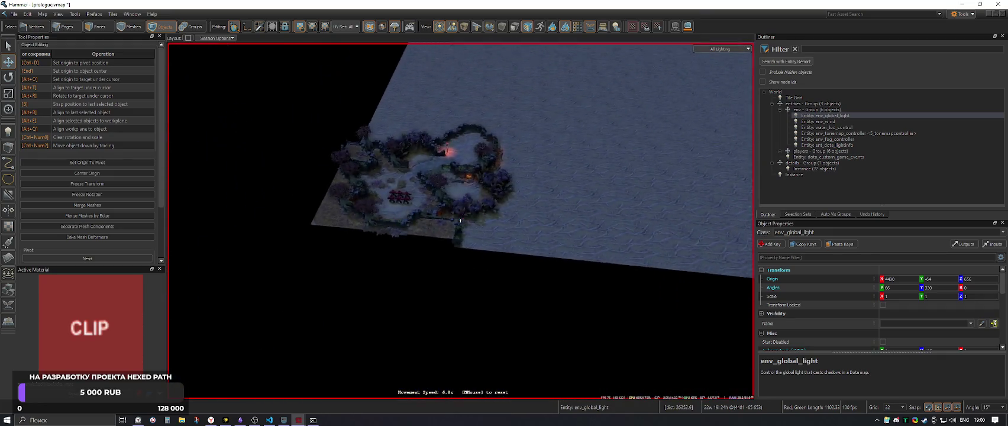
scroll(460, 220, up, 5)
right_click(460, 221)
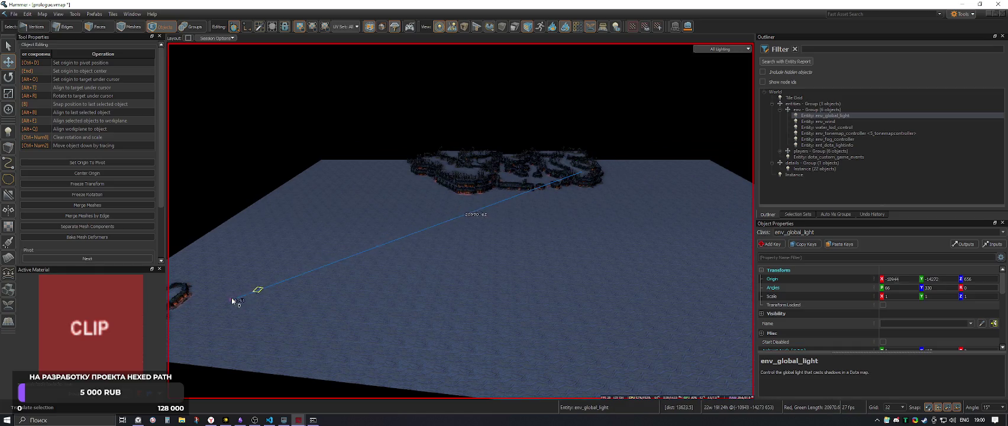
scroll(233, 301, down, 5)
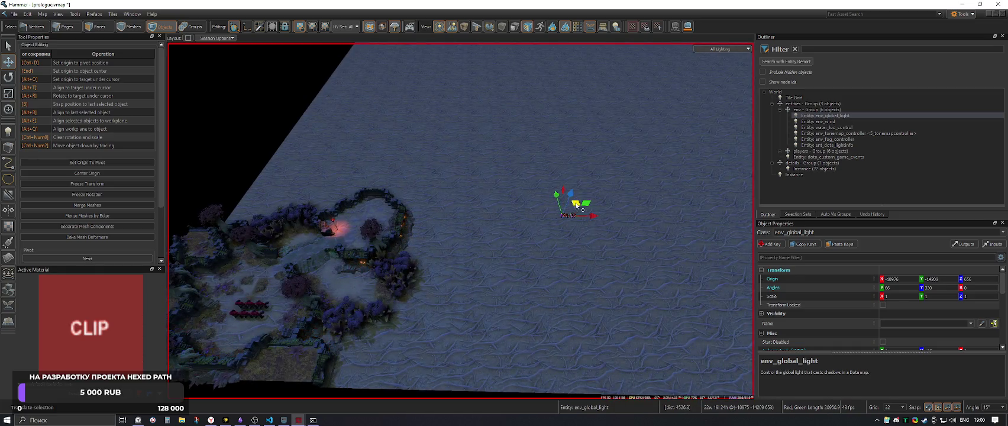
scroll(296, 289, down, 5)
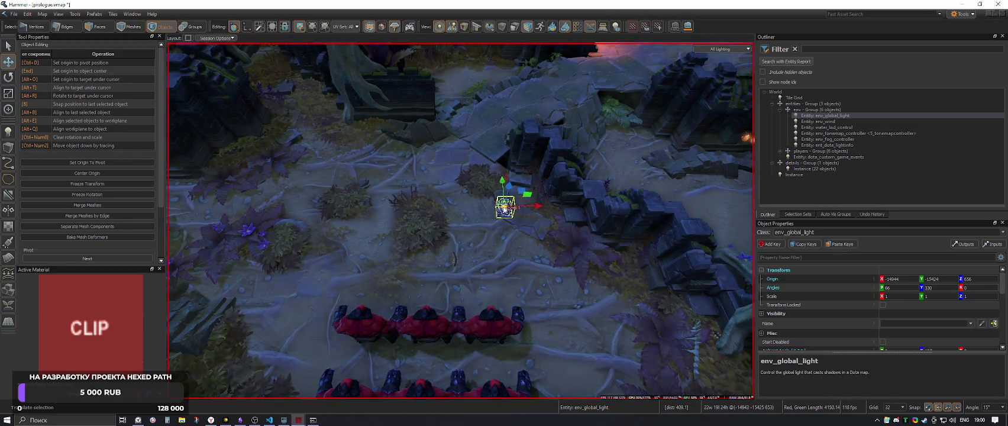
drag(503, 208, 449, 254)
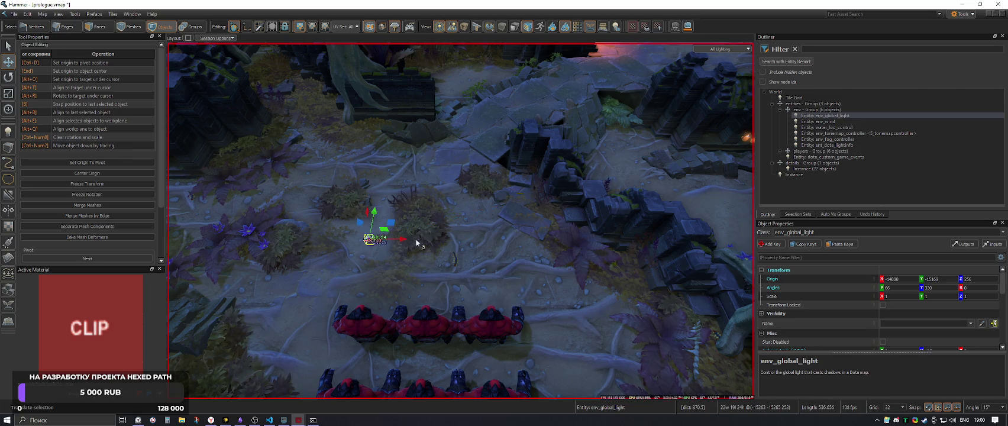
scroll(417, 242, down, 3)
scroll(392, 195, up, 3)
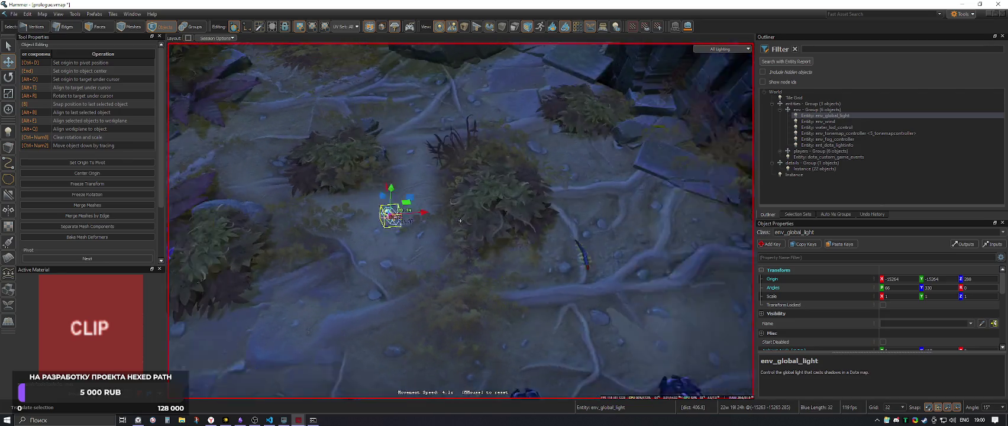
Rotate the global light to 66.7088, 224.218, -98.8863 and copy its 66.7088 pitch
key(e)
scroll(427, 221, up, 3)
mouse_move(434, 223)
mouse_down()
mouse_move(445, 248)
mouse_move(409, 235)
mouse_move(417, 205)
mouse_move(427, 208)
mouse_up()
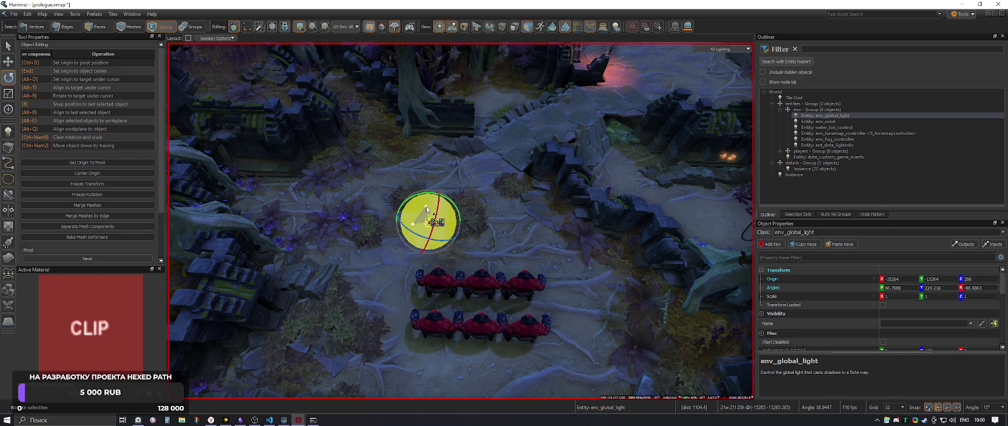
click(909, 288)
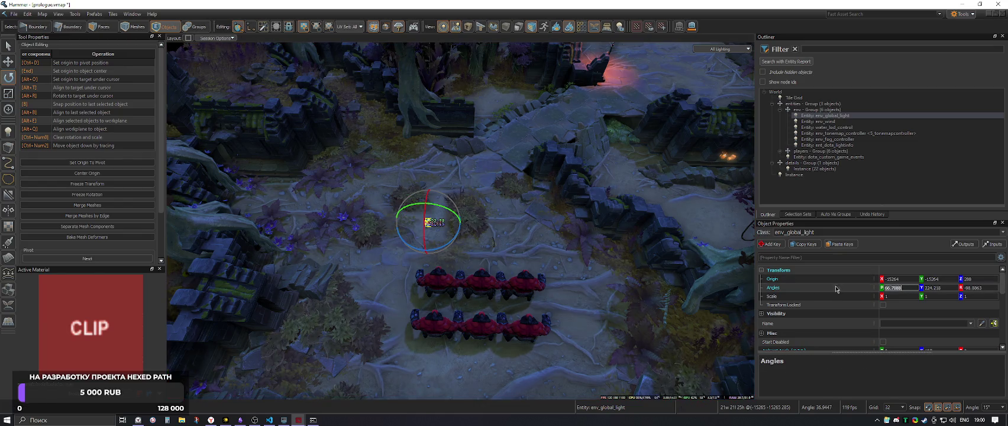
click(820, 146)
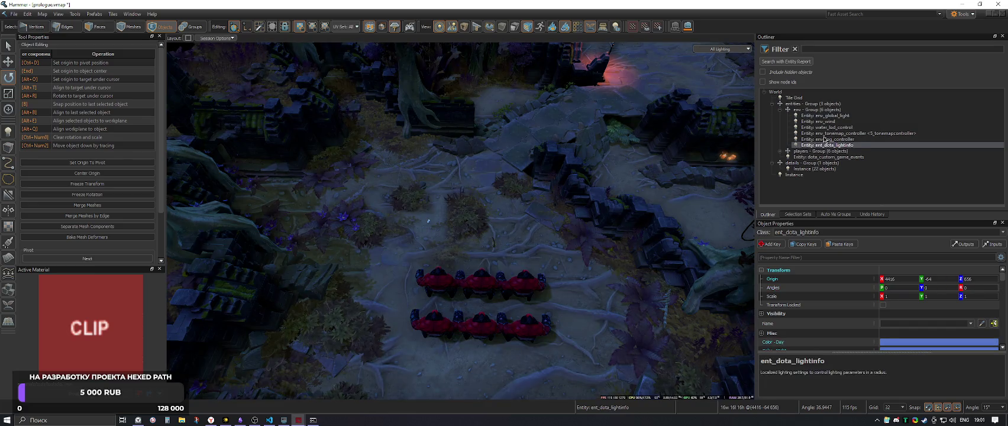
In lightinfo's floating properties, set the Light Direction - Day pitch to 66.7088
key(alt+Return)
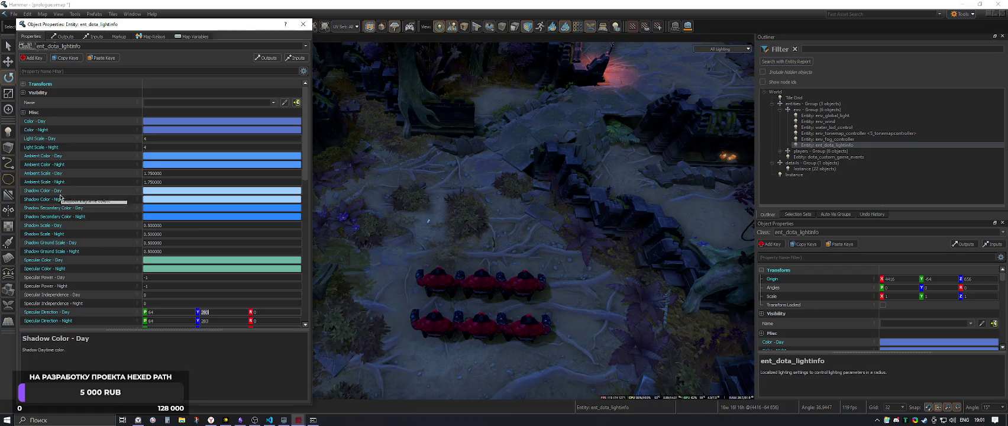
scroll(60, 197, down, 5)
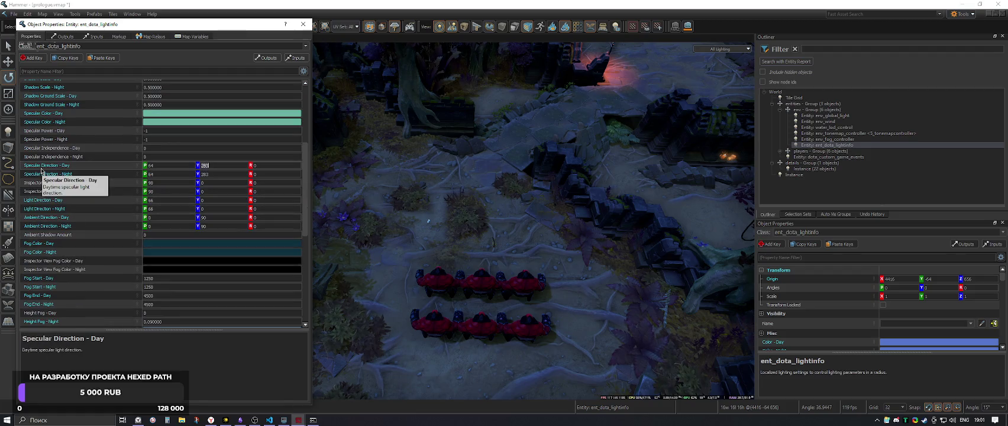
click(167, 200)
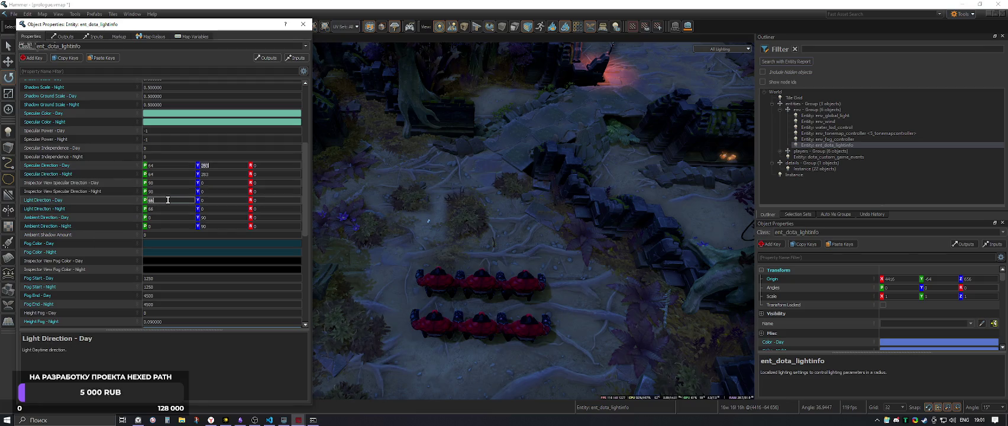
key(ctrl+v)
key(Return)
Set the Light Direction - Day yaw to the global light's 224.218
click(820, 116)
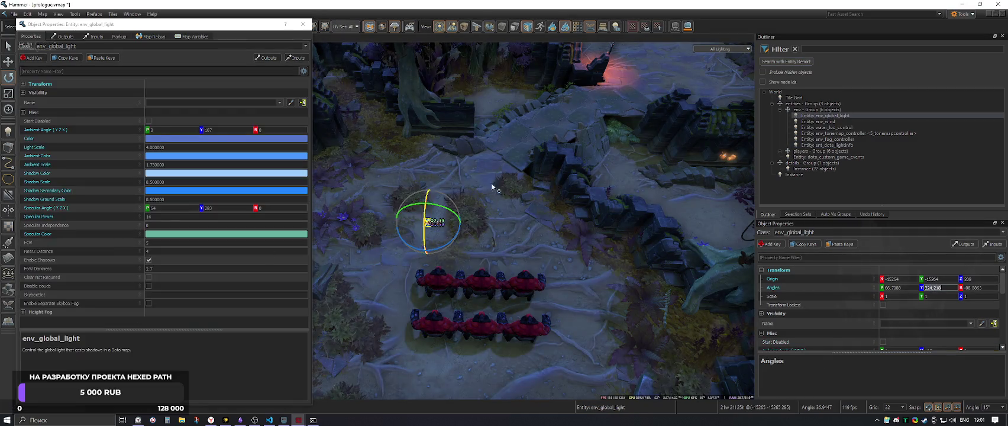
click(827, 145)
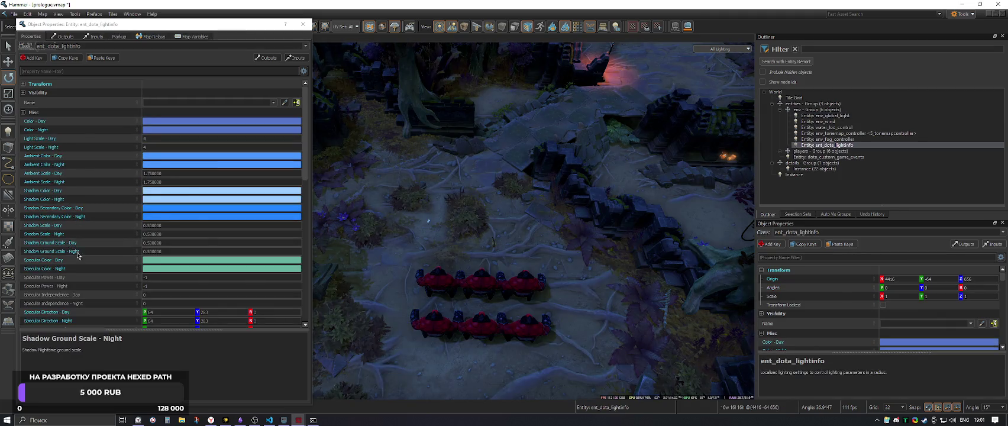
scroll(77, 255, down, 5)
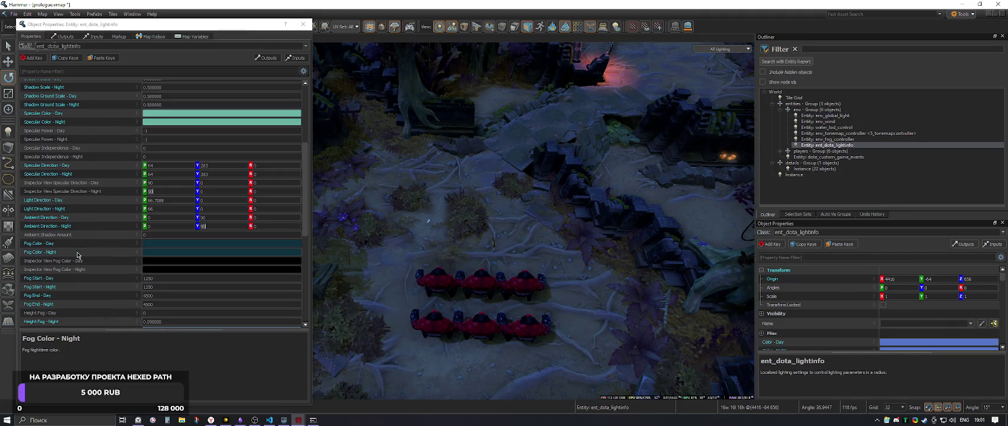
click(171, 205)
click(218, 201)
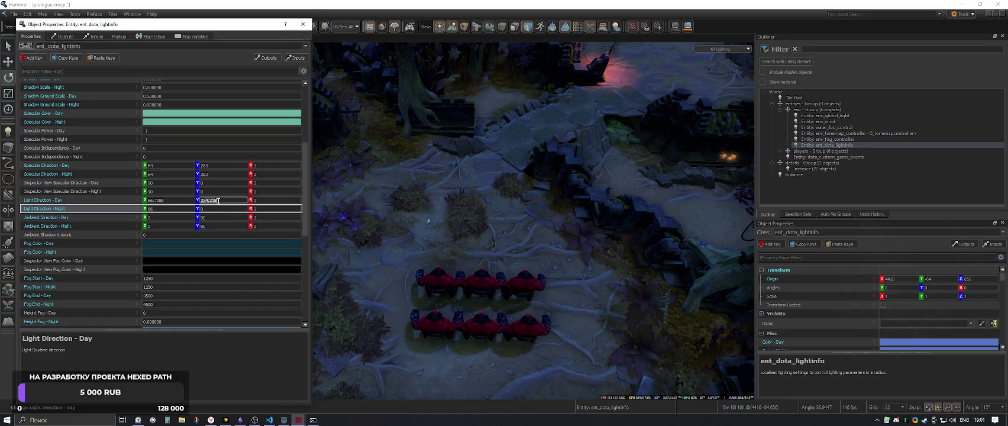
Copy the global light's roll and set the Day roll to -98.8863
click(835, 116)
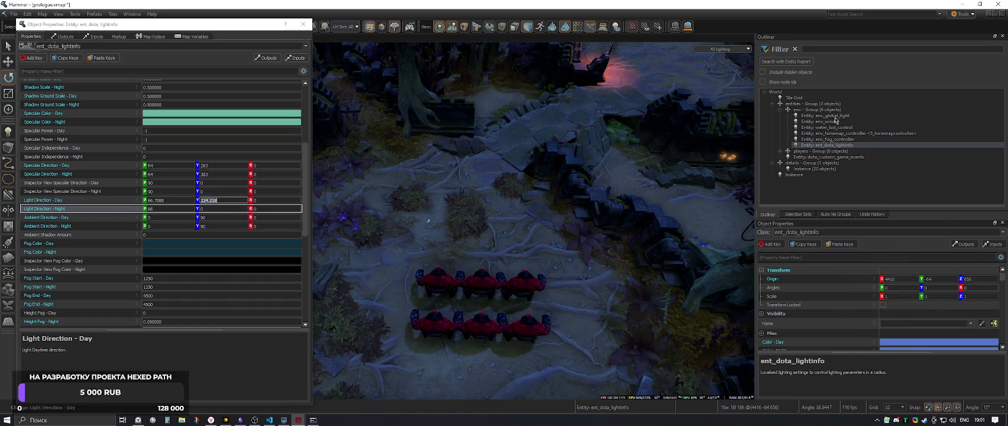
click(976, 288)
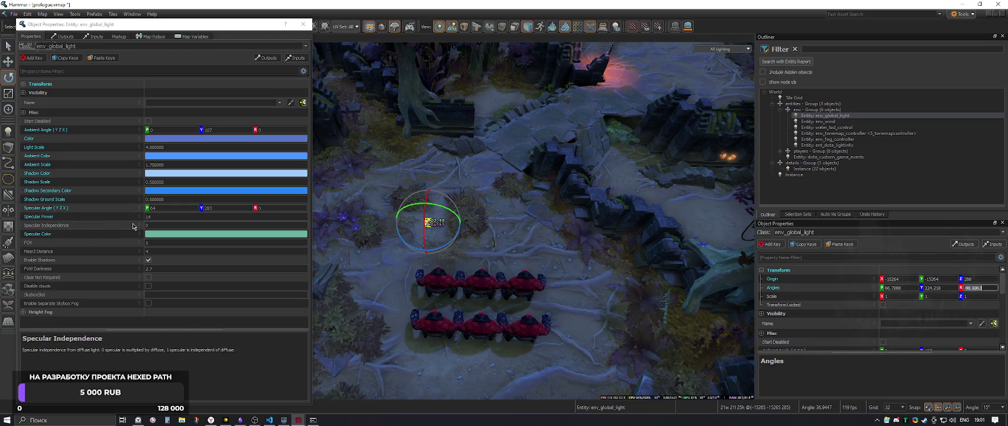
click(813, 146)
scroll(154, 224, down, 10)
click(275, 200)
key(ctrl+v)
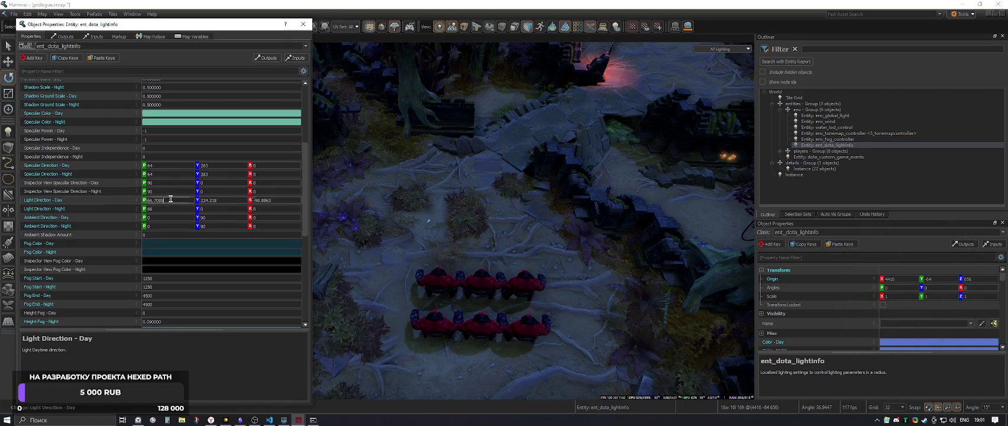
Copy the Day values 66.7088, 224.218, -98.8863 into Light Direction - Night
click(165, 200)
key(ctrl+c)
click(166, 209)
key(ctrl+v)
click(219, 203)
key(ctrl+c)
click(219, 209)
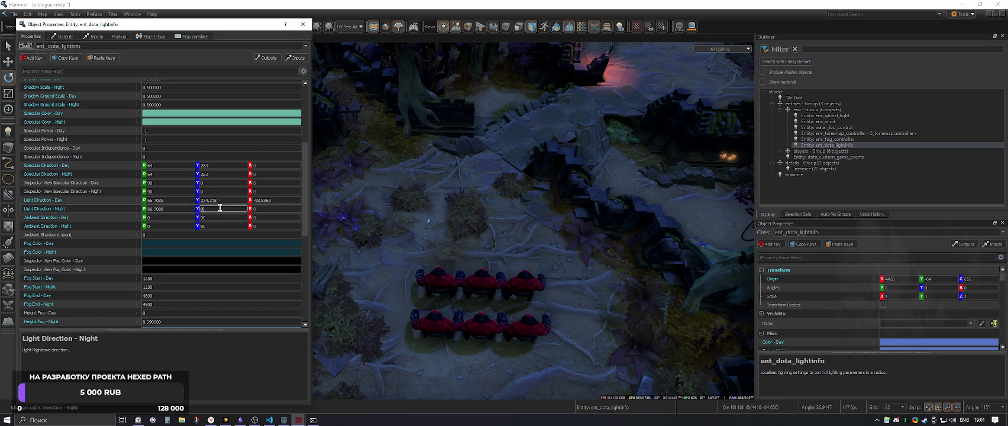
key(ctrl+v)
click(275, 200)
key(ctrl+c)
click(274, 209)
key(ctrl+v)
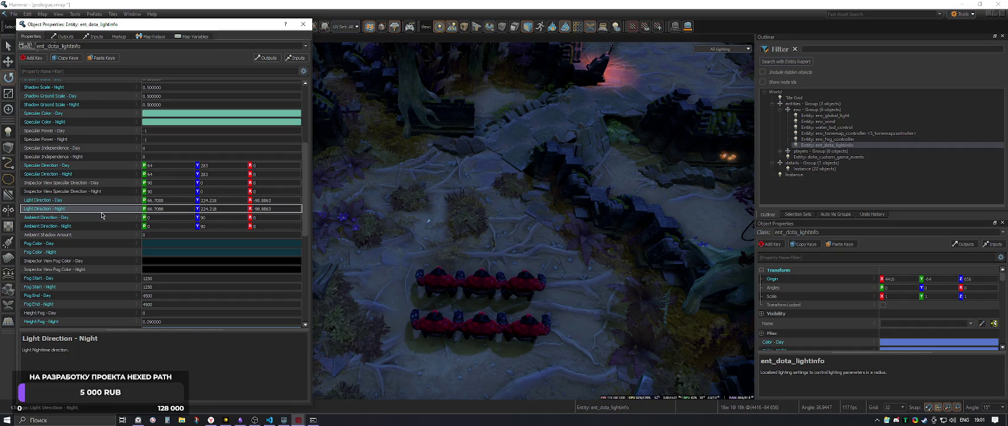
Select env_global_light and enter -45 as its Ambient Angle pitch
click(825, 115)
scroll(807, 275, down, 8)
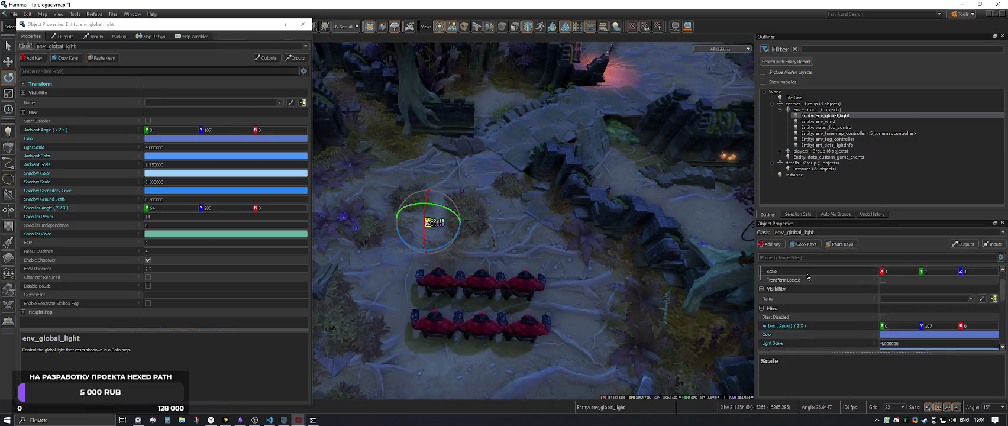
scroll(807, 275, up, 8)
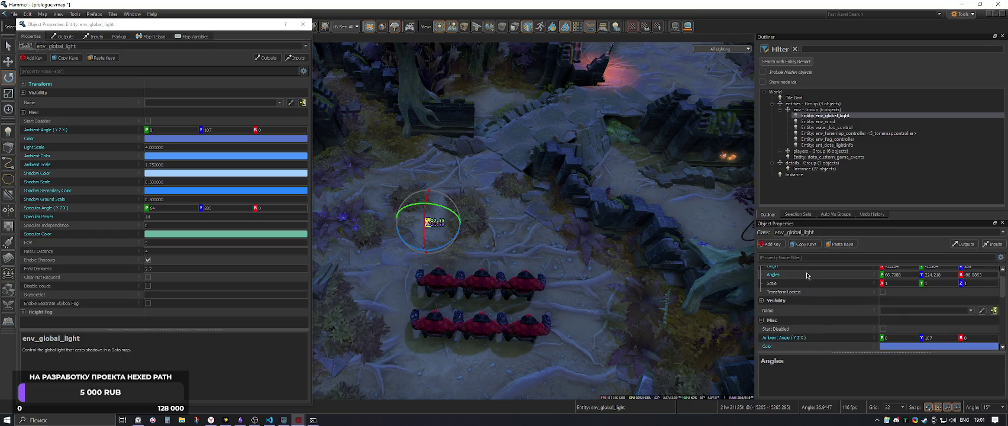
scroll(808, 276, down, 1)
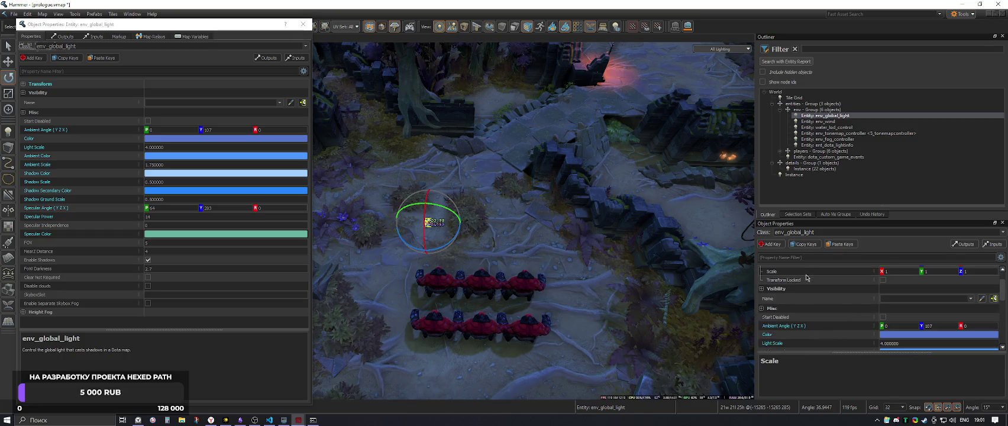
click(884, 325)
text(20)
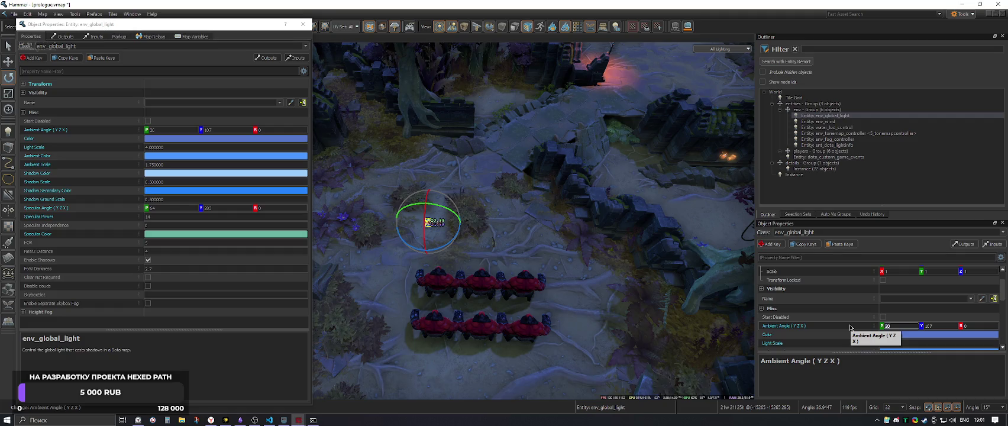
text(45)
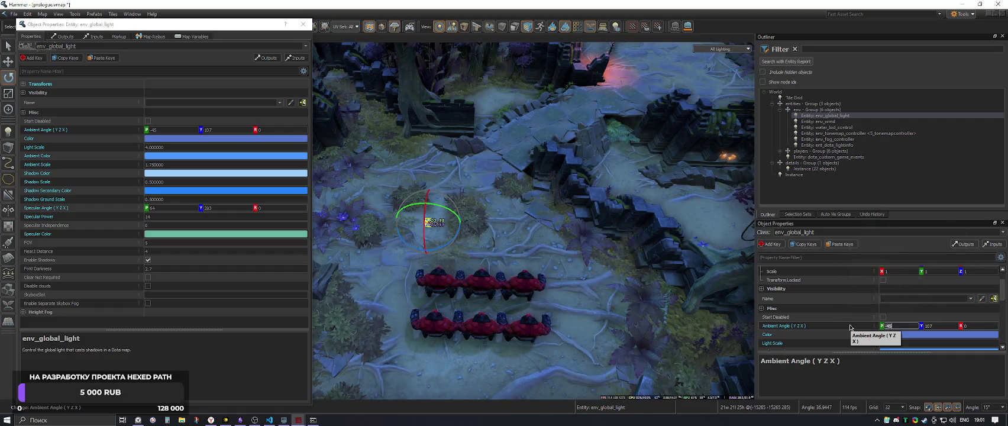
text(z)
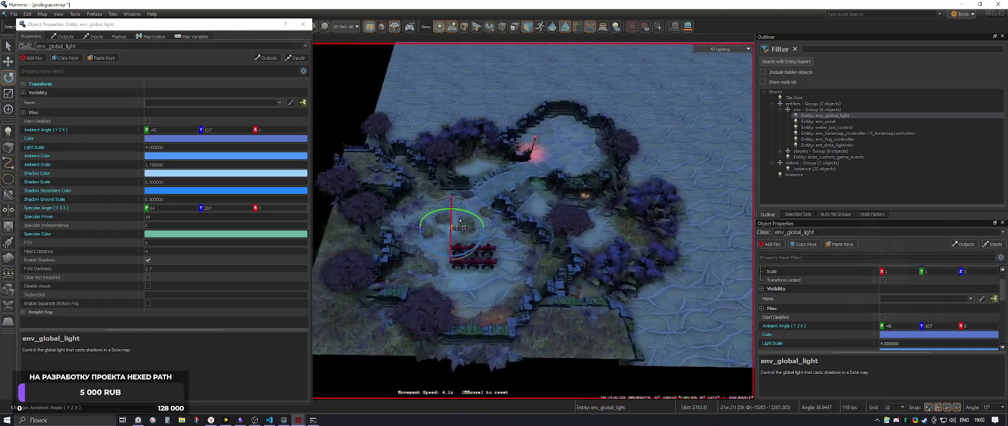
click(901, 323)
text(0)
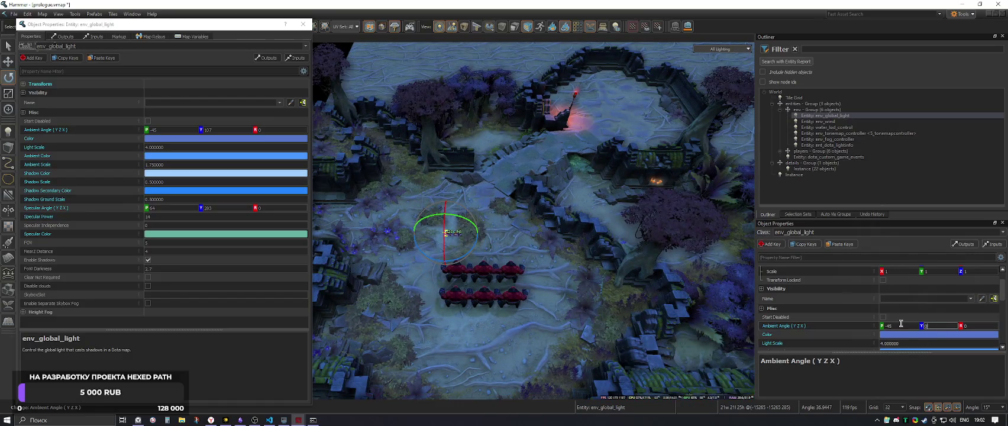
key(z)
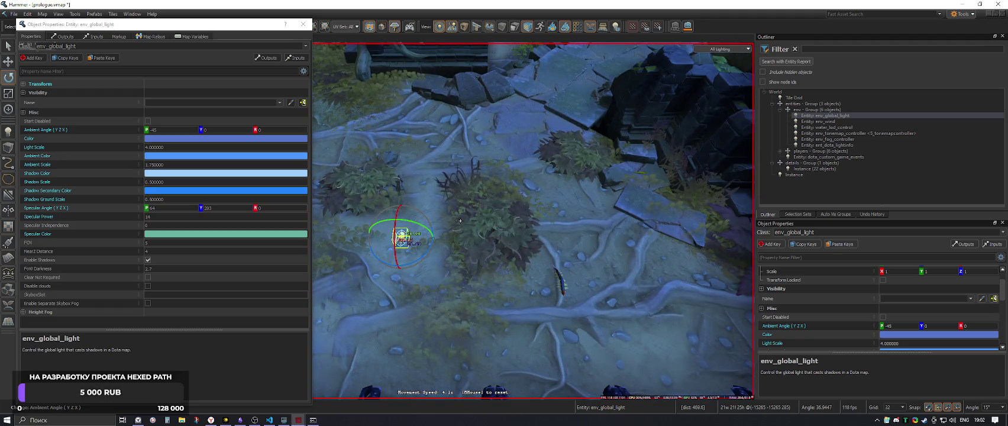
key(s)
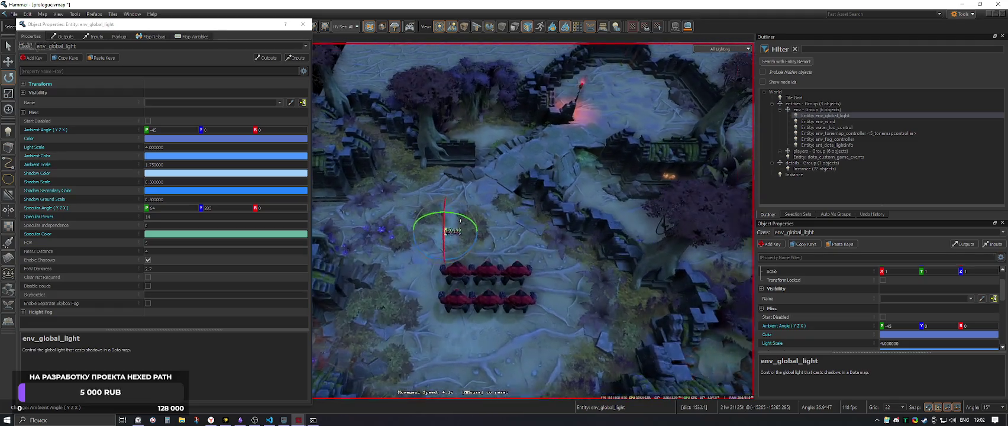
Re-enter the ambient pitch as -45 and open the Ambient Color picker
click(831, 325)
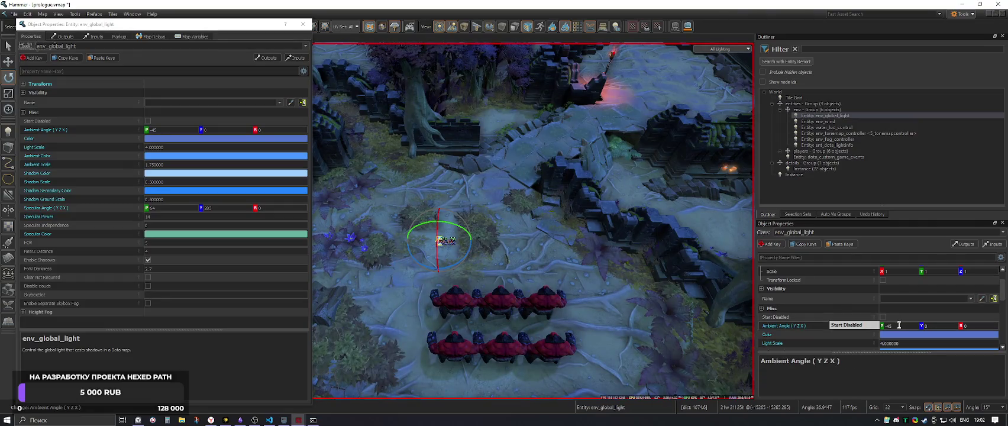
text(0)
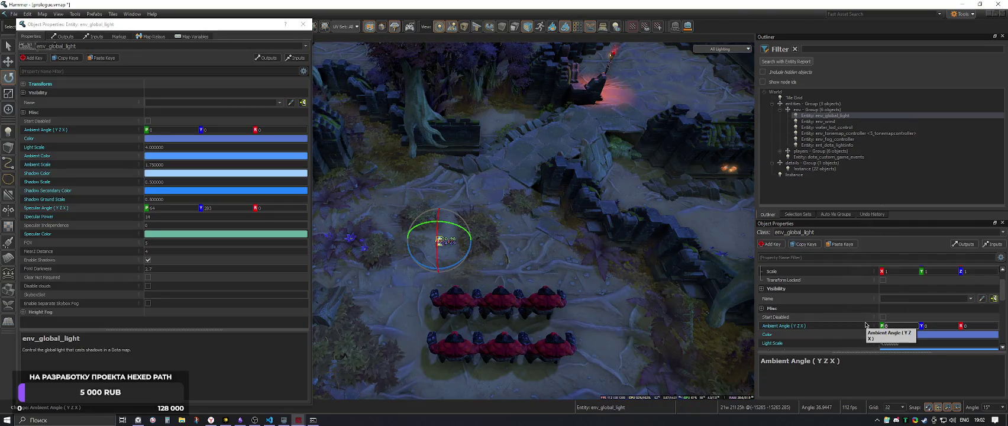
text(-4)
text(0)
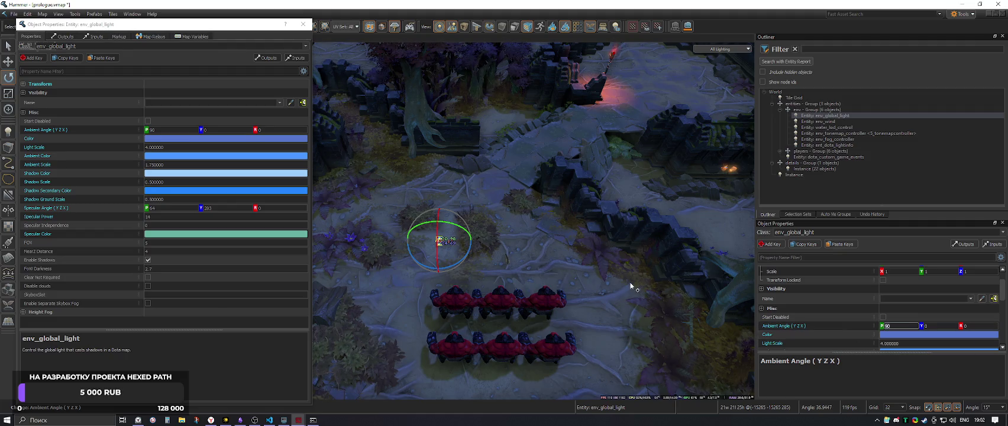
text(-45)
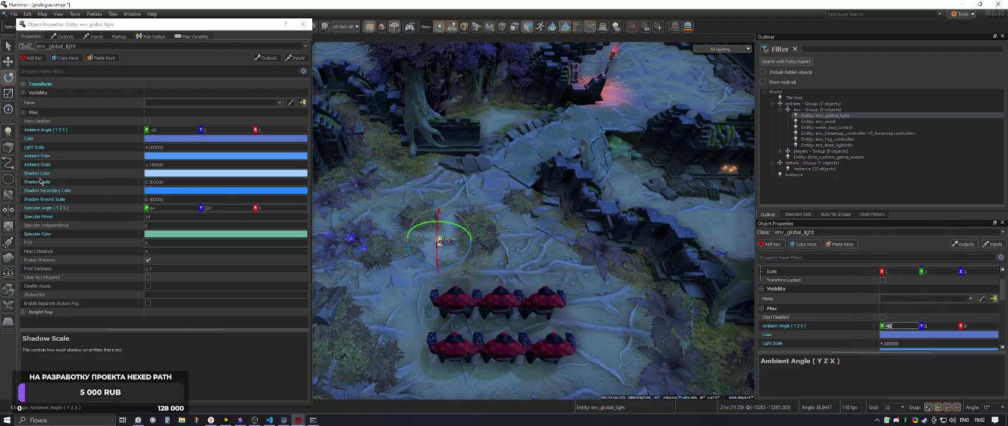
click(152, 156)
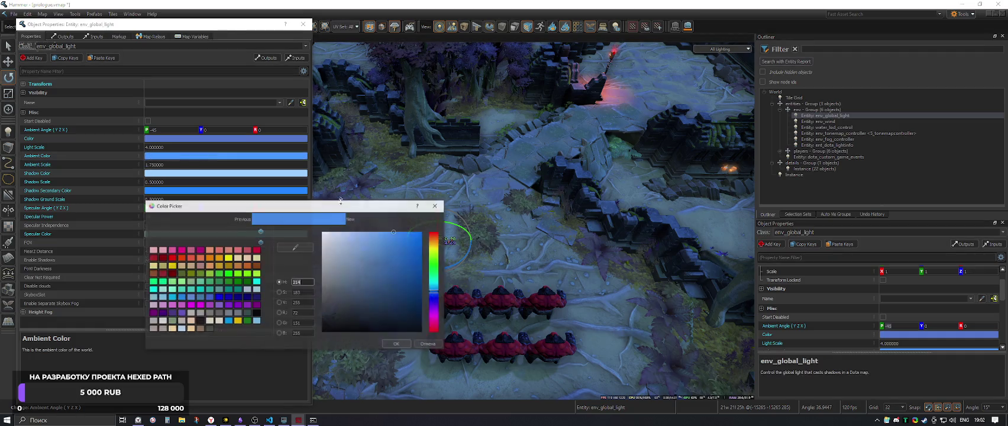
Discard the colour change and set the Ambient Angle to -45, 90, 0
mouse_move(392, 262)
mouse_down()
mouse_move(396, 298)
mouse_move(411, 294)
mouse_move(430, 230)
mouse_move(369, 217)
mouse_move(408, 218)
mouse_move(383, 217)
mouse_up()
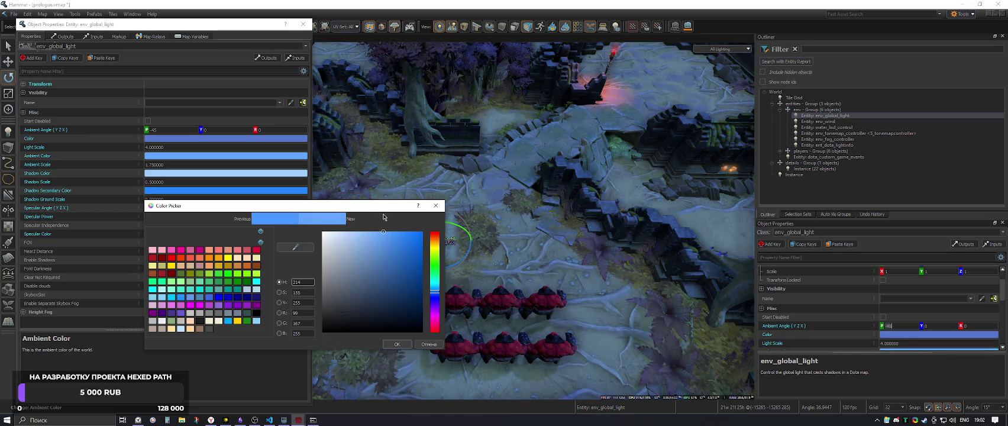
click(428, 344)
click(976, 326)
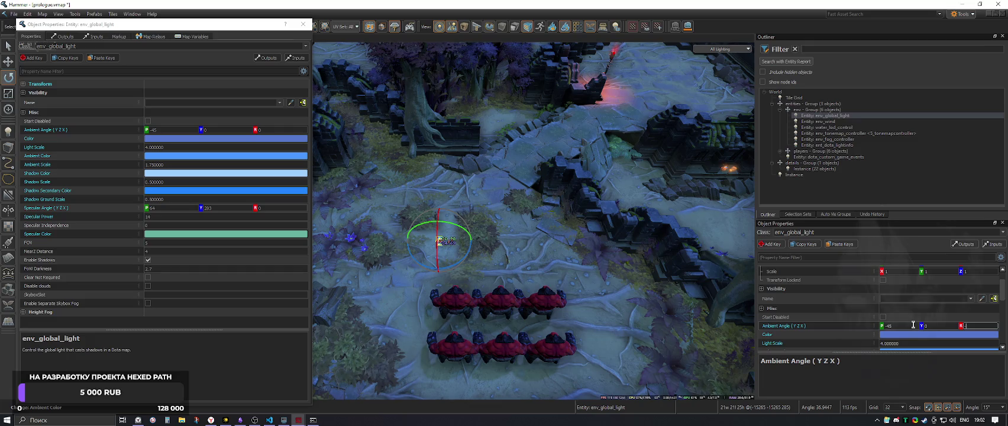
text(-45)
key(Return)
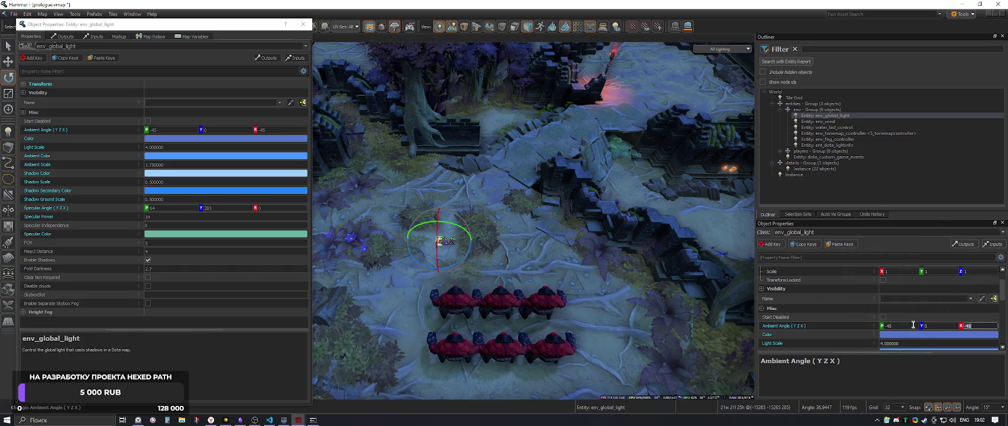
text(0)
click(935, 326)
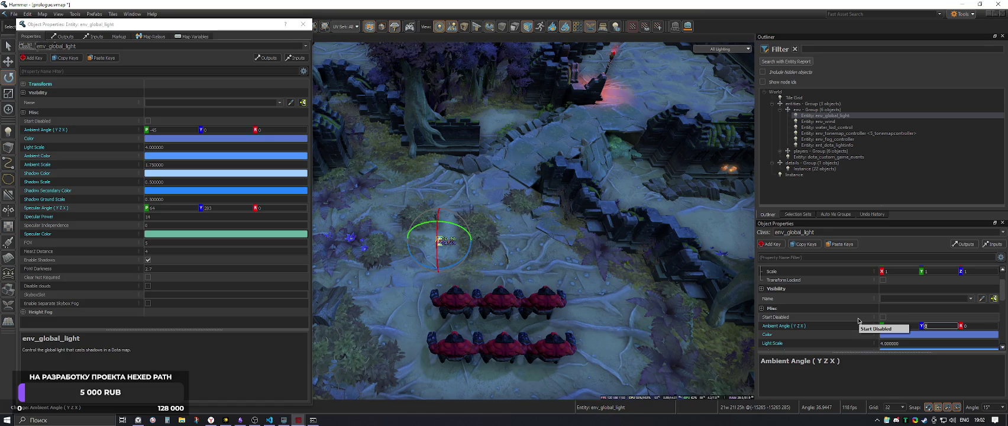
text(90)
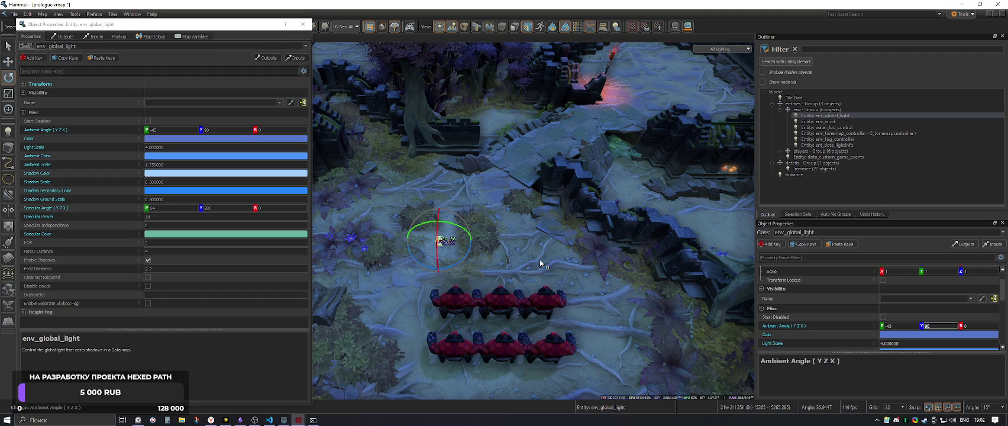
Make the ambient colour lighter and less saturated, and set Ambient Scale to 0.5
click(183, 155)
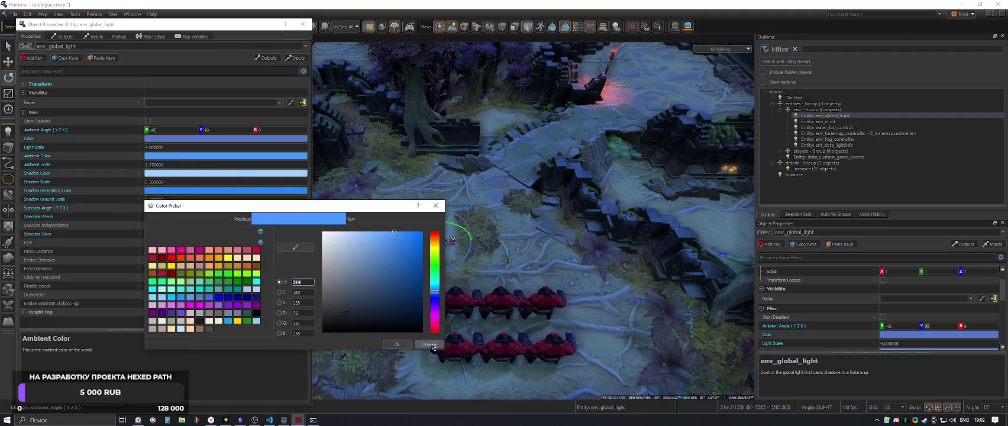
mouse_move(395, 232)
mouse_down()
mouse_move(401, 270)
mouse_move(379, 227)
mouse_move(408, 227)
mouse_move(400, 227)
mouse_move(400, 284)
mouse_move(395, 225)
mouse_up()
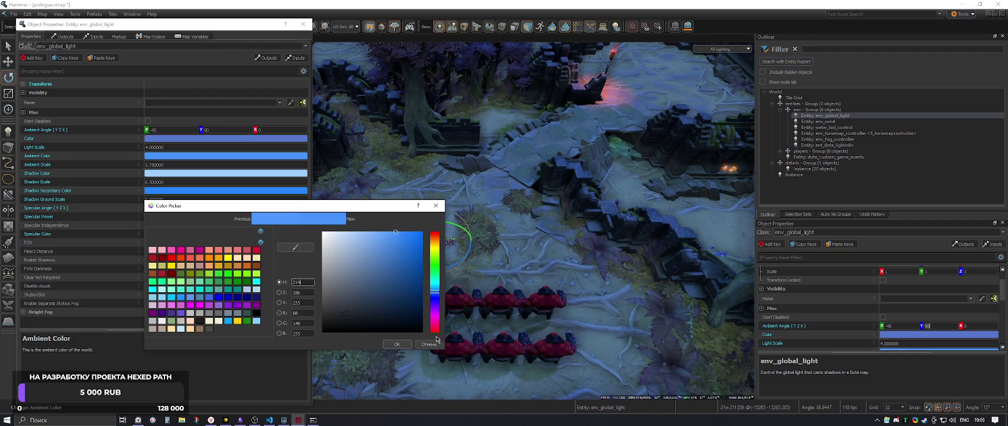
click(396, 343)
click(174, 166)
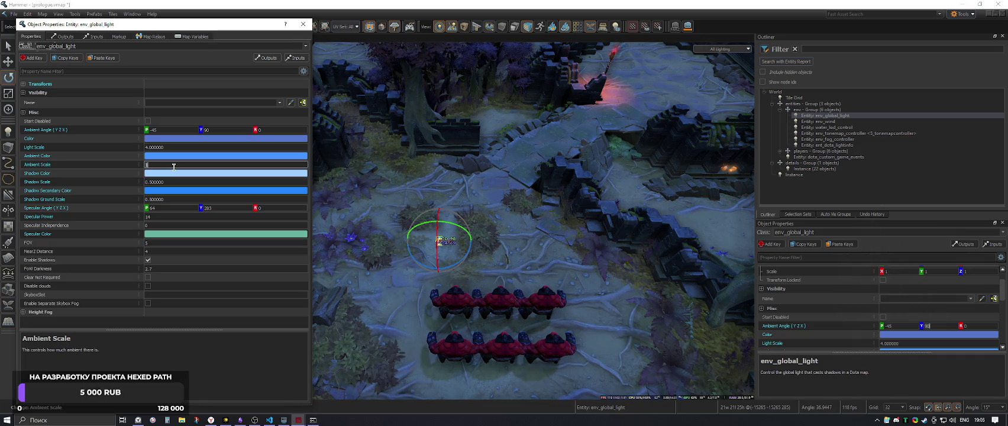
text(0.5)
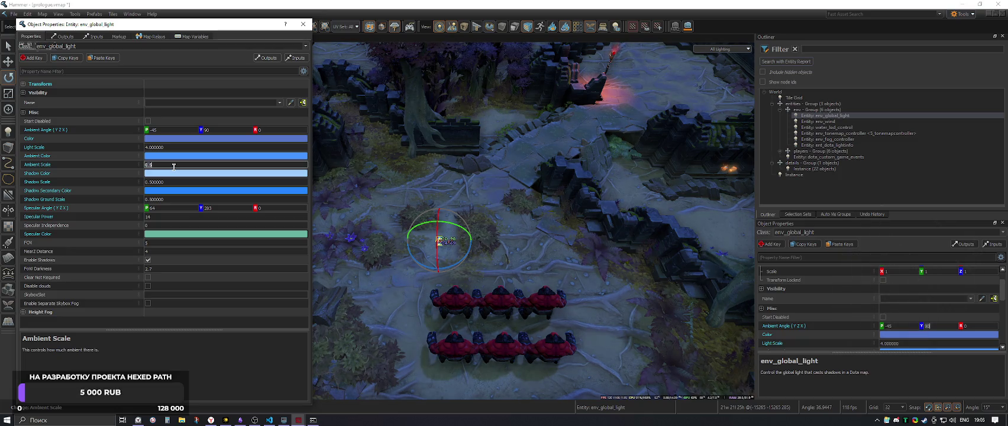
click(880, 326)
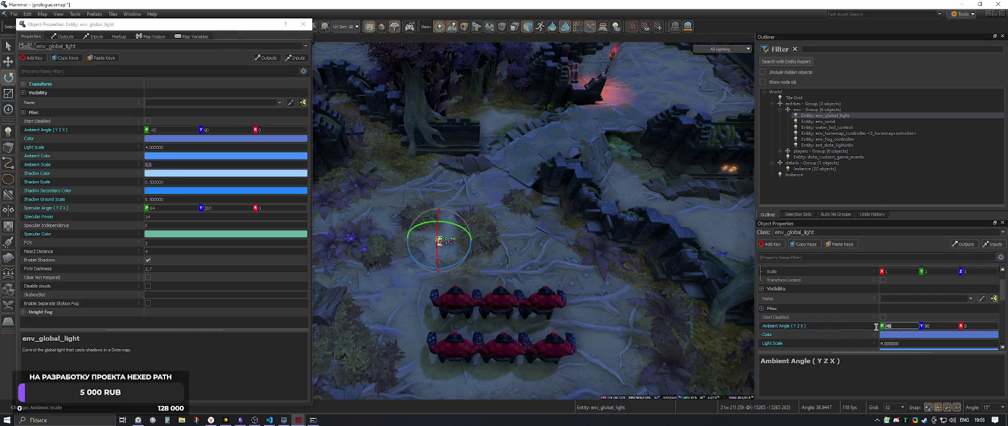
text(0)
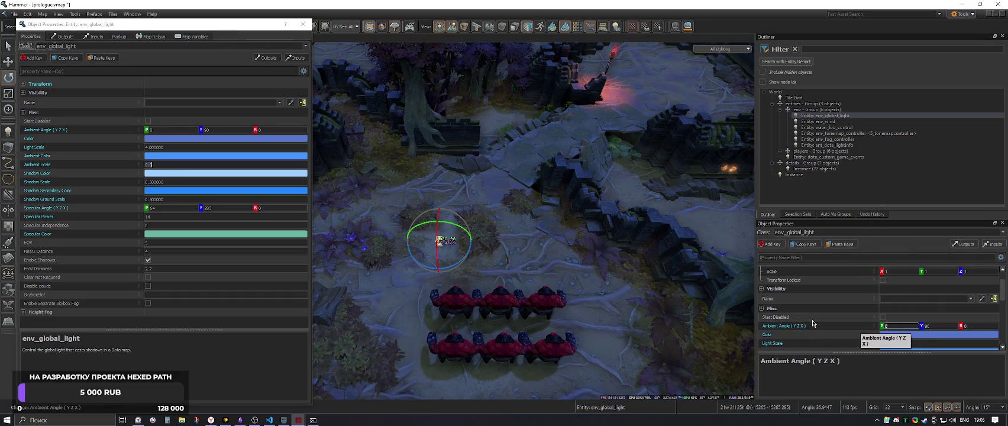
text(-45)
key(Return)
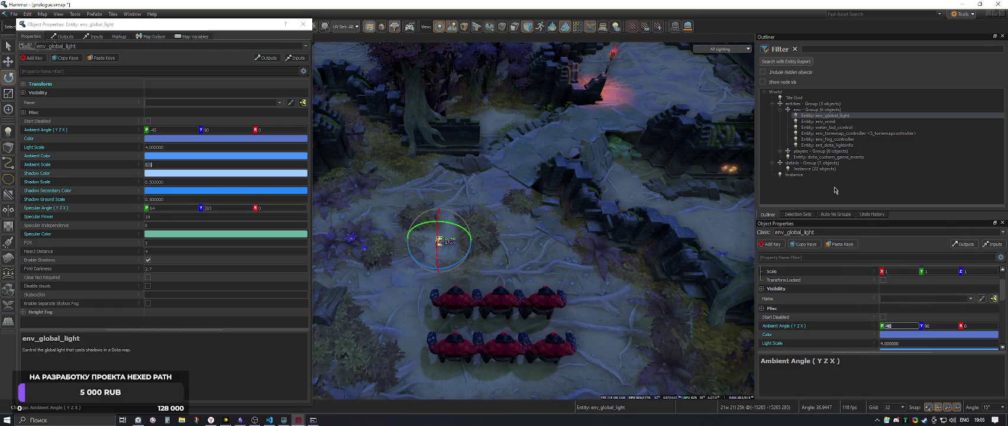
click(845, 145)
Set ent_dota_lightinfo's day and night Ambient Direction pitch to -45
scroll(229, 203, down, 5)
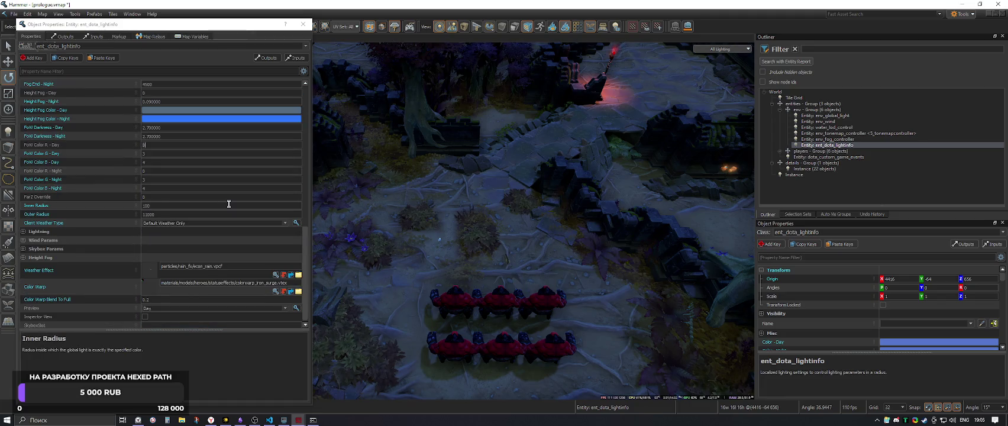
scroll(229, 203, up, 3)
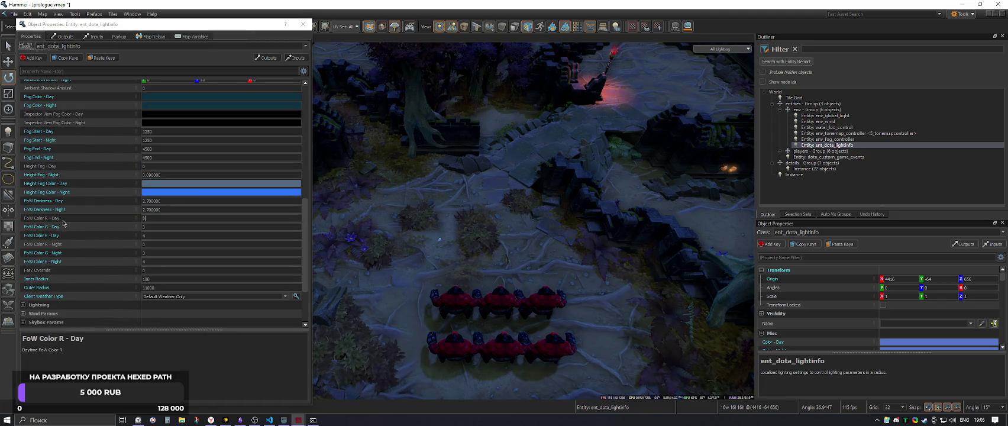
scroll(63, 178, up, 3)
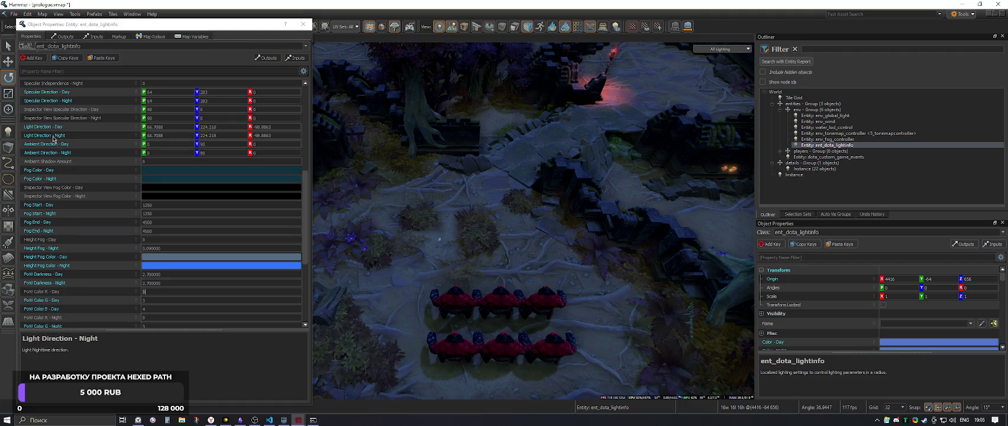
click(171, 144)
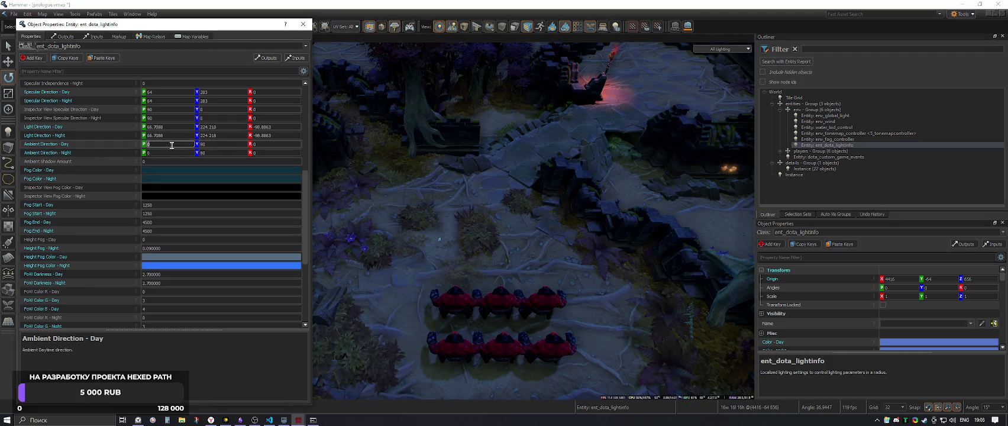
text(-45)
key(Return)
click(113, 152)
text(-45)
Set the day and night Light Direction pitch to 65 and the day yaw to 225
double_click(154, 136)
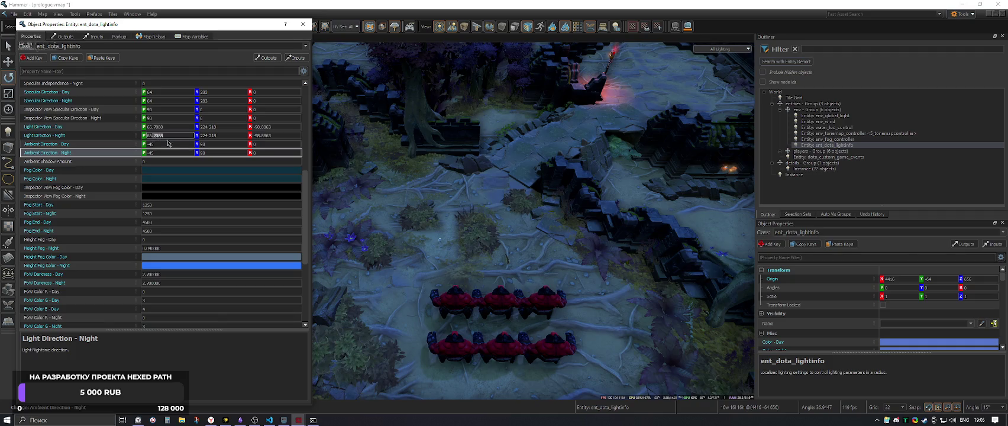
text(5)
key(Return)
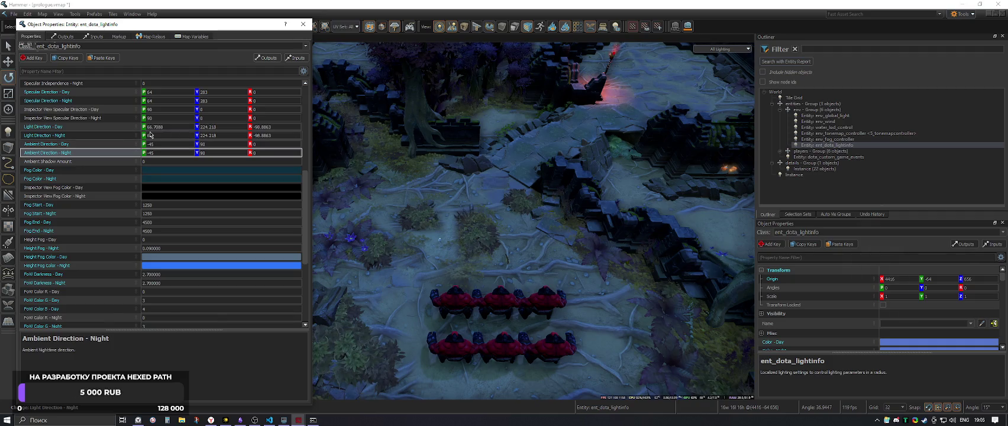
double_click(155, 126)
text(65)
key(Tab)
text(225)
key(Return)
Set the night Light Direction yaw to 225 and both rolls to -100
double_click(228, 135)
text(225)
key(shift+Tab)
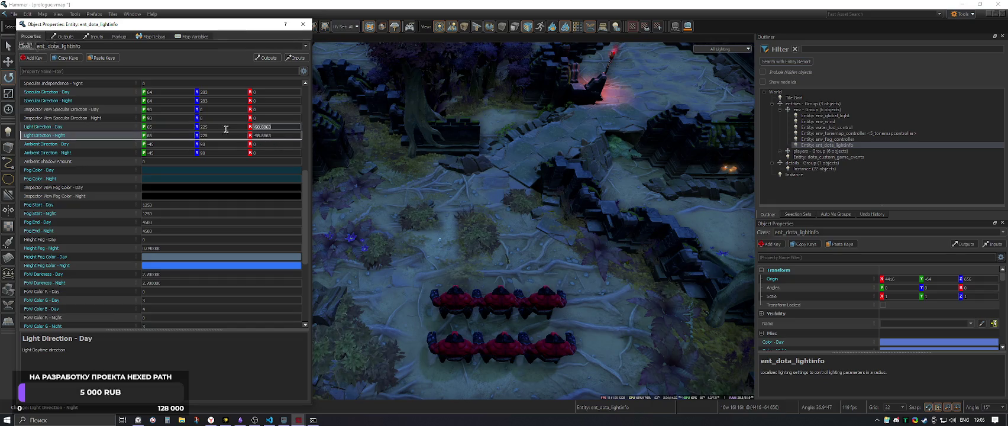
key(BackSpace)
text(-100)
key(Tab)
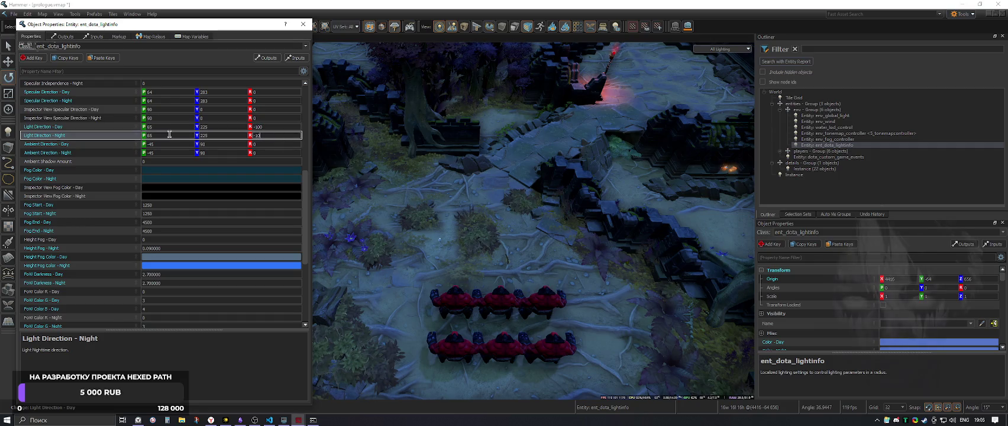
text(-100)
right_click(502, 229)
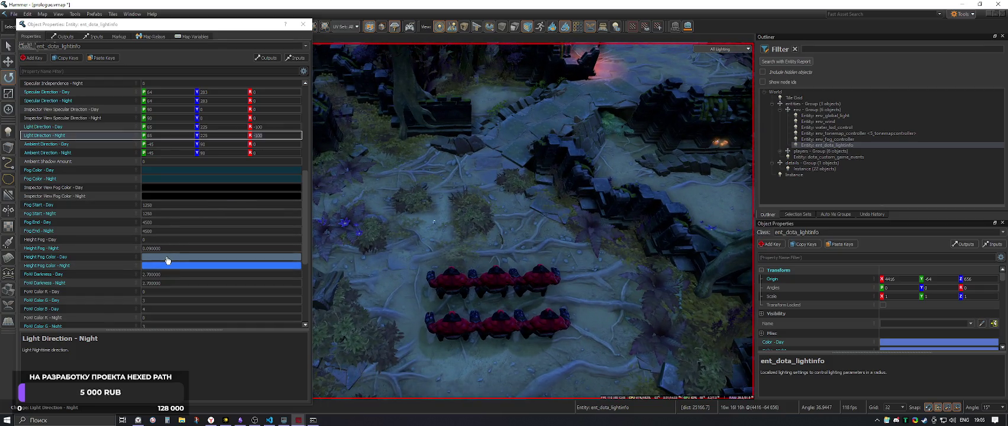
Set the day and night Ambient Scale values to 0.5
scroll(133, 260, up, 8)
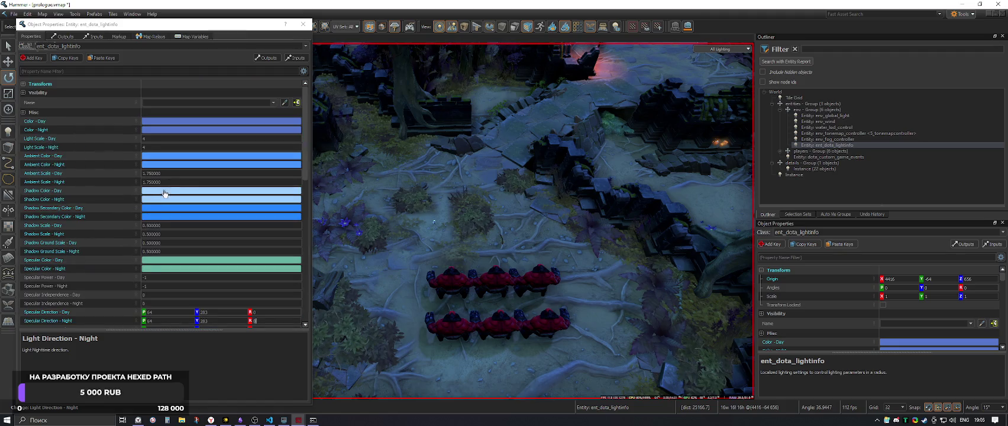
click(97, 170)
text(0.5)
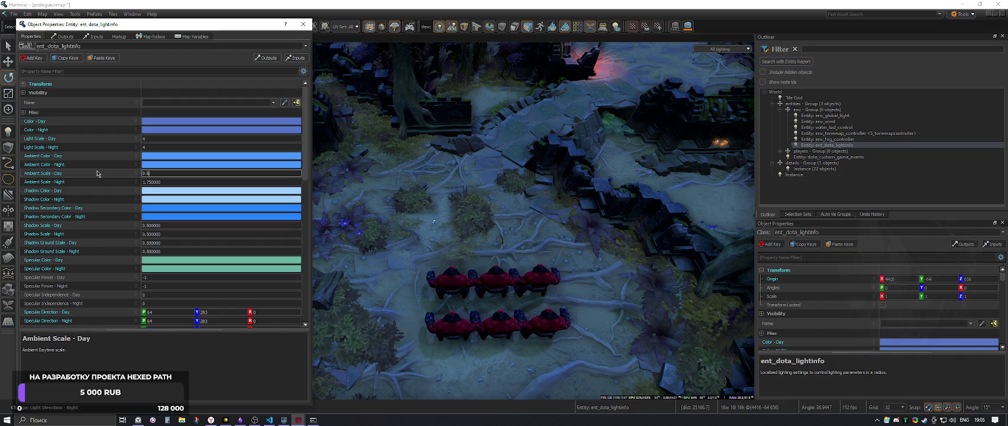
key(Return)
click(176, 182)
text(0.5)
key(Return)
scroll(177, 183, down, 10)
Preview several colour warp textures and accept colorwarp_goldenmetal.vtex as the Color Warp
click(207, 183)
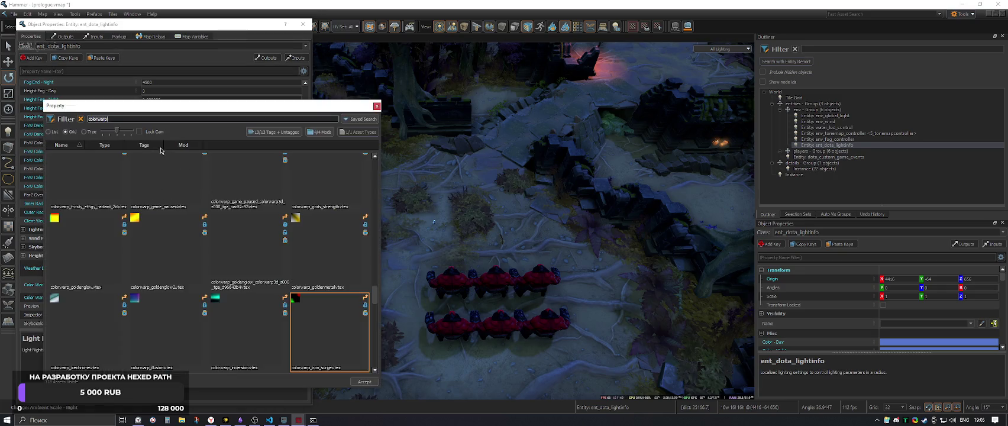
click(248, 319)
click(171, 314)
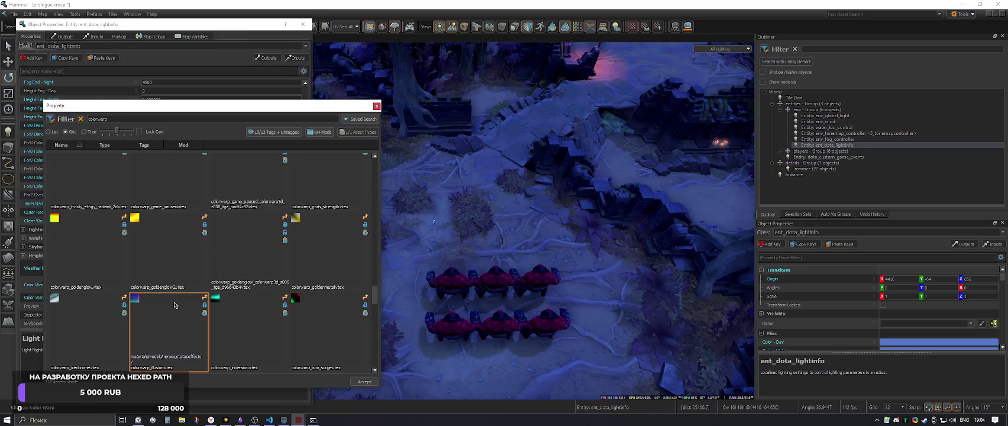
click(110, 304)
click(169, 322)
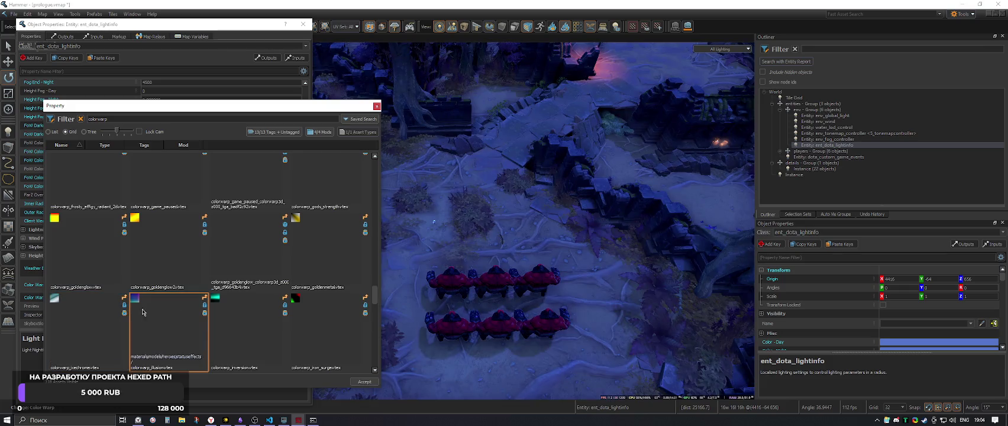
click(319, 256)
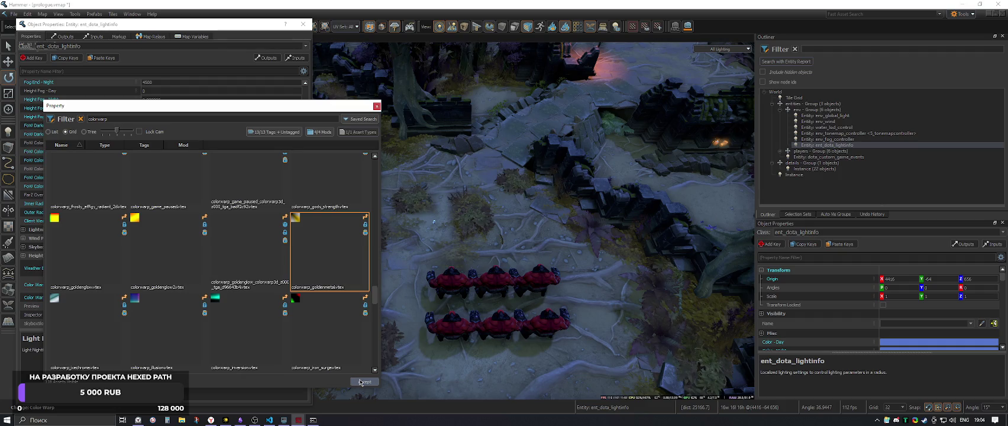
click(258, 255)
click(322, 260)
click(353, 383)
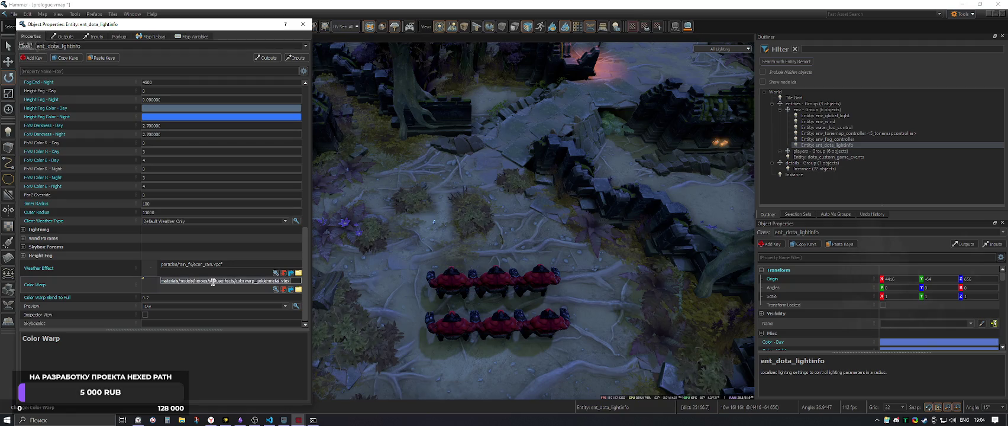
Restore the goldenmetal path, set Color Warp Blend To Full to 0.2, and view the red units
key(BackSpace)
key(ctrl+v)
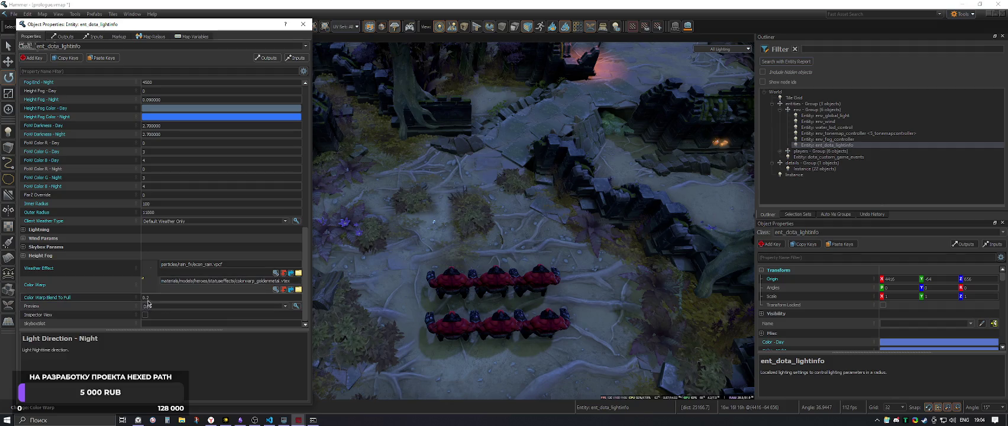
click(220, 296)
key(BackSpace)
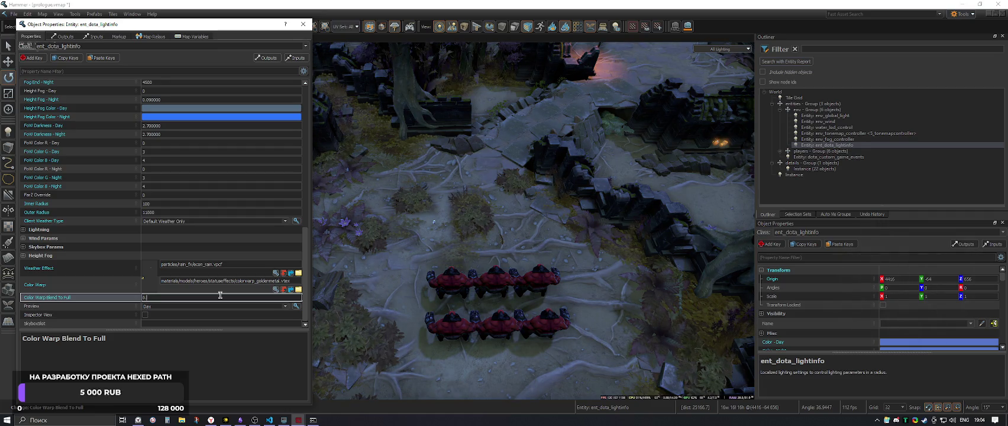
text(1)
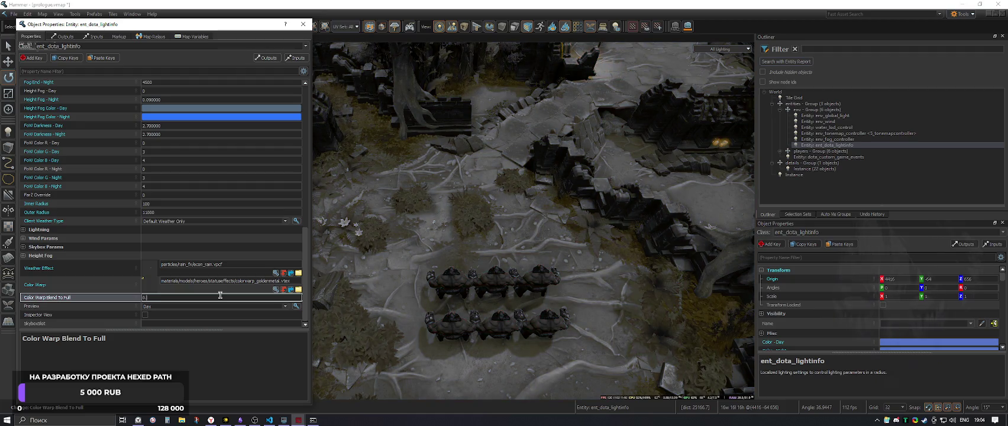
text(0.10.2)
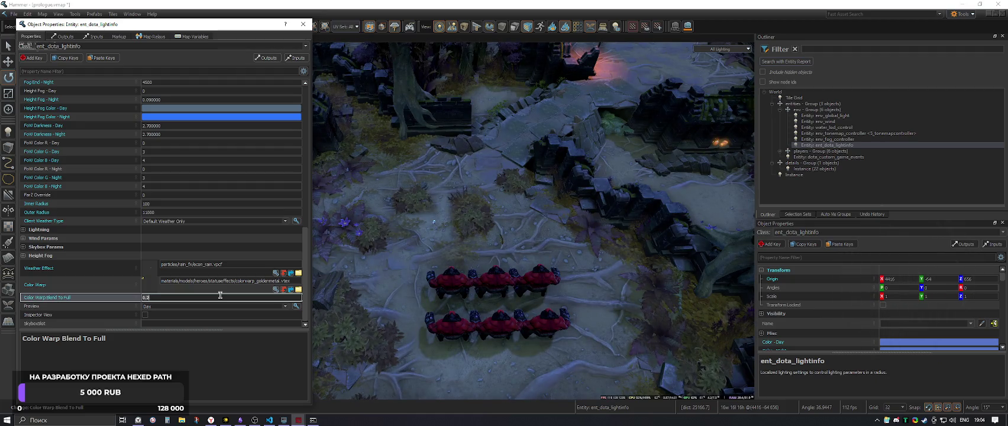
right_click(592, 233)
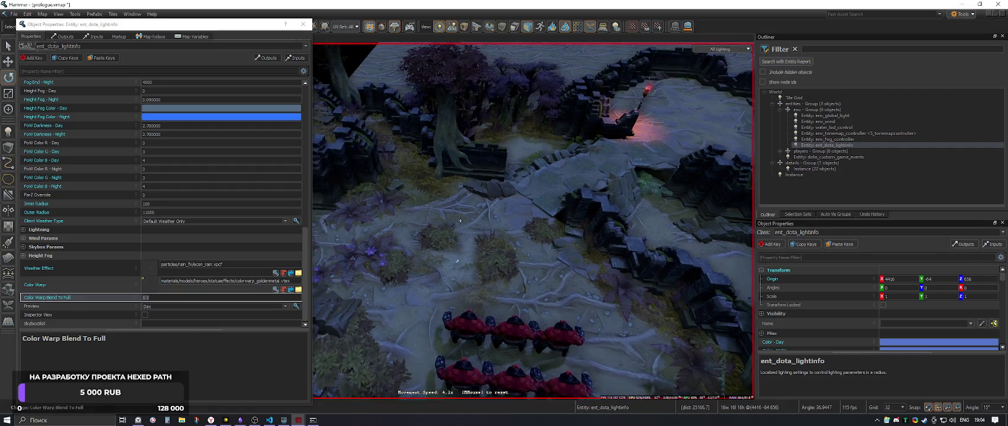
key(s)
key(w)
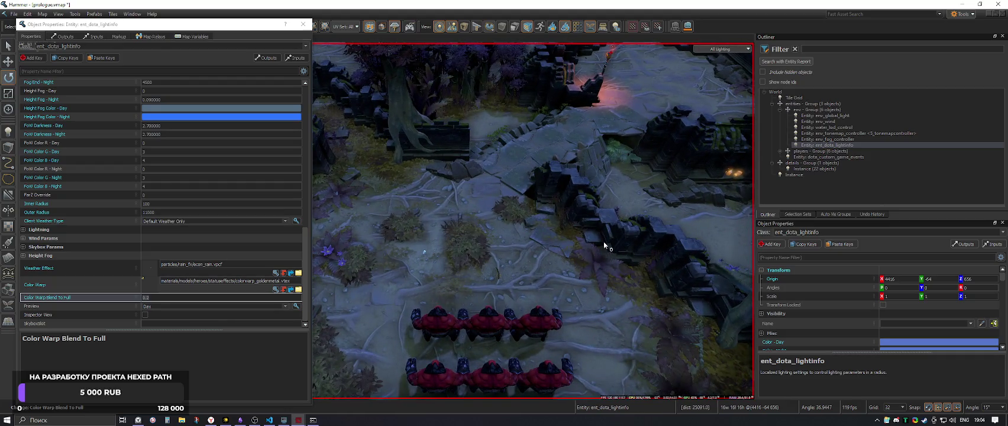
Open the Color Warp picker and preview the gods_strength, game_paused, frost and green_desat warps
click(275, 288)
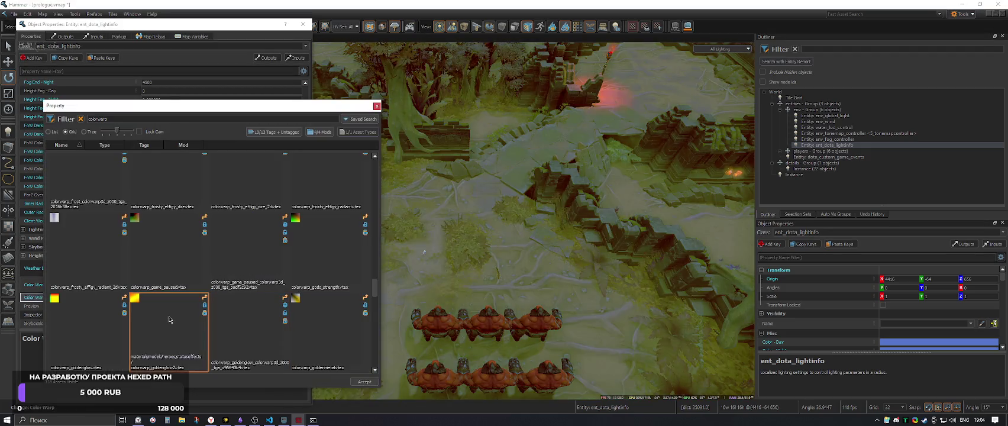
click(323, 250)
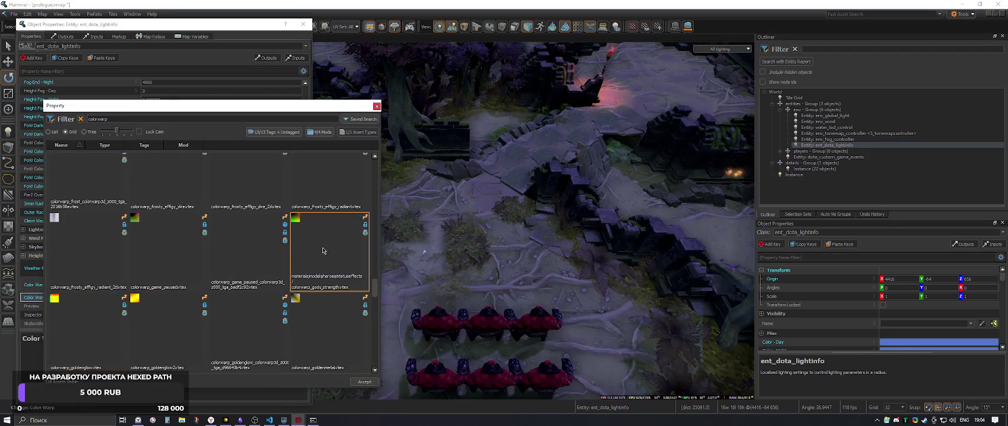
click(251, 248)
key(Left)
key(Left)
key(Left)
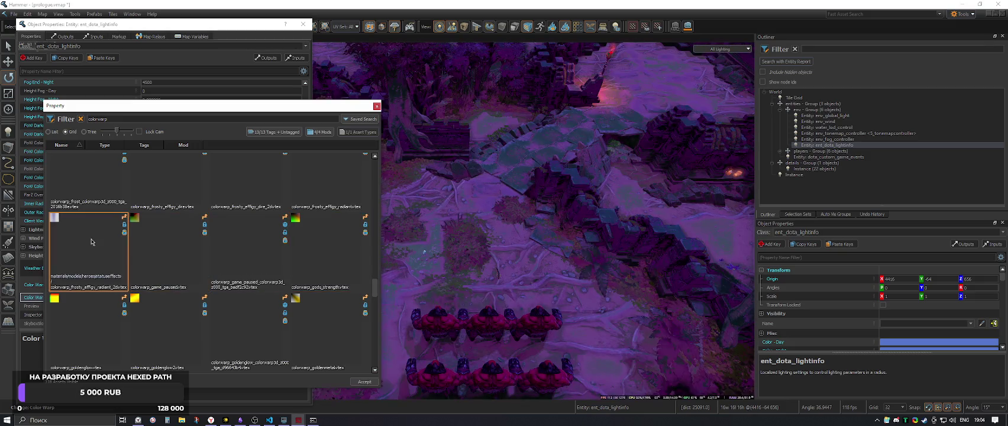
key(Right)
key(Left)
key(Left)
key(Left)
key(Right)
scroll(209, 217, up, 1)
scroll(210, 218, up, 1)
key(Left)
key(Left)
key(Left)
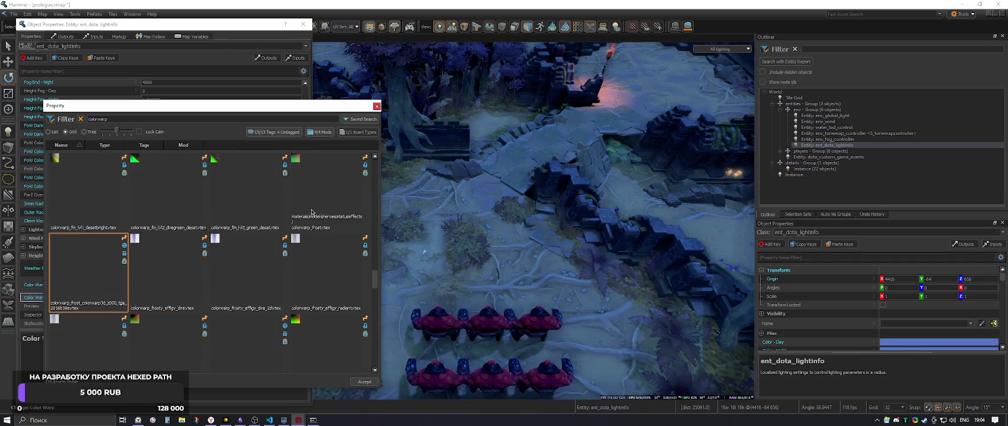
click(272, 200)
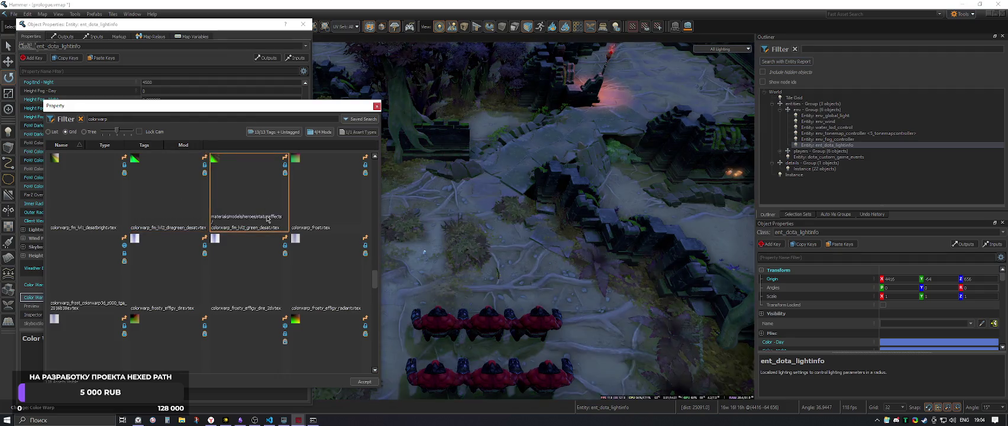
Apply colorwarp_effigy_crownfall_dire.vtex as the Color Warp and bring up the Asset Browser
scroll(271, 204, up, 1)
key(Left)
click(107, 227)
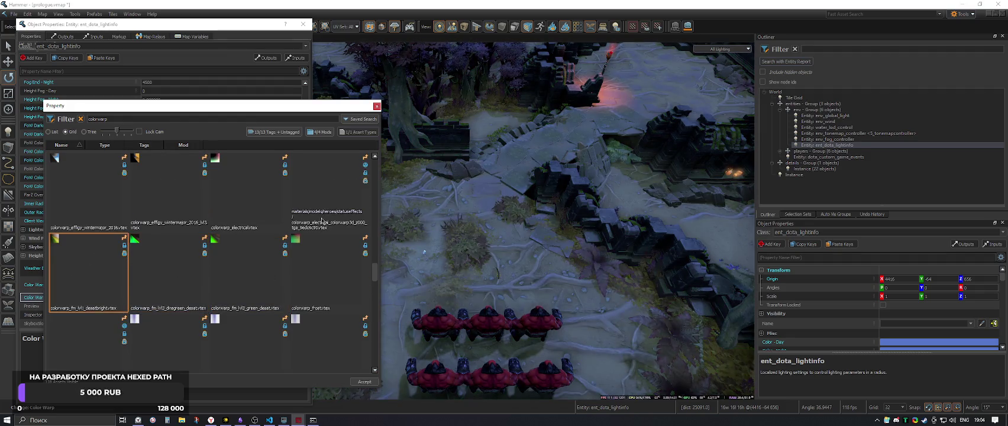
key(Left)
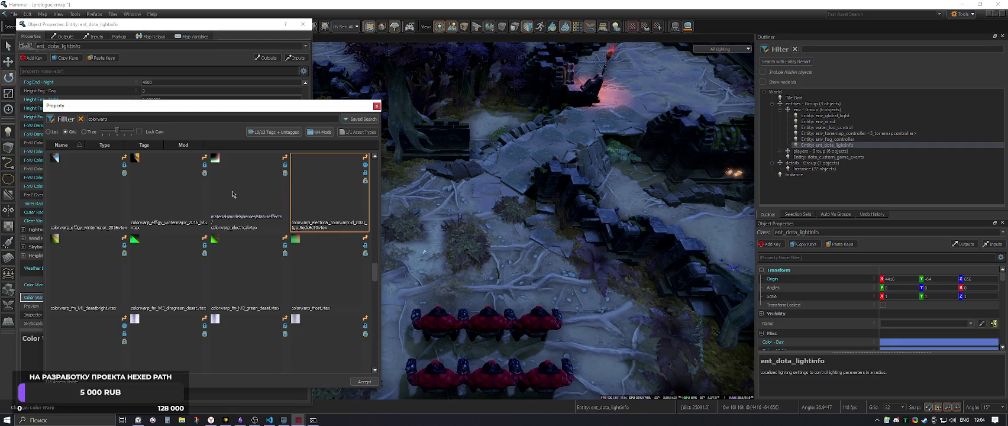
key(Left)
key(Left)
key(Left)
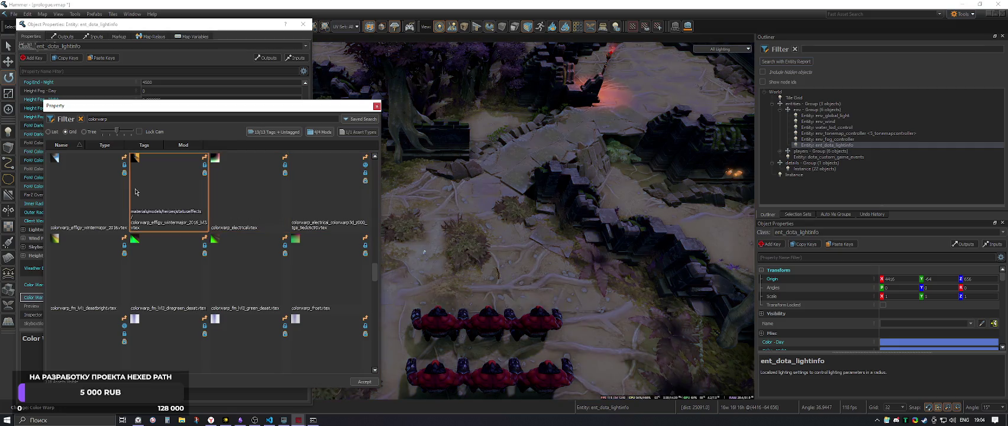
key(Left)
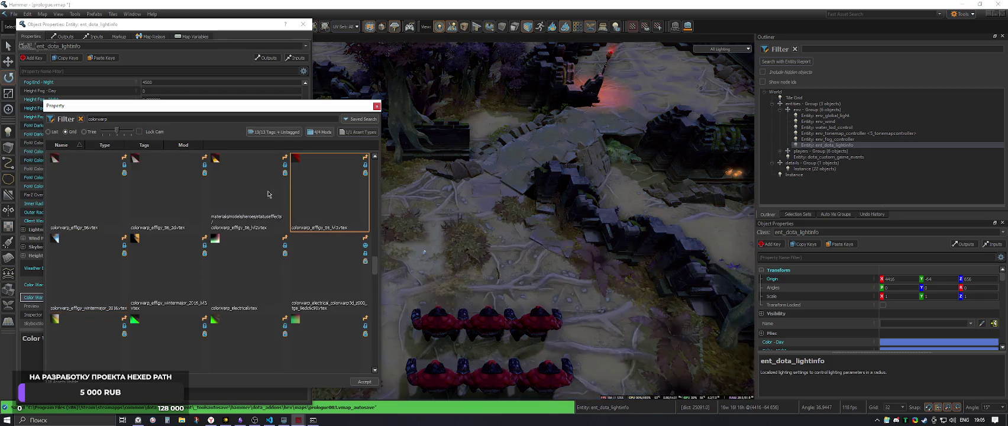
key(Left)
key(Left)
key(Left)
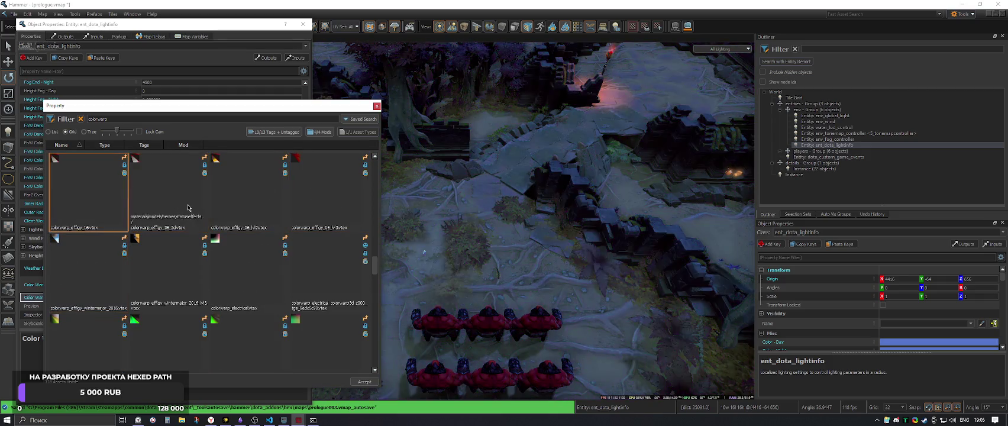
key(Left)
key(Left)
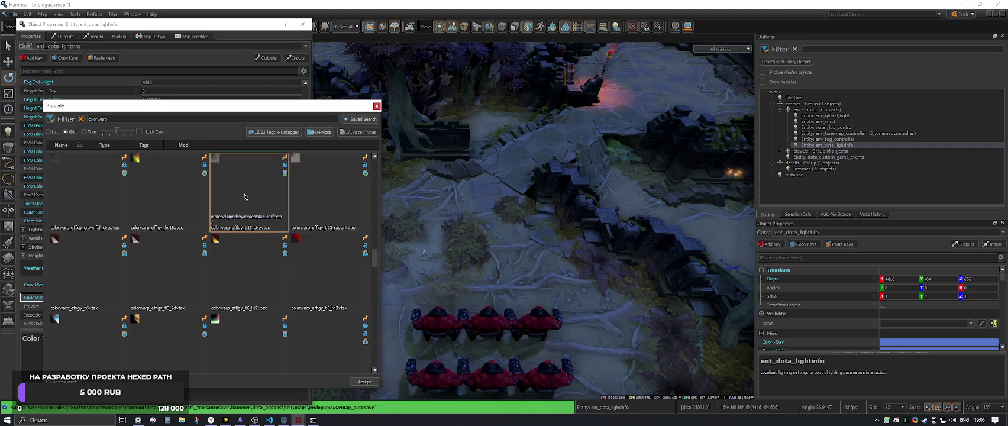
scroll(240, 222, up, 1)
click(78, 230)
scroll(131, 243, up, 1)
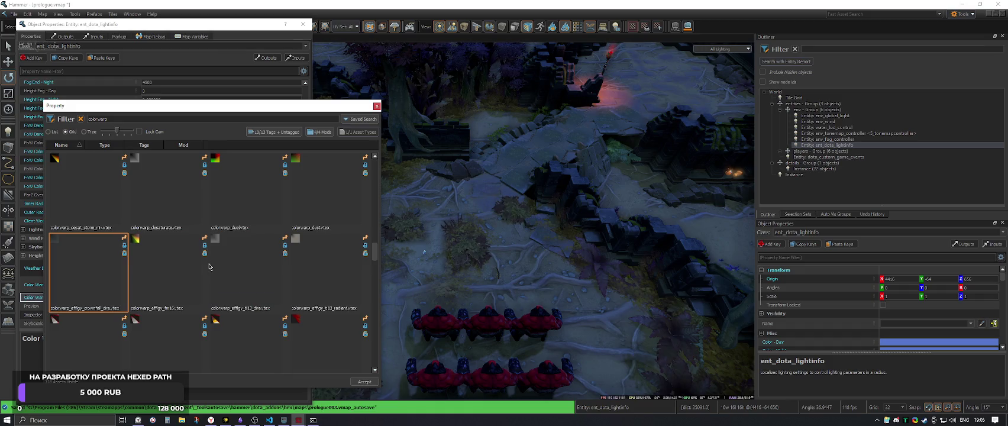
double_click(91, 270)
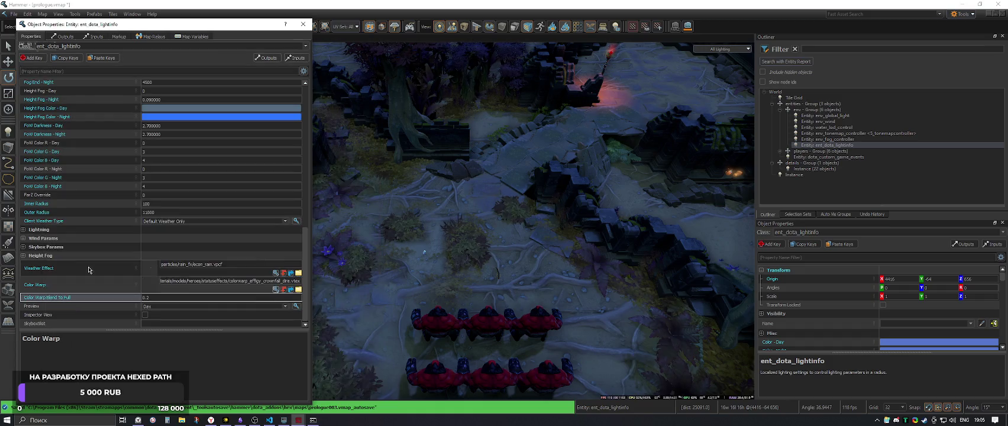
click(301, 419)
double_click(364, 96)
Search 'dragon' and place the dk_persona_base model in the lane, turned 90 degrees
text(dragon)
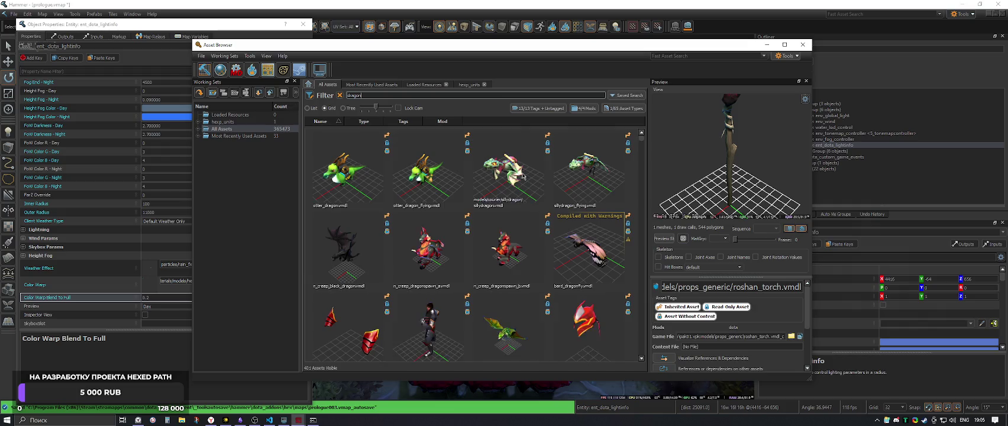
scroll(523, 175, down, 1)
mouse_move(430, 286)
mouse_down()
mouse_move(463, 224)
mouse_move(521, 263)
mouse_move(554, 254)
mouse_up()
key(e)
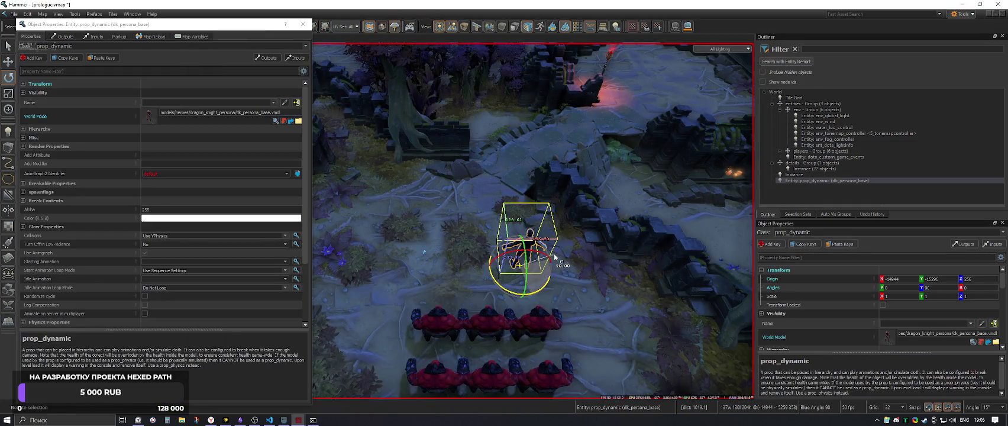
key(Escape)
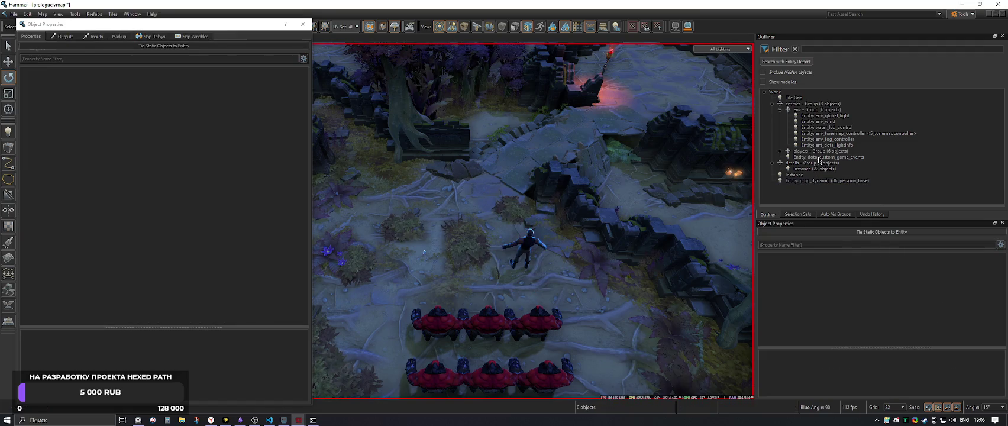
Select the env_global_light entity in the Outliner
click(819, 157)
click(824, 145)
scroll(460, 220, up, 3)
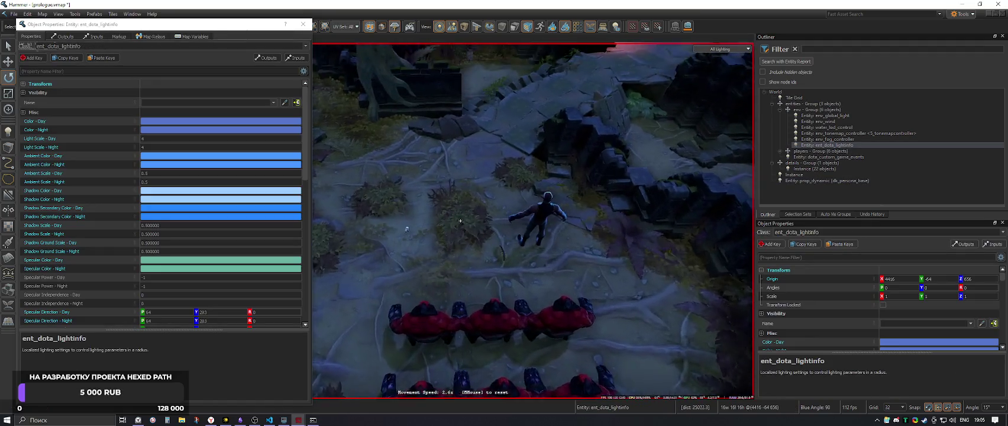
scroll(585, 216, down, 3)
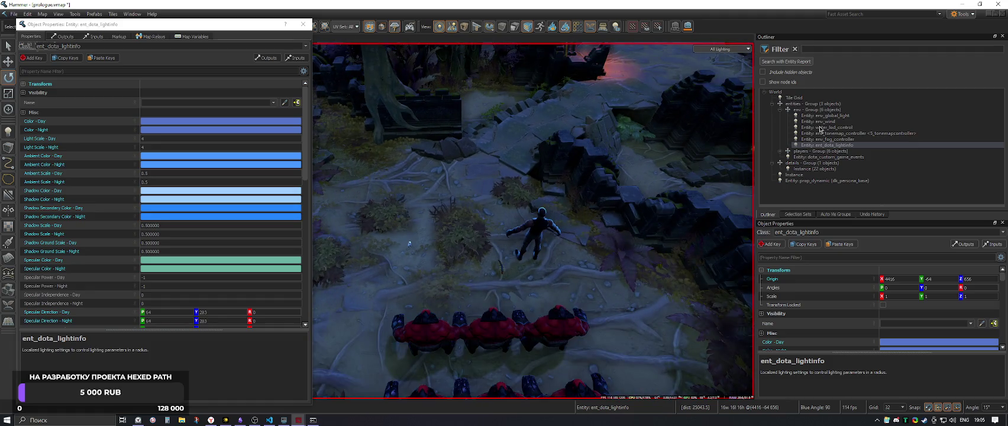
click(825, 115)
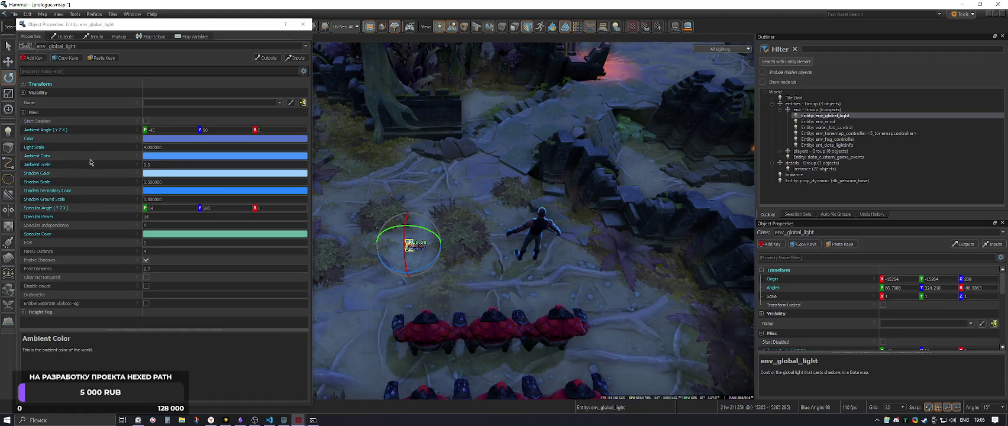
Change env_global_light's Ambient Color to a darker, less saturated blue
click(159, 158)
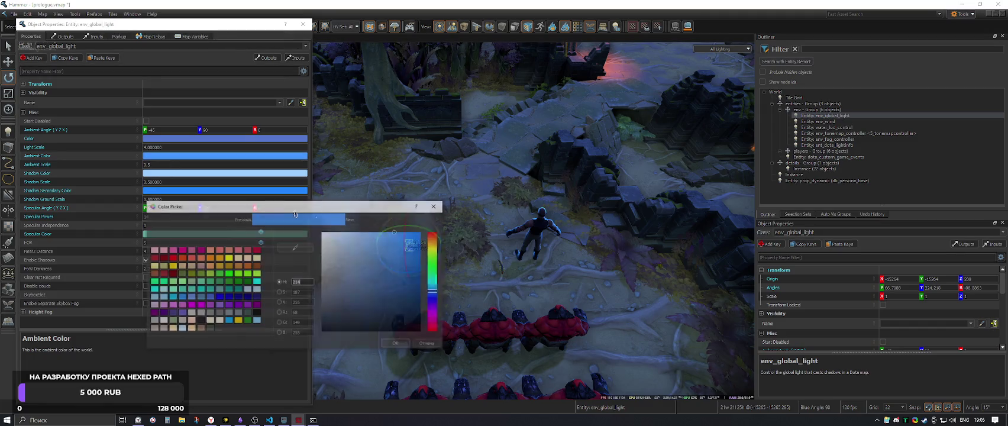
drag(397, 233, 396, 281)
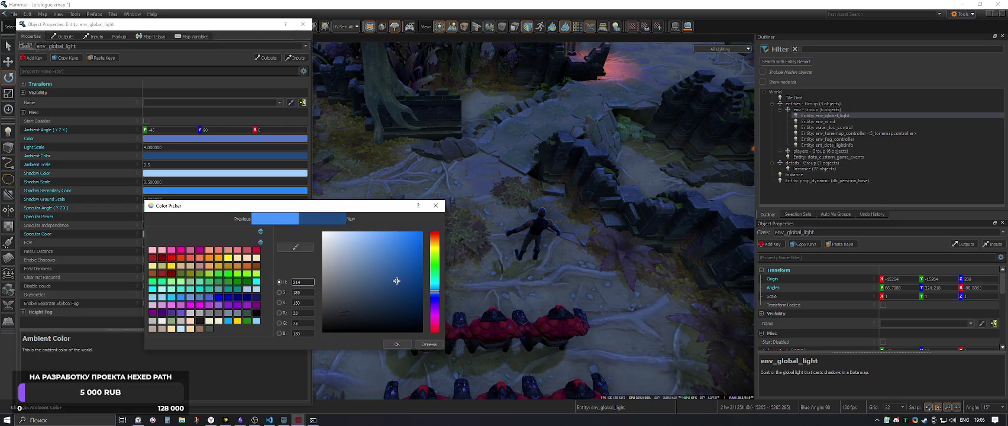
mouse_move(396, 281)
mouse_down()
mouse_move(436, 283)
mouse_move(435, 294)
mouse_up()
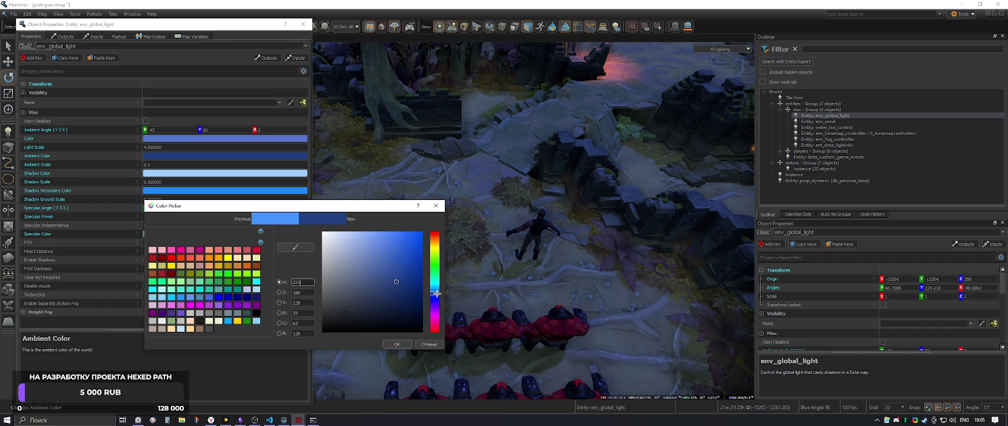
click(385, 281)
mouse_move(385, 281)
mouse_down()
mouse_move(403, 291)
mouse_move(387, 291)
mouse_up()
Confirm the new ambient colour and show ent_dota_lightinfo's properties
click(397, 343)
right_click(177, 149)
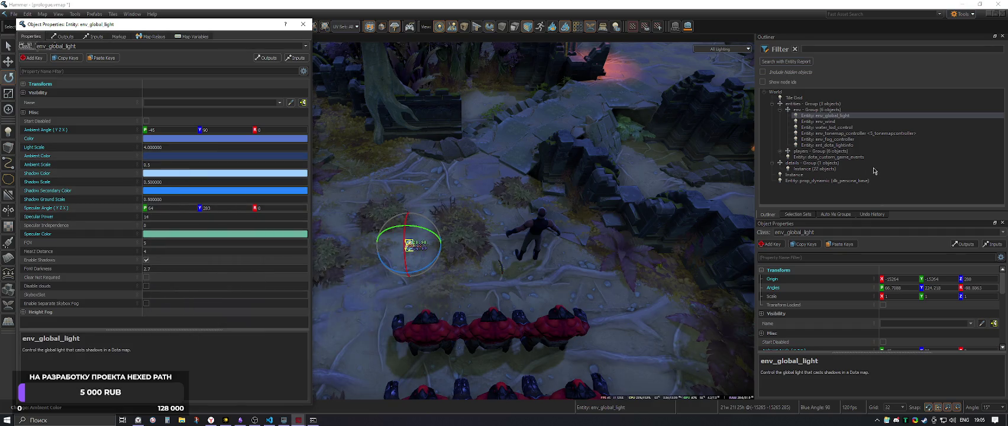
click(840, 145)
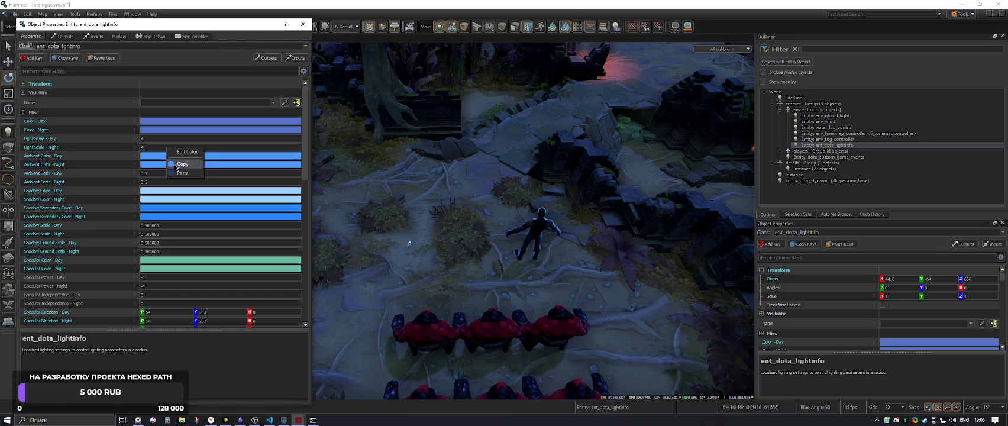
Paste the dark blue into the lightinfo's Ambient Color - Night
right_click(175, 167)
click(189, 176)
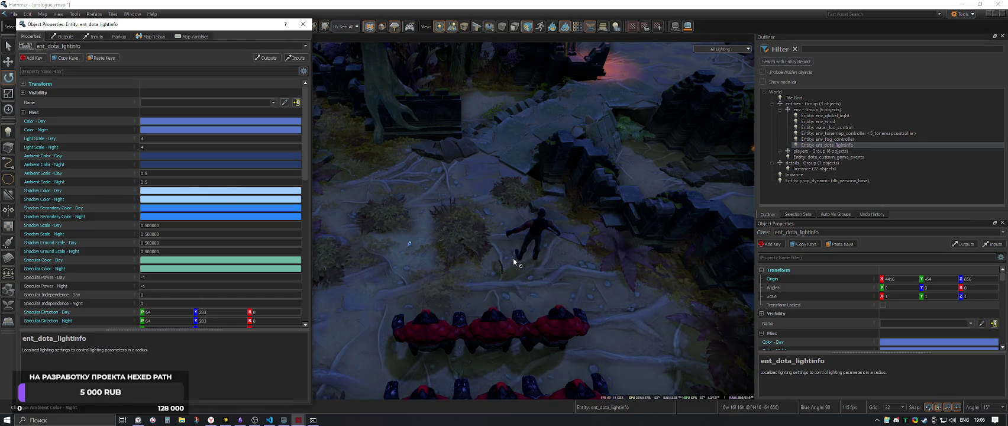
key(z)
scroll(460, 220, up, 3)
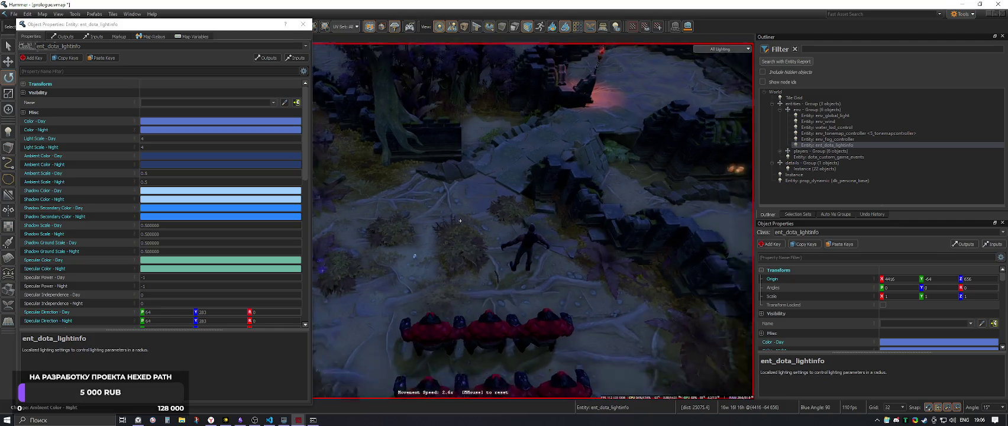
scroll(460, 221, up, 5)
scroll(224, 264, down, 15)
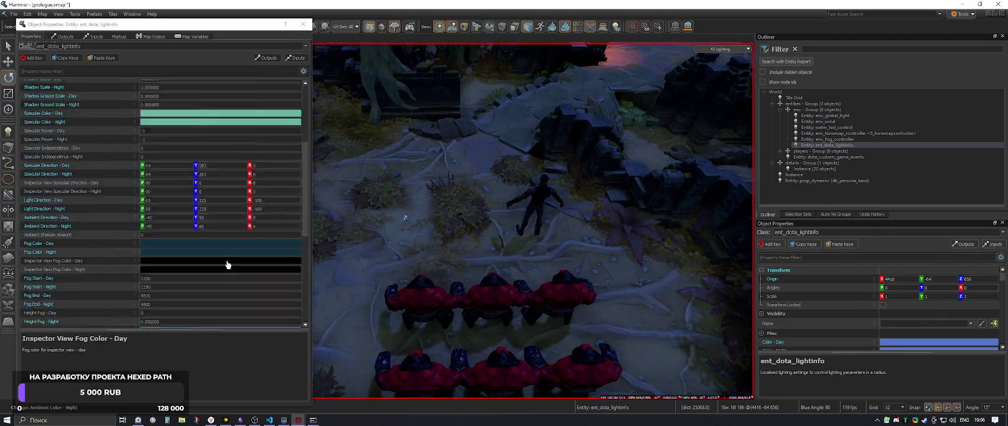
Set Color Warp Blend To Full to 0, then select the Dragon Knight prop
click(151, 297)
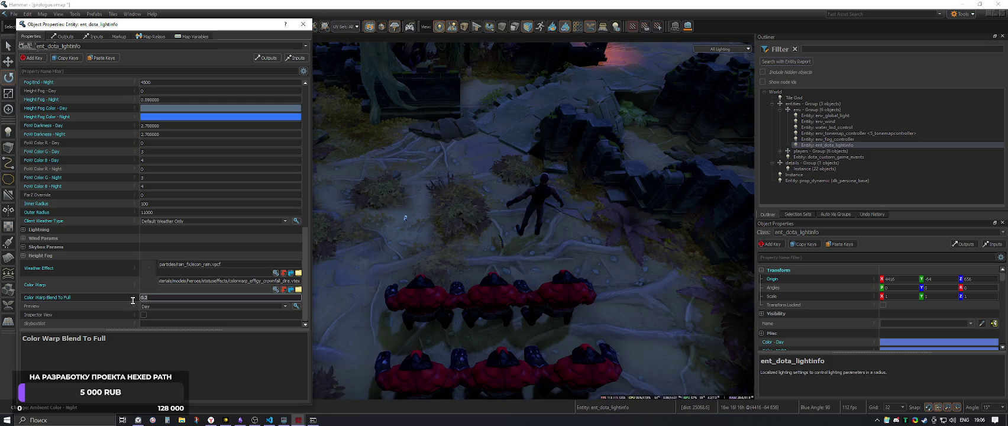
text(0)
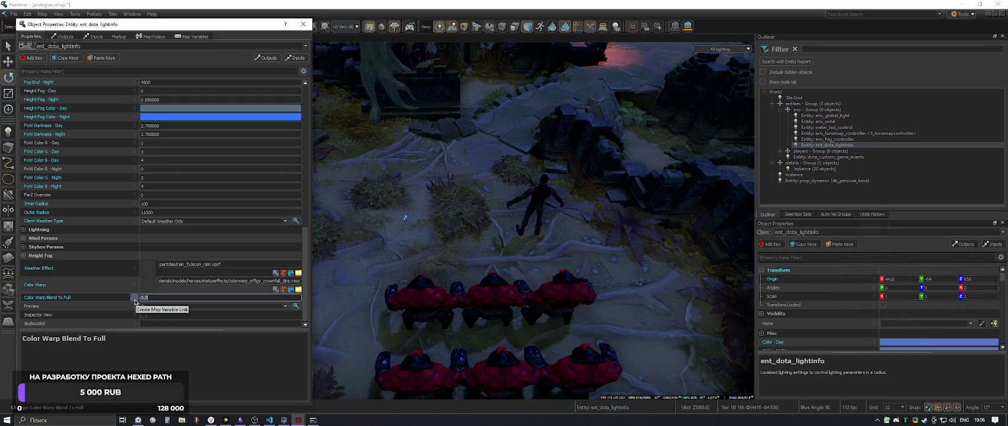
scroll(460, 221, down, 5)
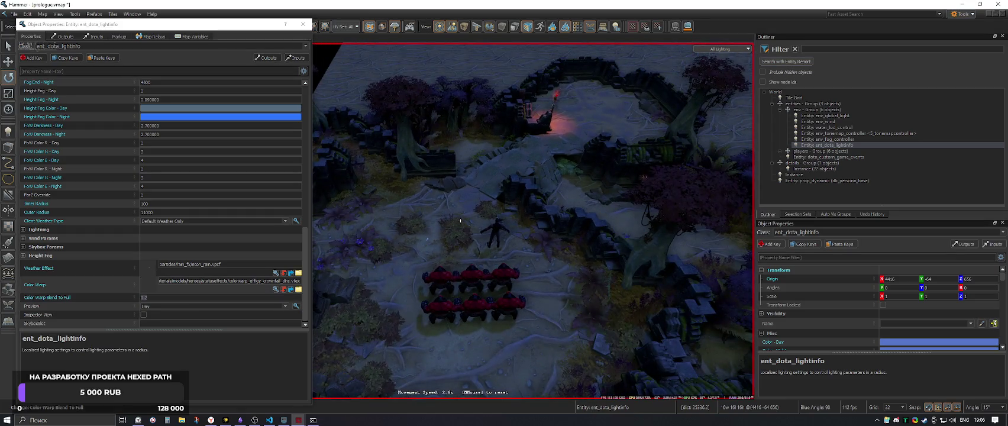
scroll(461, 221, up, 2)
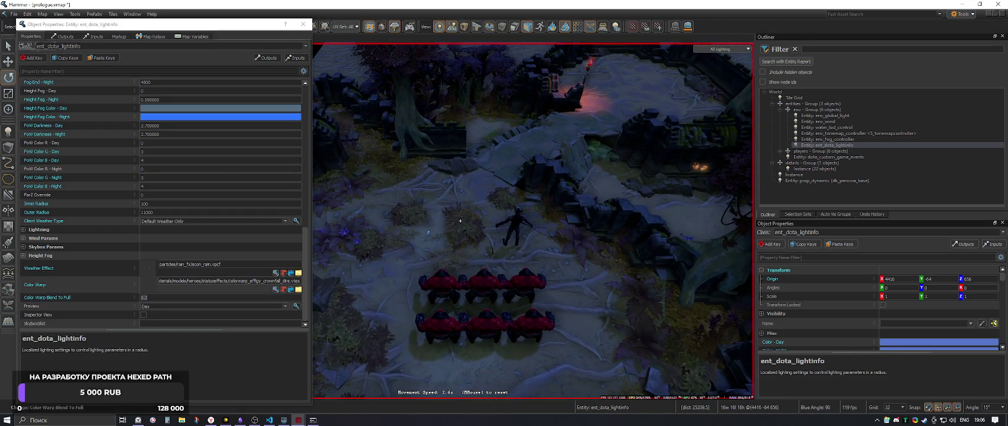
scroll(460, 221, up, 2)
scroll(460, 221, up, 1)
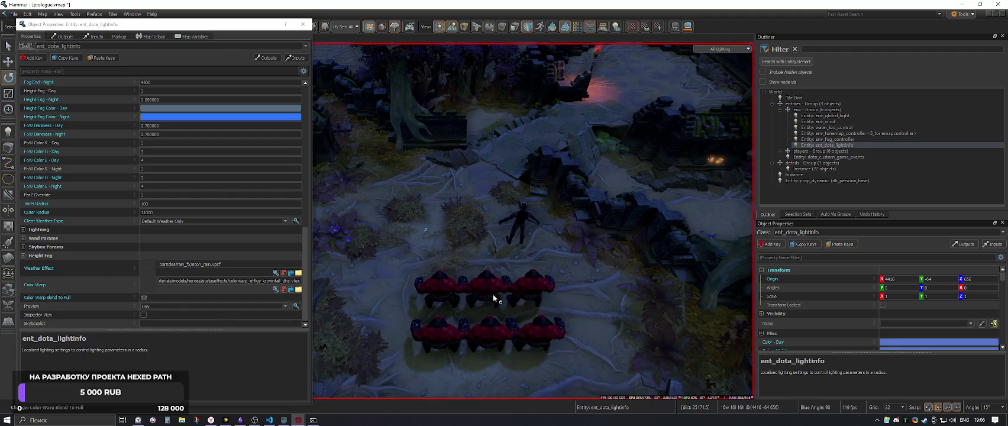
scroll(495, 296, up, 1)
click(528, 229)
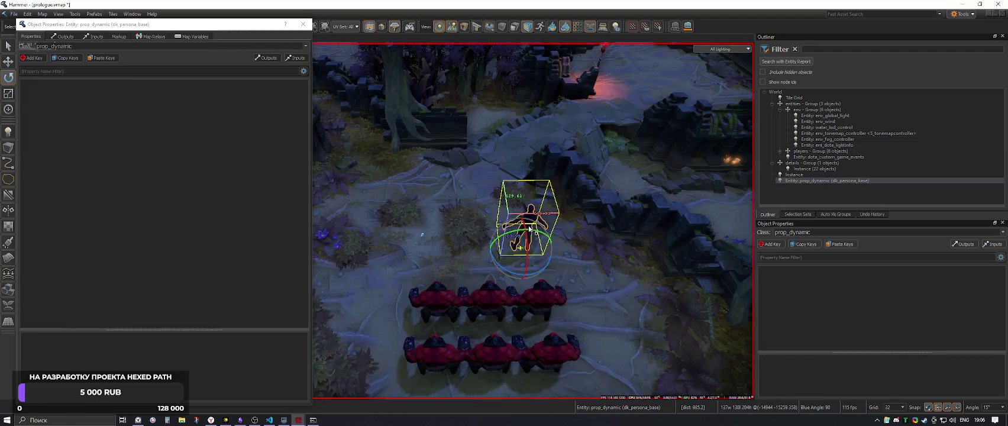
Delete the Dragon Knight prop, close its properties window and save the map
key(Delete)
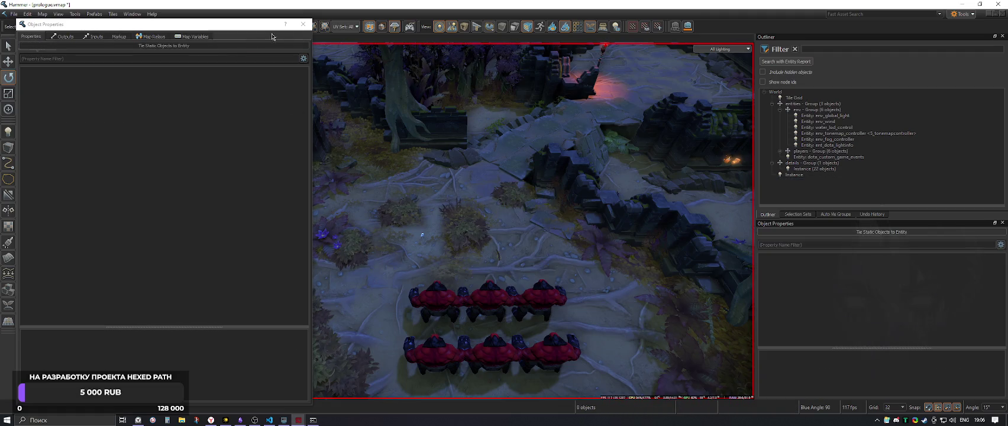
click(302, 23)
key(ctrl+s)
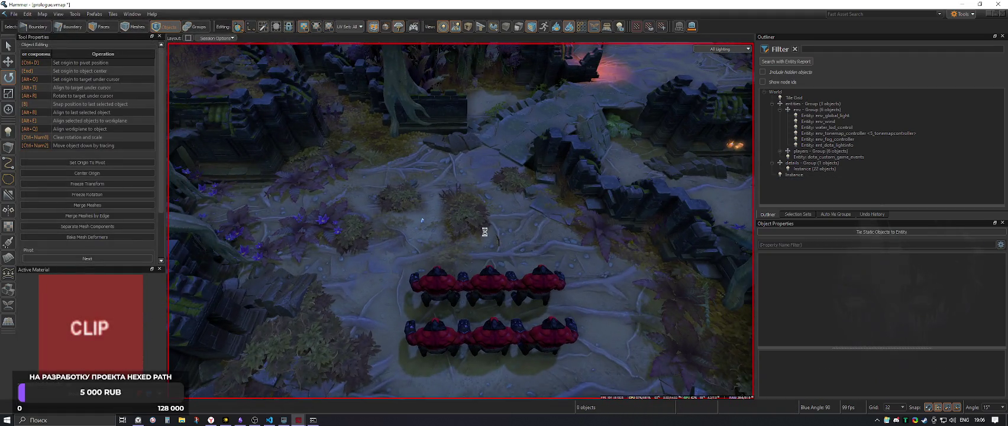
scroll(460, 221, up, 2)
scroll(460, 221, up, 2)
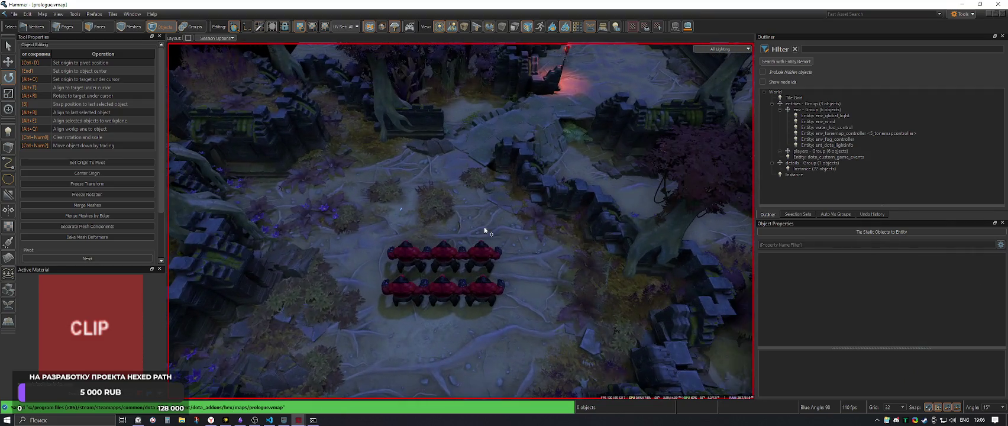
key(ctrl+s)
Build the map with minimap creation on load enabled, dismissing the warnings
click(413, 27)
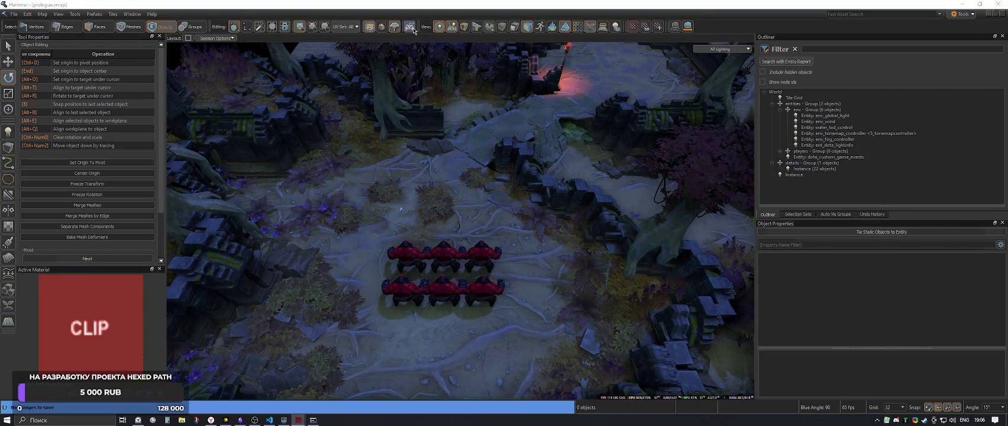
click(284, 314)
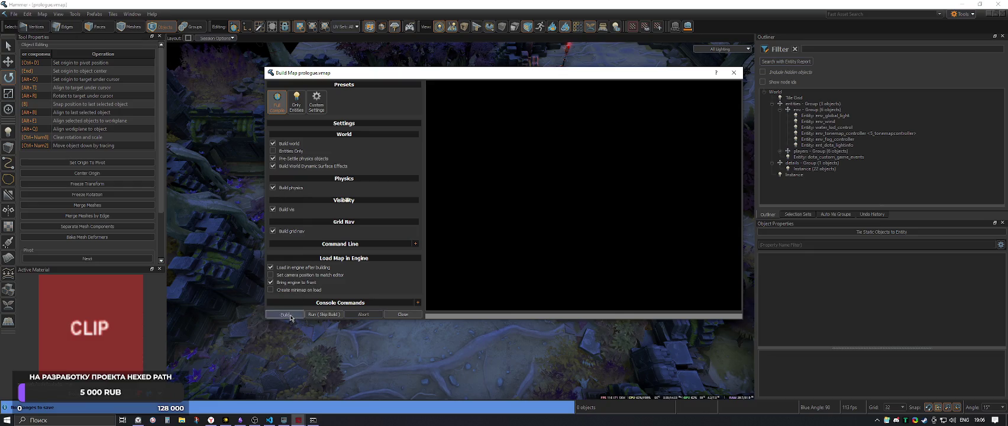
click(479, 238)
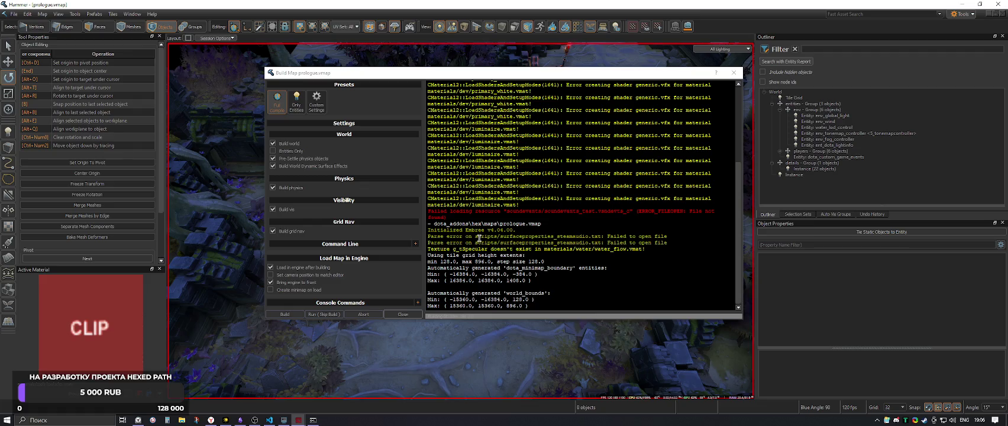
click(292, 290)
key(Return)
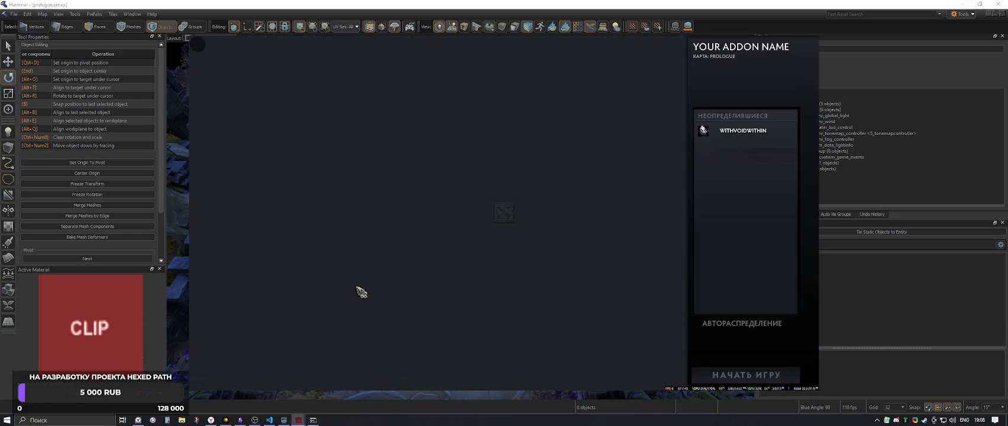
Start the match and walk Crystal Maiden along the lane toward the torchlight
click(761, 378)
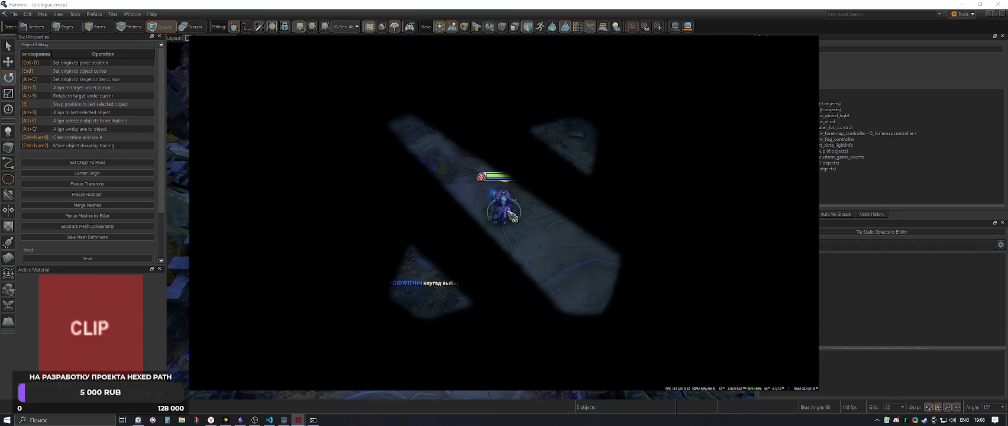
right_click(479, 231)
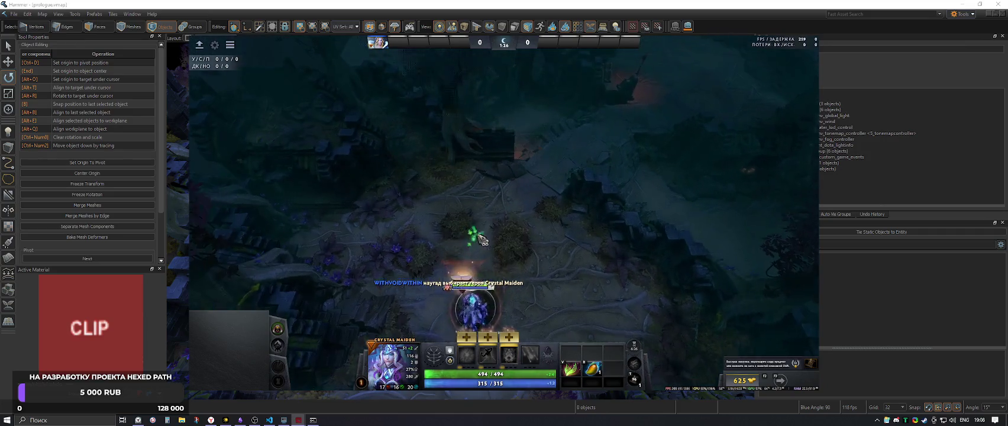
right_click(547, 156)
right_click(562, 163)
right_click(473, 260)
right_click(524, 232)
right_click(508, 236)
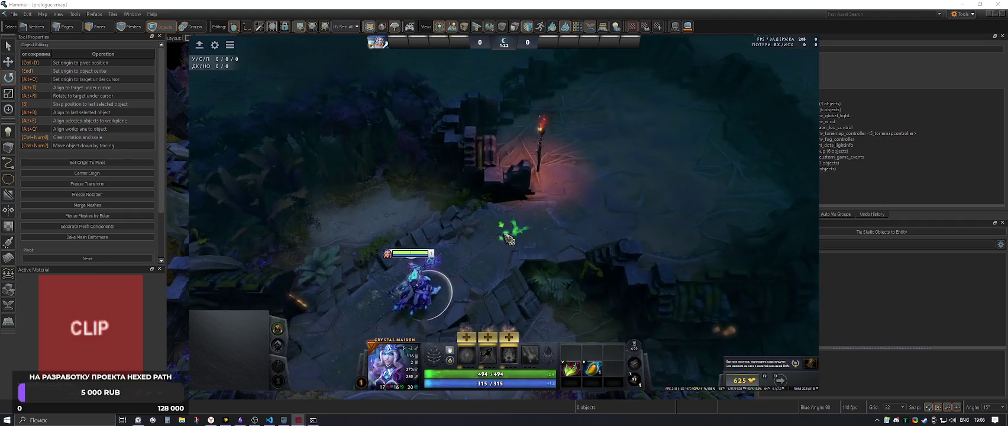
right_click(558, 216)
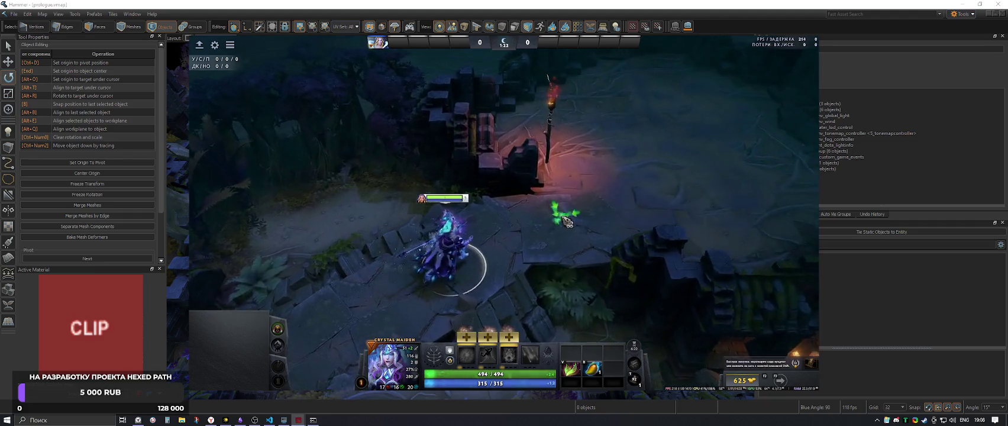
right_click(513, 169)
right_click(499, 162)
right_click(535, 226)
right_click(488, 265)
right_click(415, 258)
right_click(501, 177)
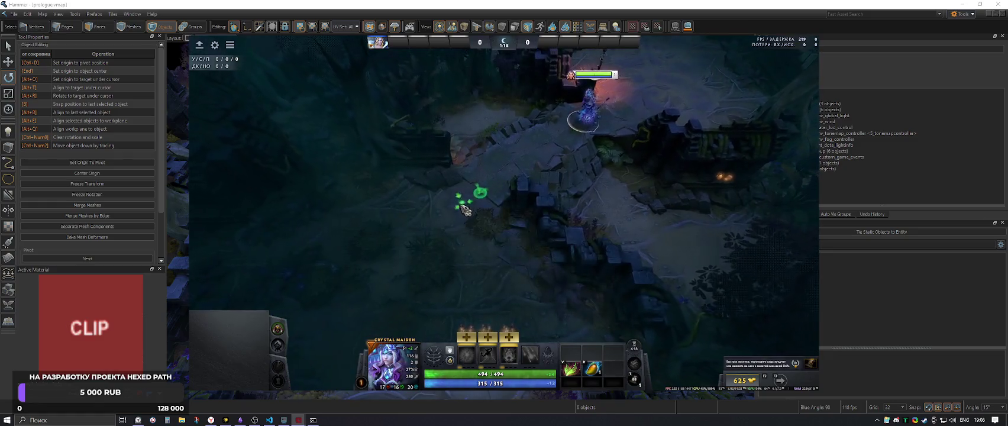
right_click(499, 155)
right_click(501, 159)
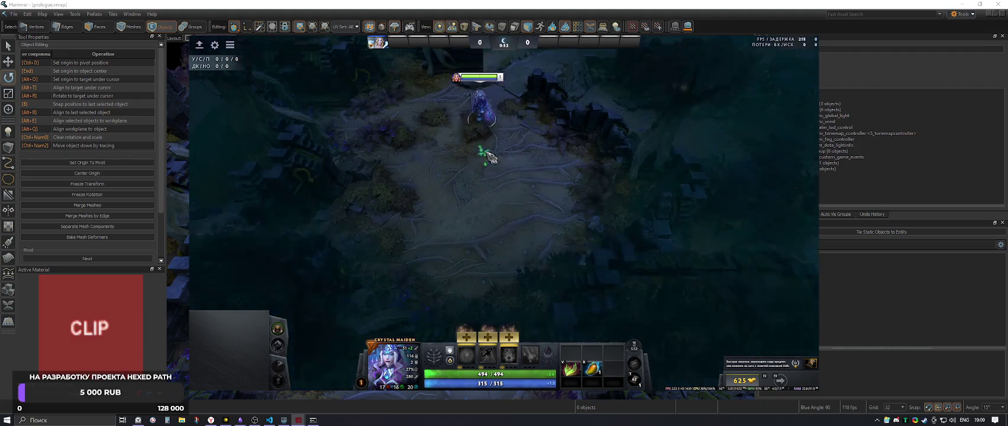
Walk the hero down toward the clearing and into the gap ahead
right_click(521, 186)
right_click(550, 258)
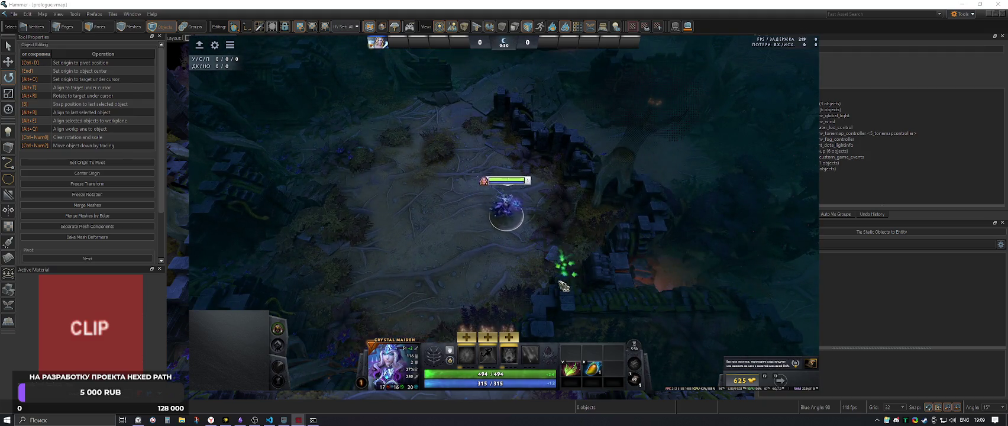
right_click(502, 217)
right_click(523, 174)
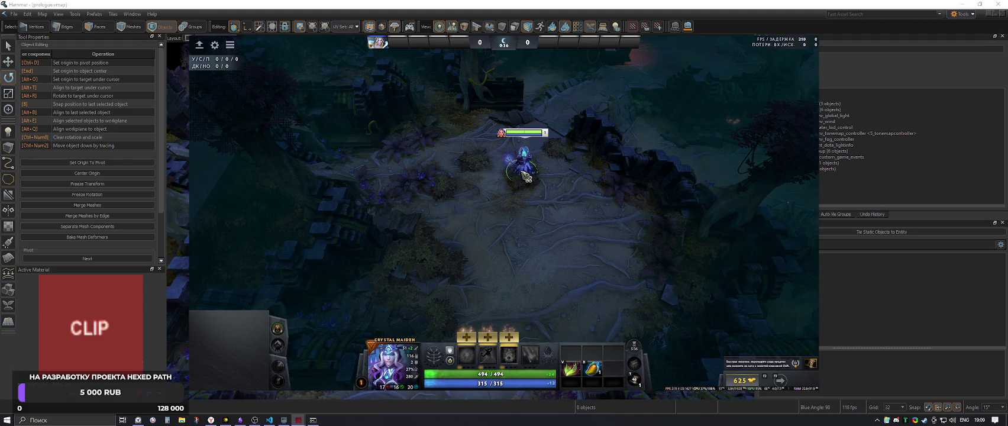
key(super)
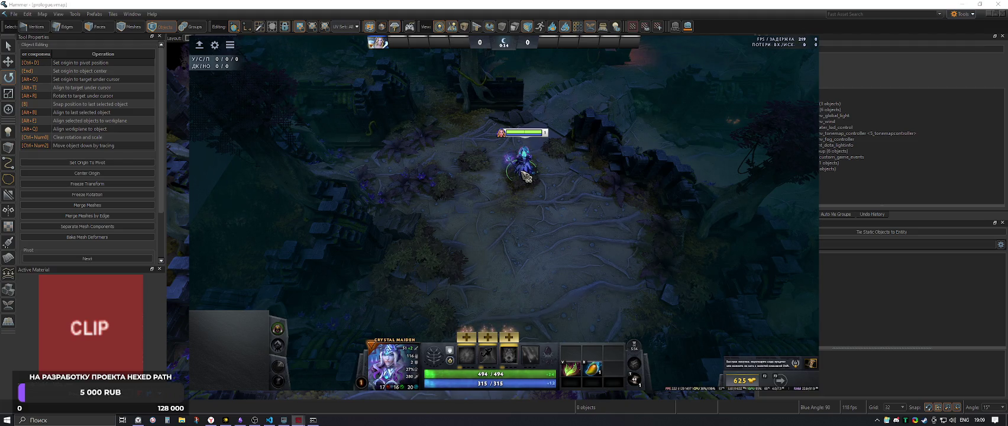
Open scripts/vscripts/addon_game_mode.lua in the hex workspace
click(269, 420)
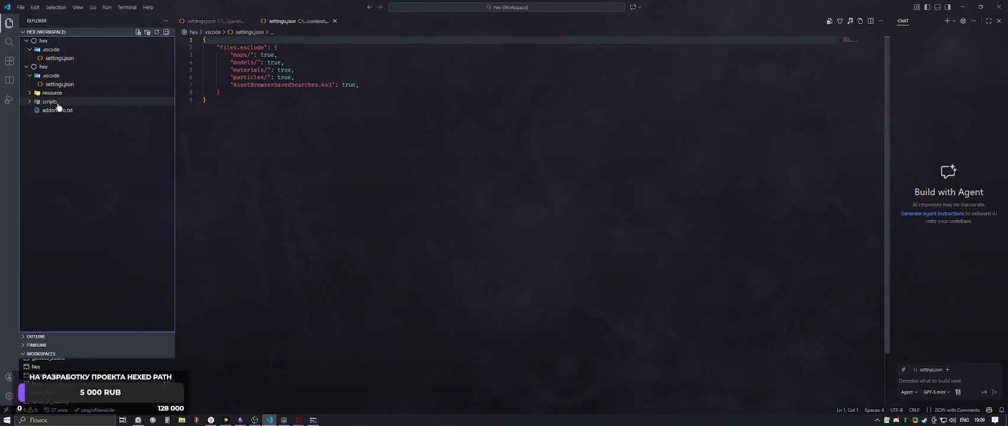
click(43, 101)
click(62, 111)
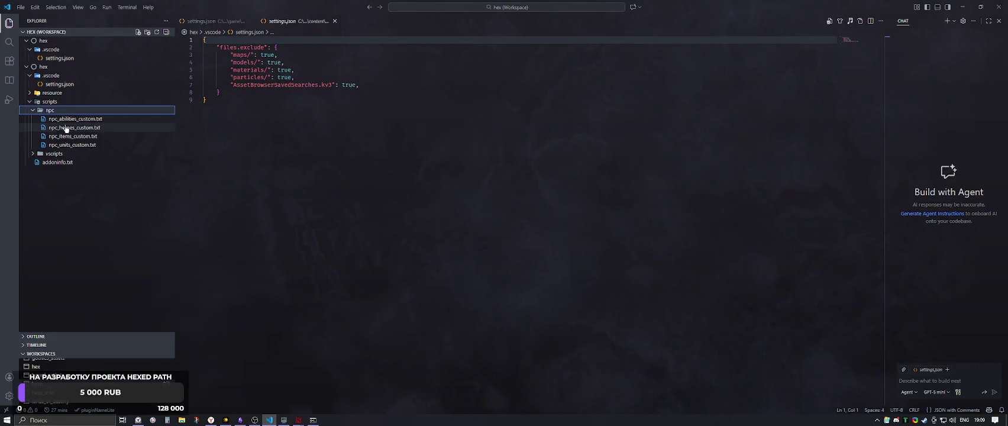
click(61, 153)
click(67, 162)
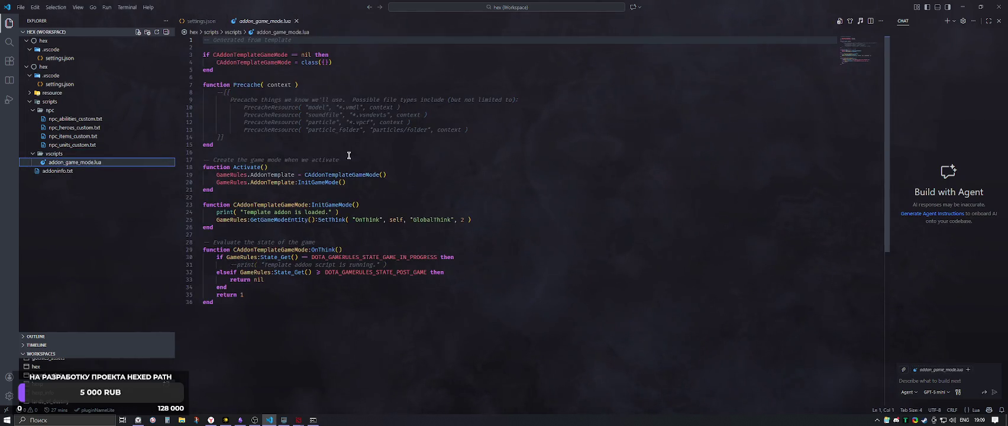
Insert blank lines at the top of addon_game_mode.lua and save it
click(346, 69)
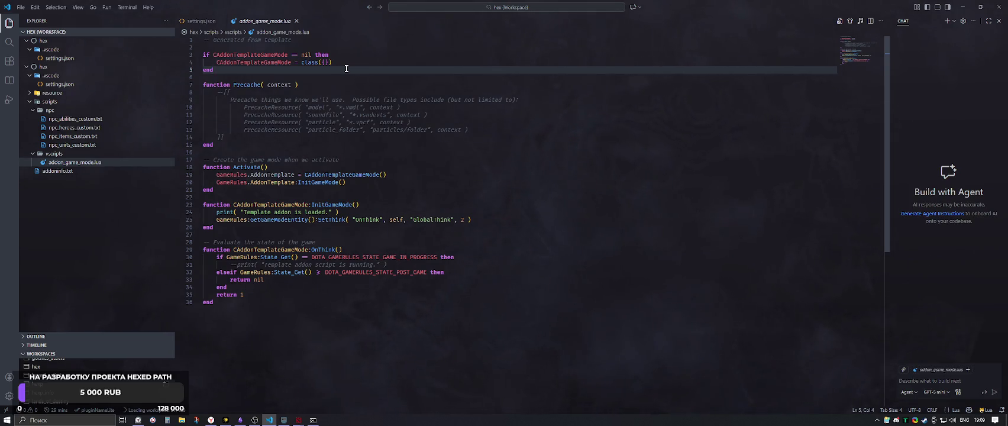
click(314, 39)
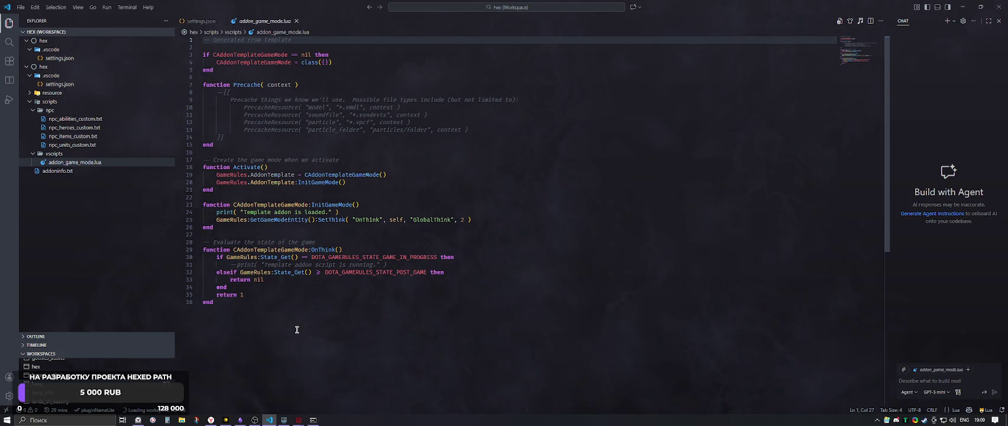
click(206, 40)
key(Return)
key(Return)
key(Return)
key(Up)
key(Up)
key(Up)
key(Up)
key(ctrl+s)
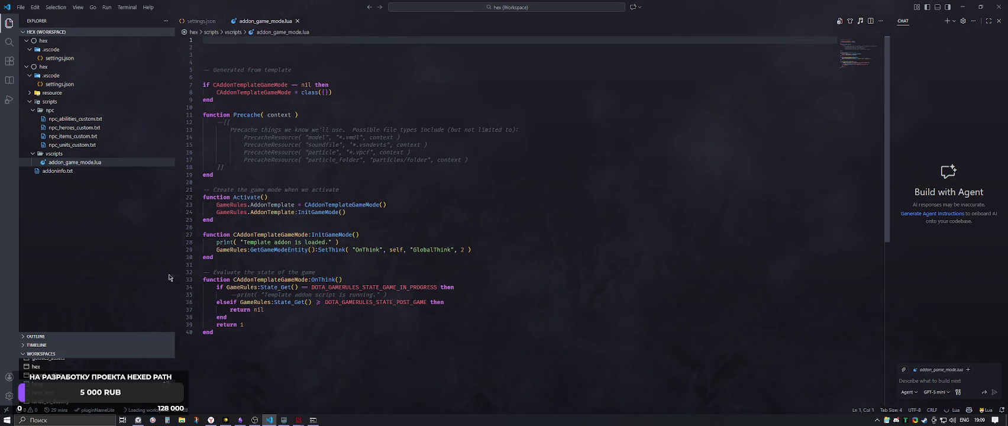
Copy the hexp copyright header (lines 1–5) and paste it atop addon_game_mode.lua
click(62, 392)
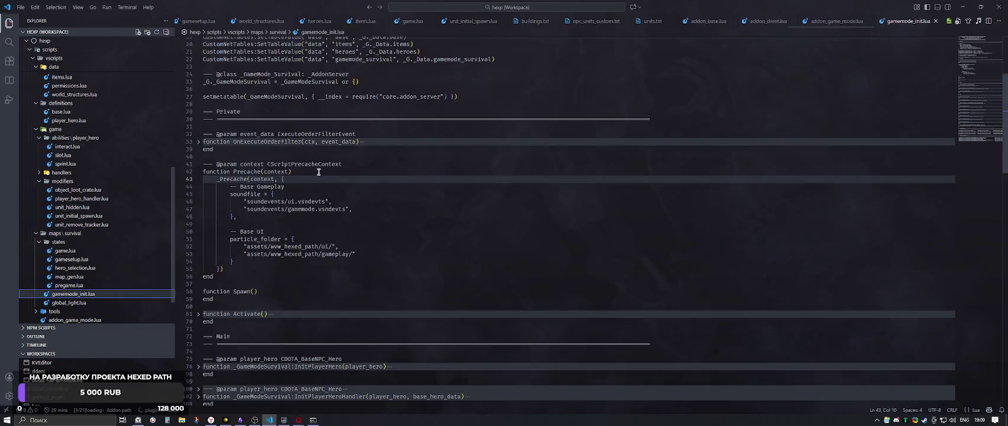
drag(450, 78, 203, 40)
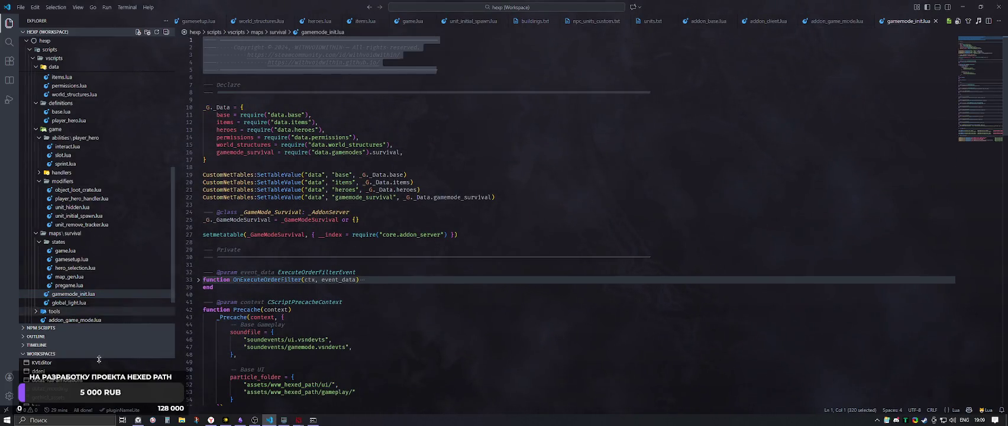
scroll(94, 370, down, 2)
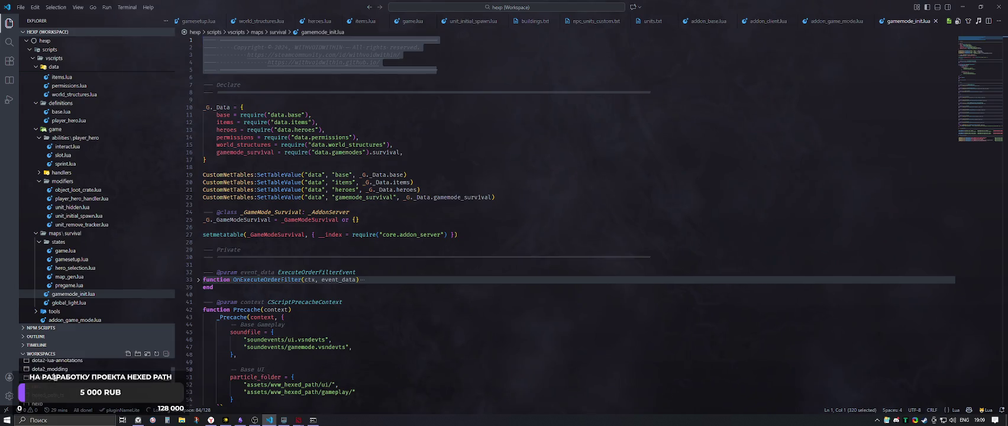
key(ctrl+c)
key(alt+Tab)
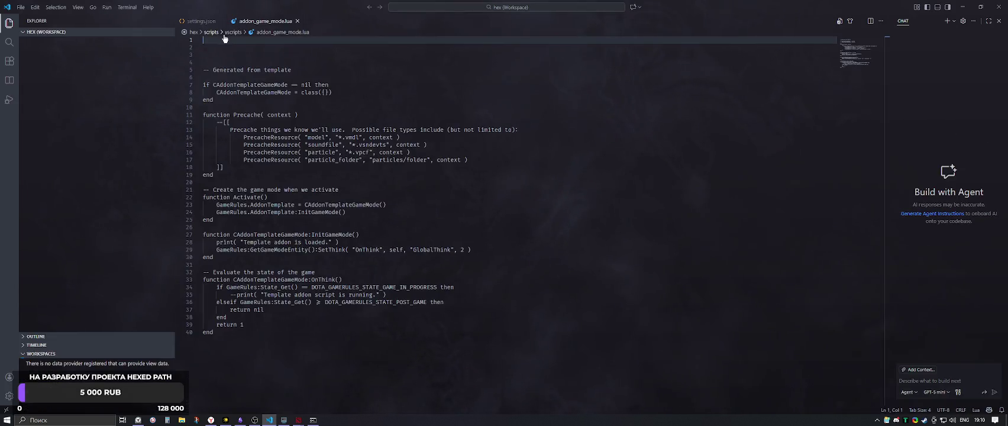
key(ctrl+v)
click(245, 78)
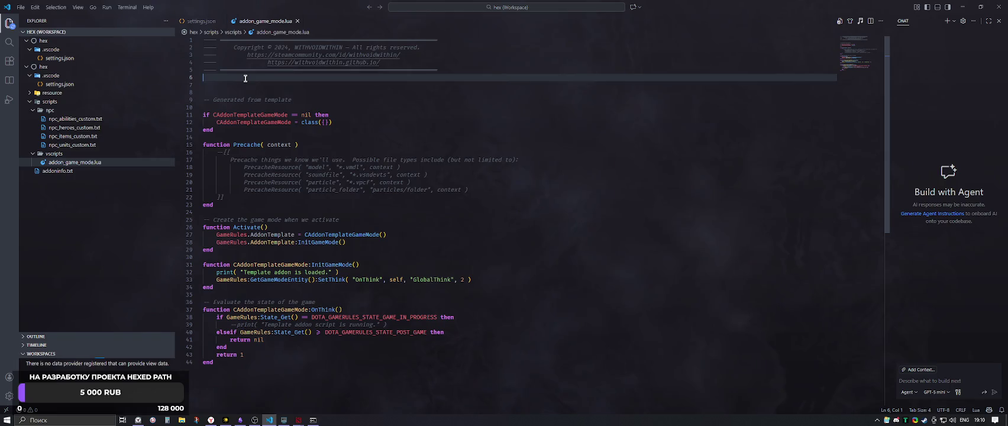
Add 'local GameMode = thisEntity' below the header
key(Return)
key(Return)
key(BackSpace)
text(local )
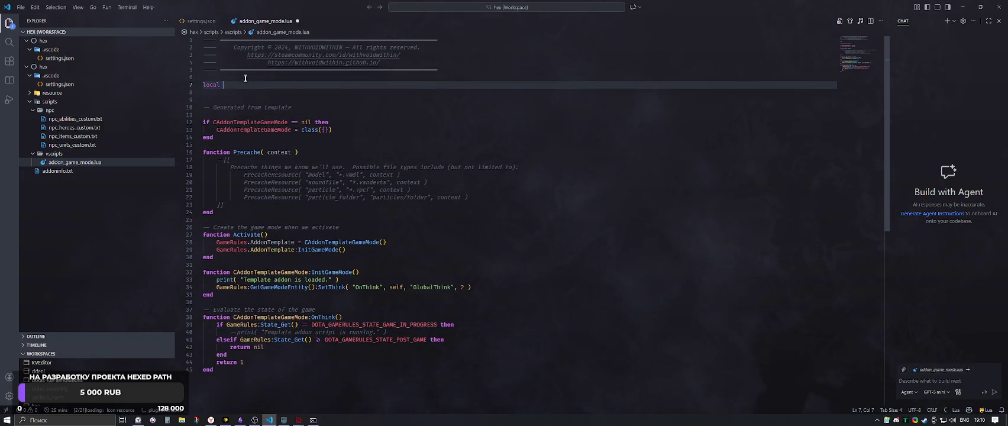
text(_)
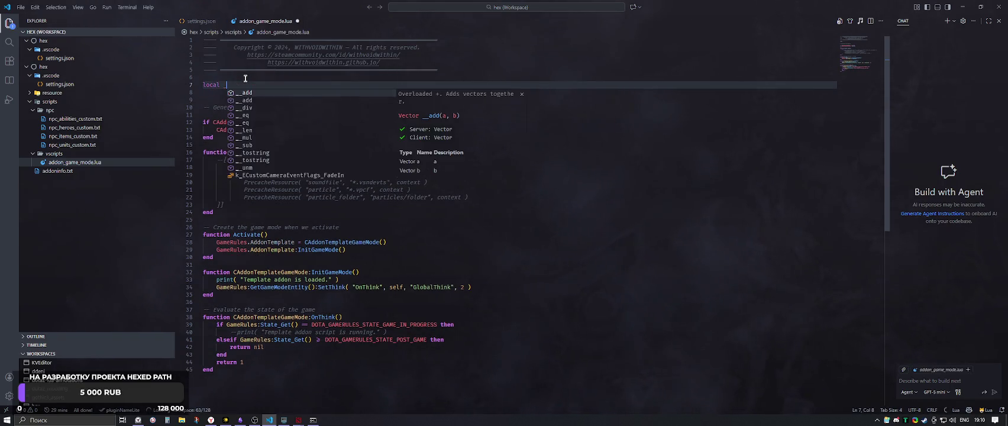
key(BackSpace)
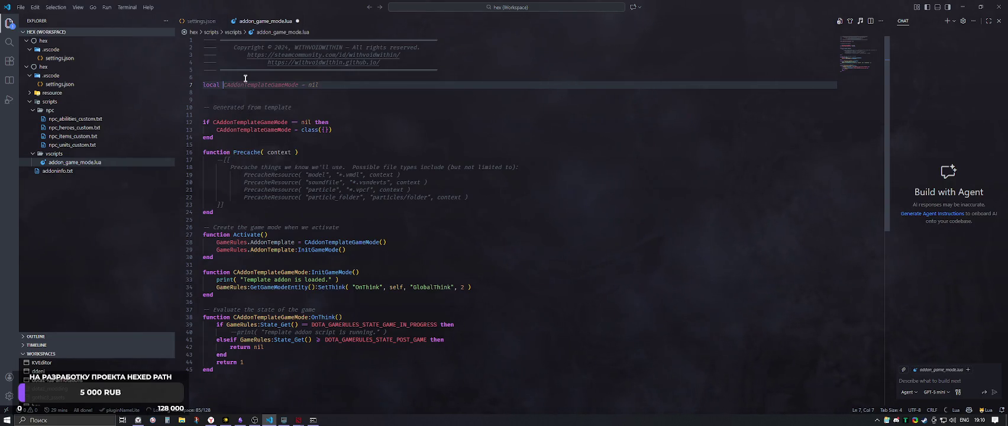
text(GameMode)
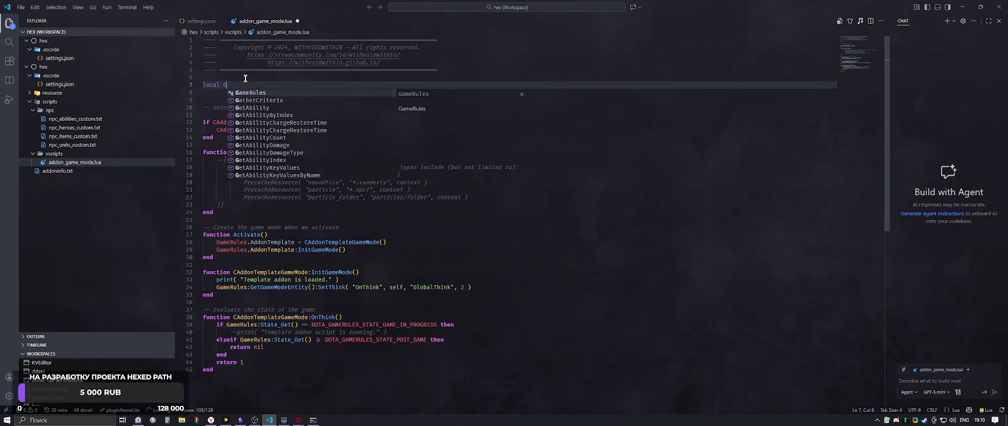
text( = )
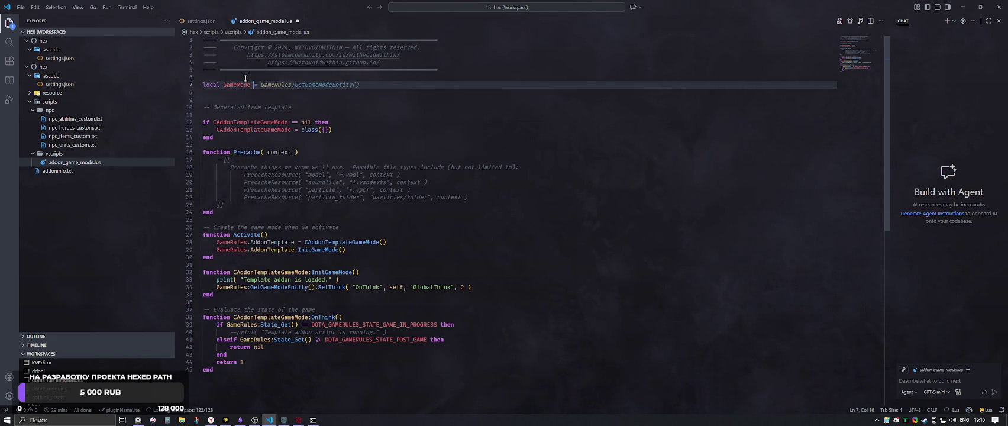
text(thisEntity)
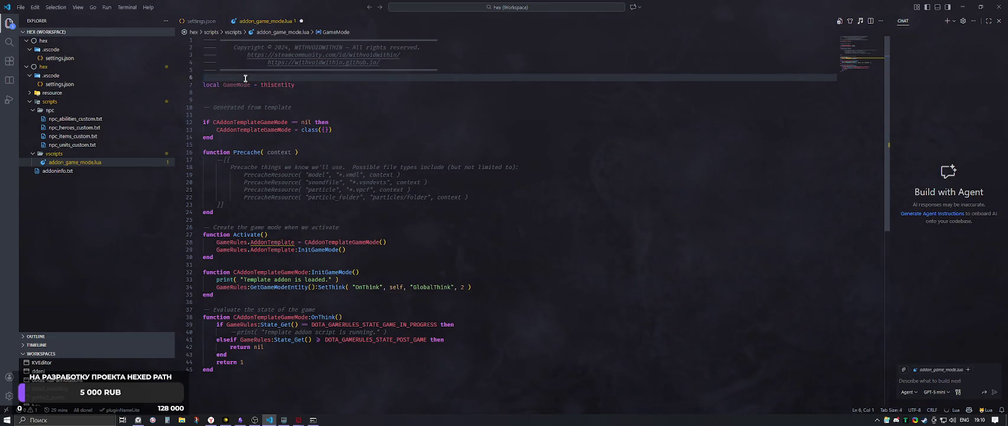
key(ctrl+shift+Return)
text(--  @class )
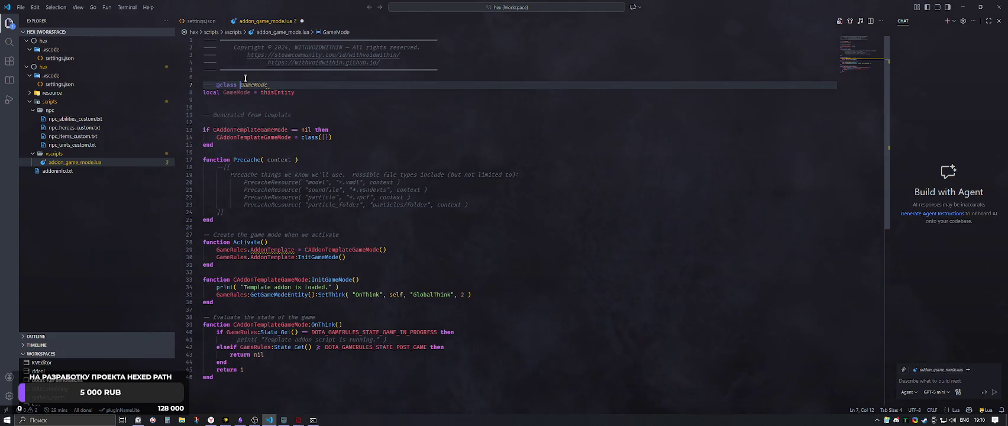
text(GameMode)
key(End)
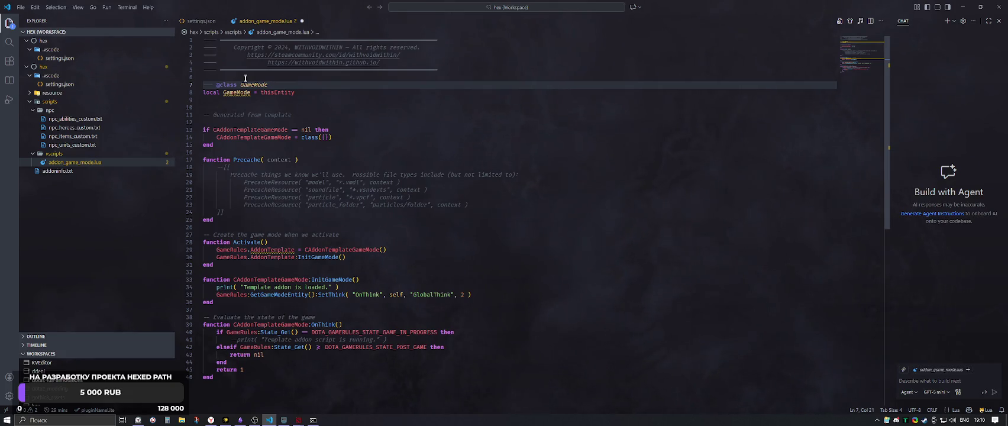
text(: )
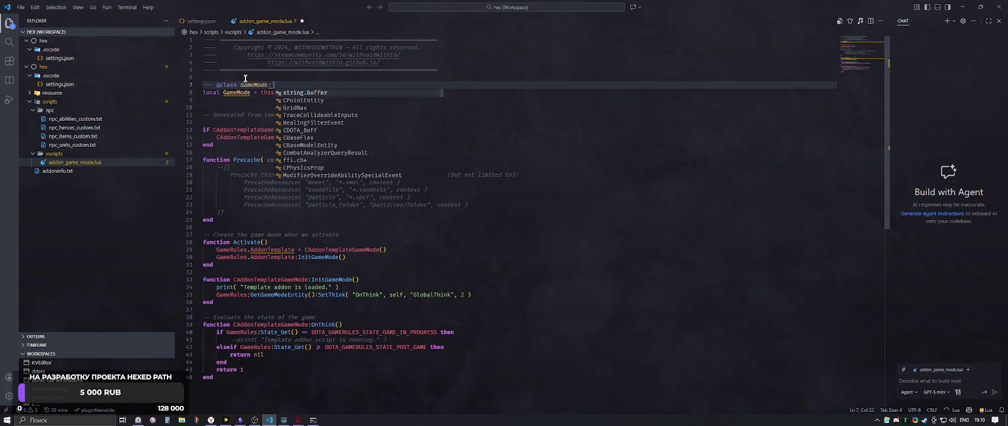
text(CDOTA_B)
key(BackSpace)
key(BackSpace)
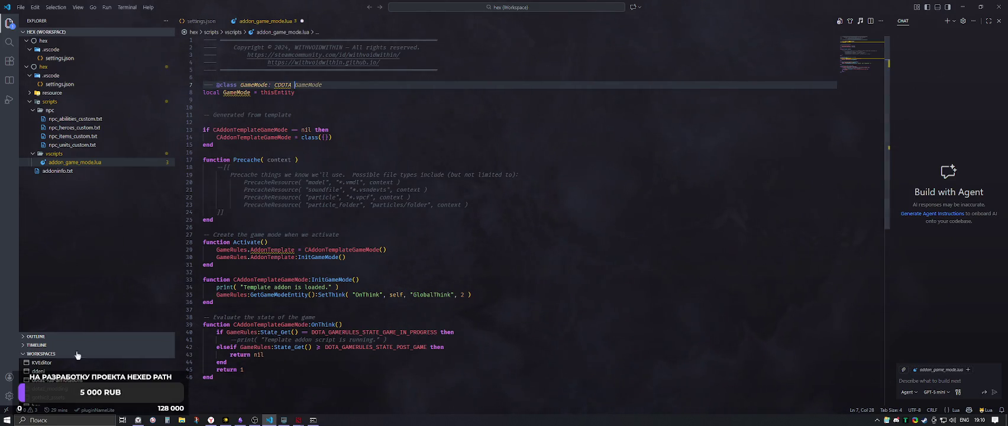
click(210, 419)
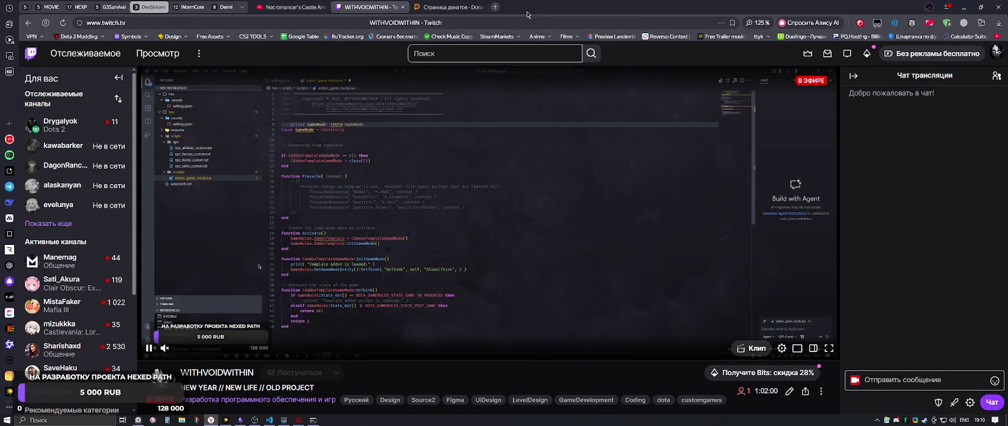
Open moddota.com in a new tab and go to its Lua API reference
click(495, 6)
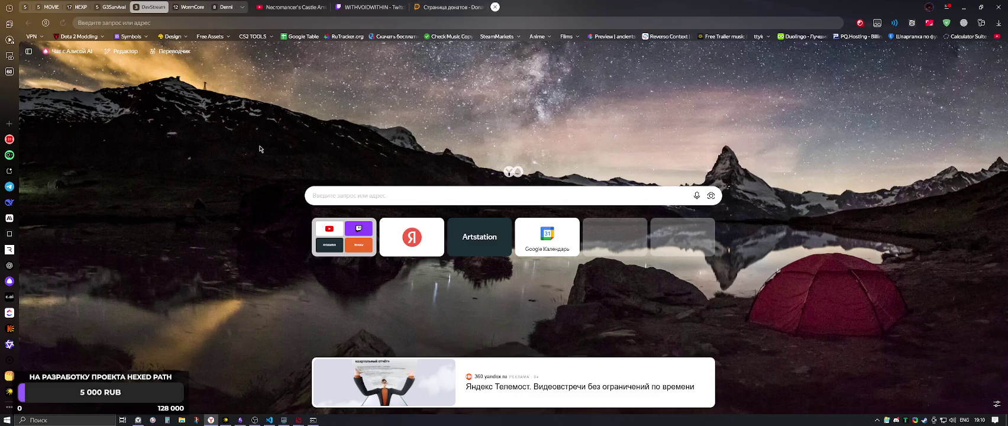
text(moddota.com)
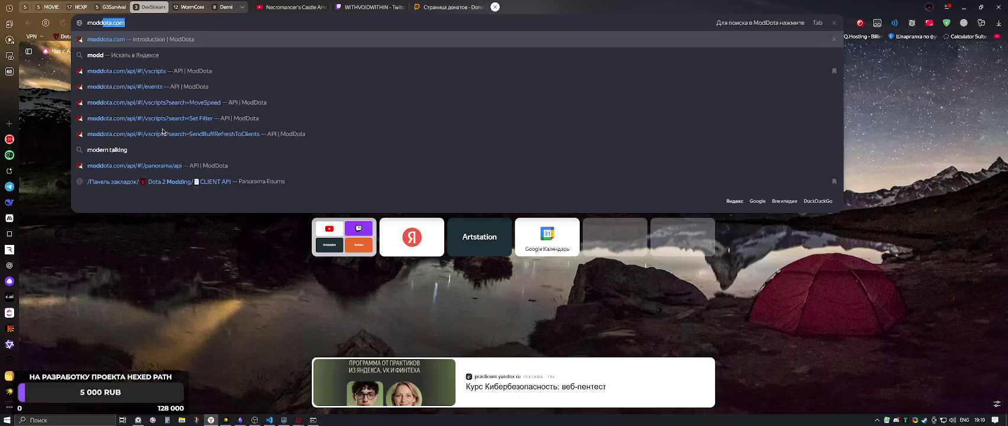
key(Return)
key(alt+Tab)
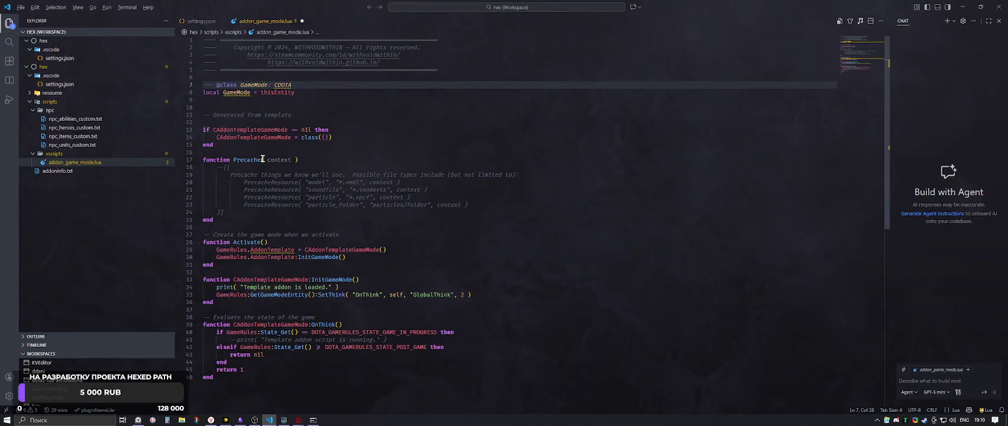
key(alt+Tab)
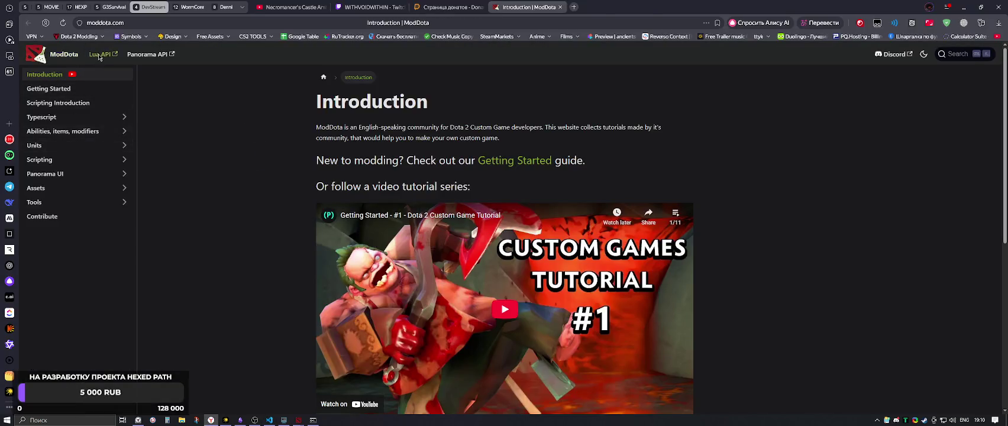
click(101, 54)
click(560, 7)
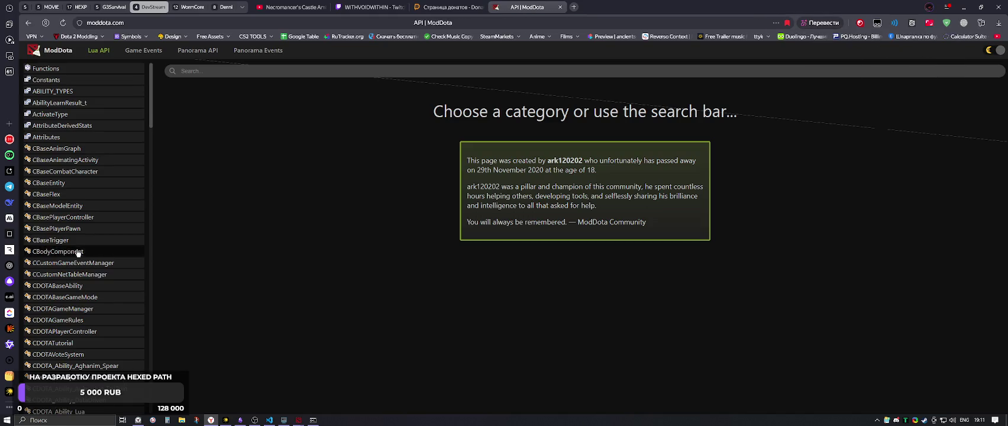
scroll(123, 248, down, 3)
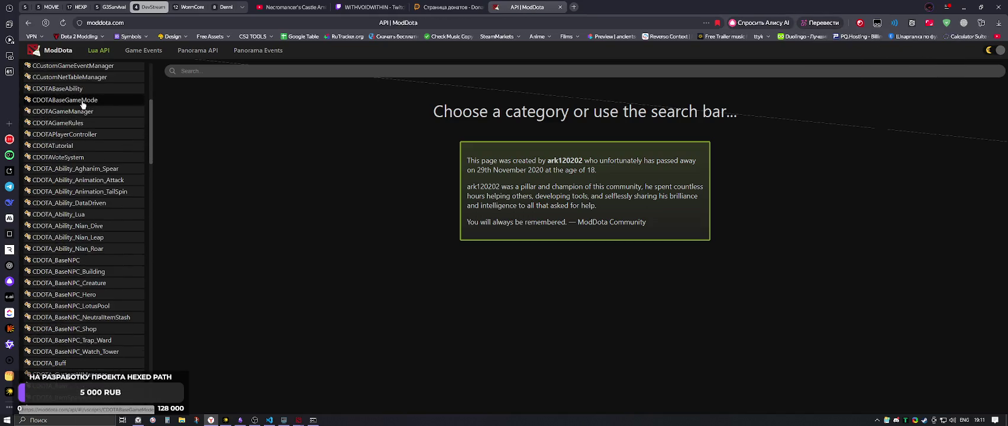
Copy CDOTABaseGameMode from the API and paste it over CDOTA in the annotation
click(65, 100)
double_click(185, 92)
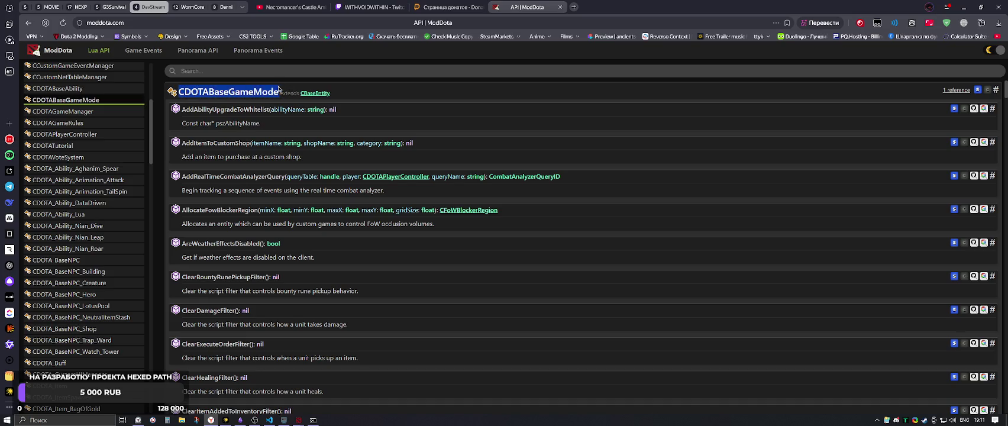
key(alt+Tab)
double_click(285, 84)
key(ctrl+v)
click(312, 99)
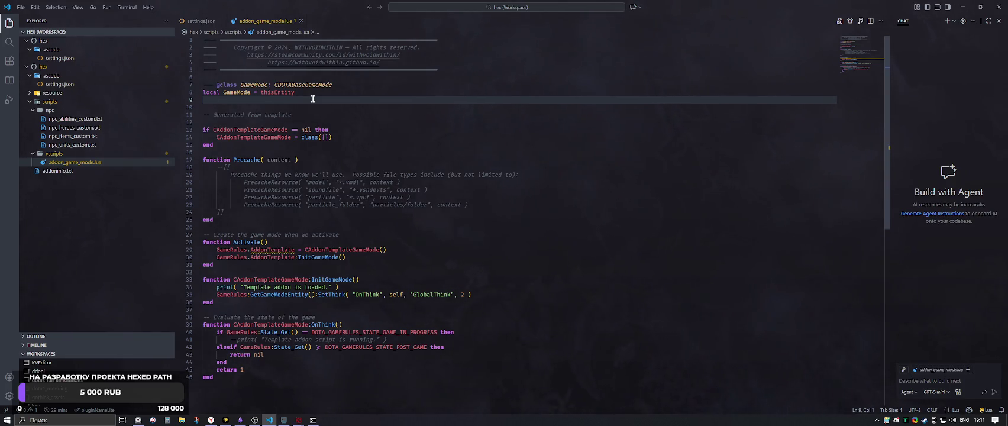
Delete the empty line 9 in the open file and move down to line 15
click(336, 93)
click(336, 101)
key(BackSpace)
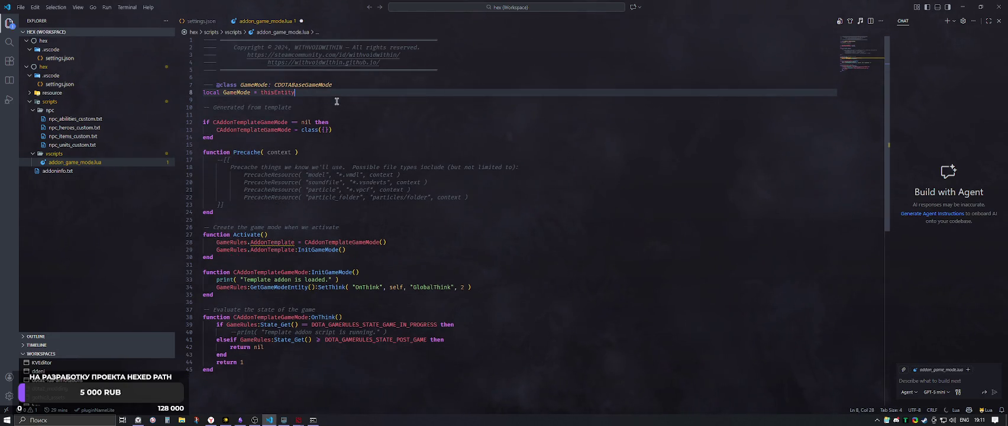
click(344, 99)
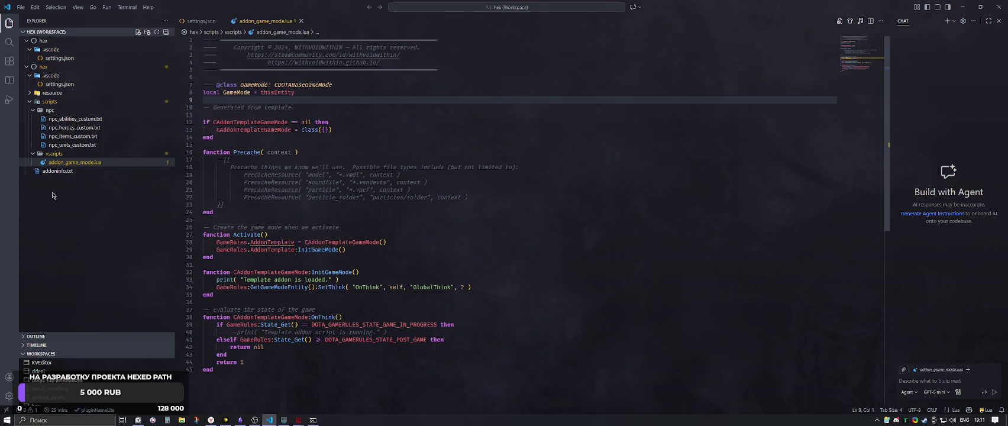
scroll(53, 390, down, 2)
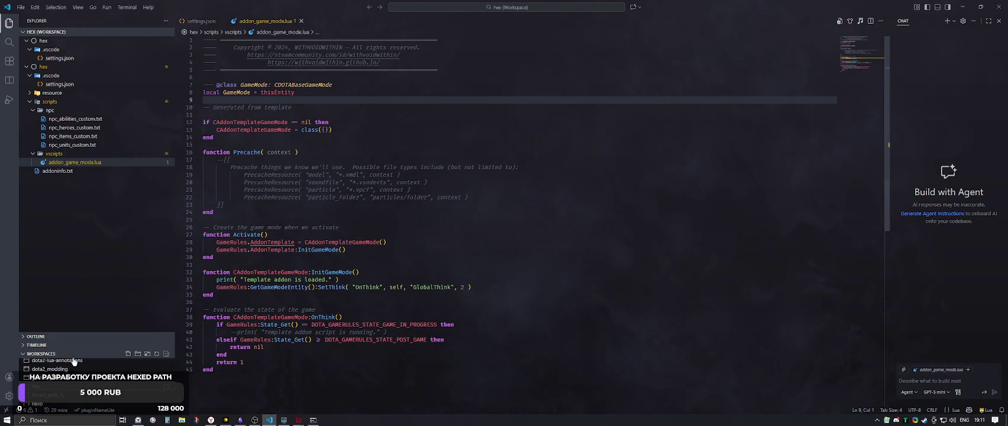
click(317, 146)
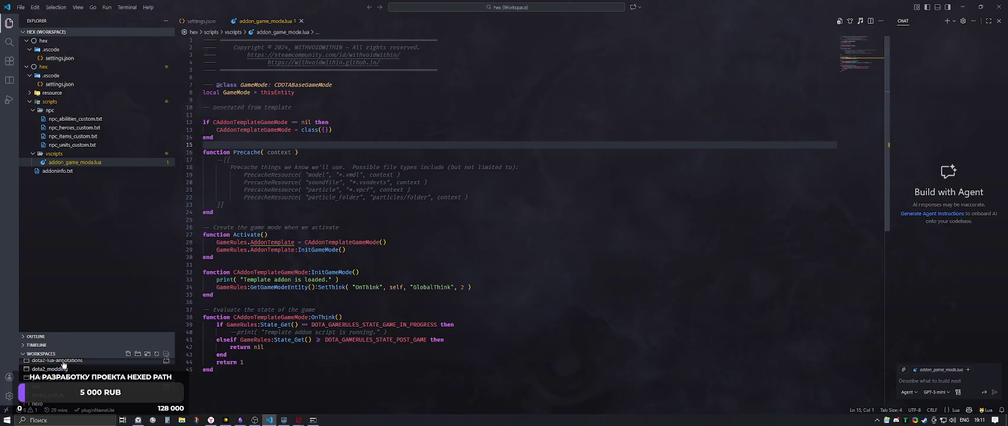
In the hex addon workspace, open blank lines below 'local GameMode = thisEntity' in addon_game_mode.lua
click(42, 403)
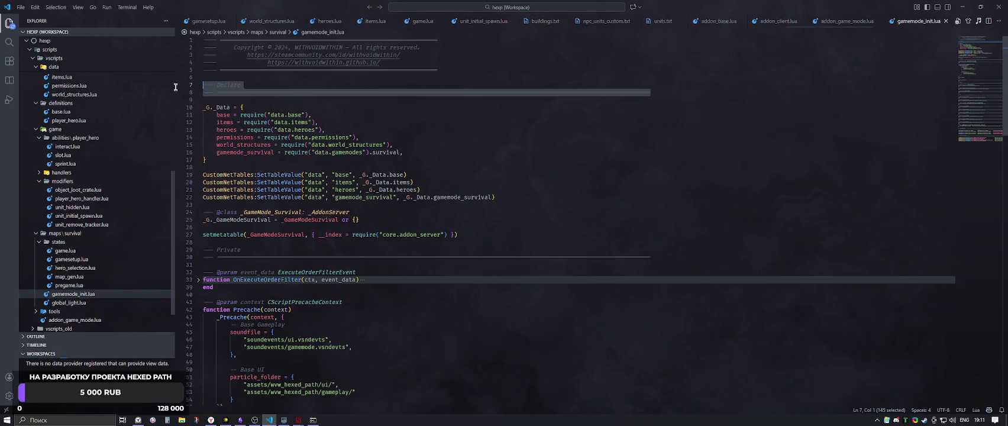
scroll(47, 364, down, 2)
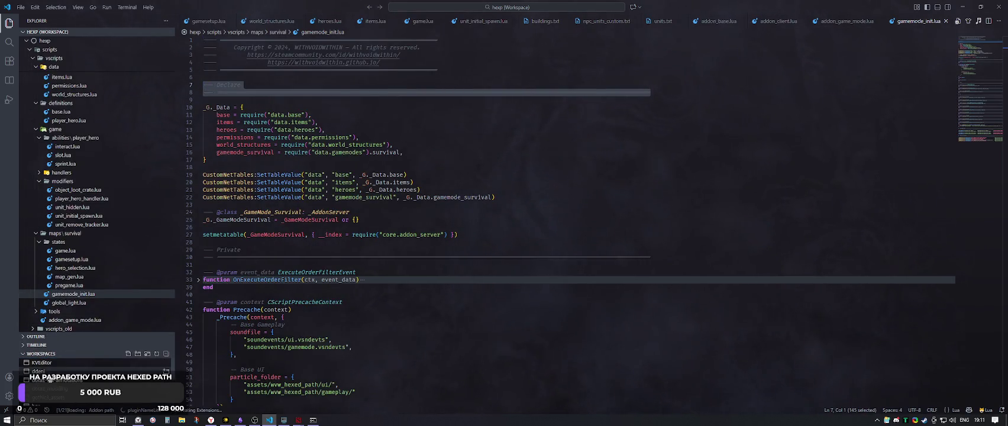
click(44, 367)
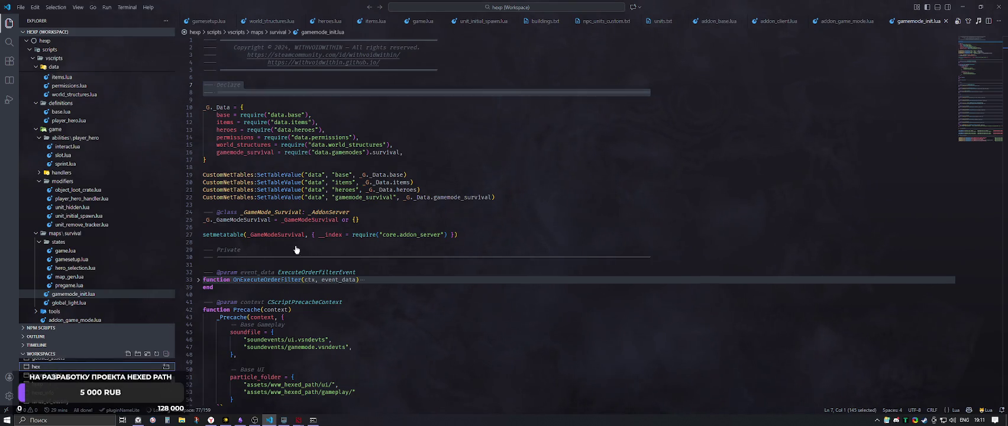
click(220, 97)
key(Return)
key(Return)
key(Return)
key(Return)
key(Return)
key(Return)
key(Up)
key(Up)
key(Up)
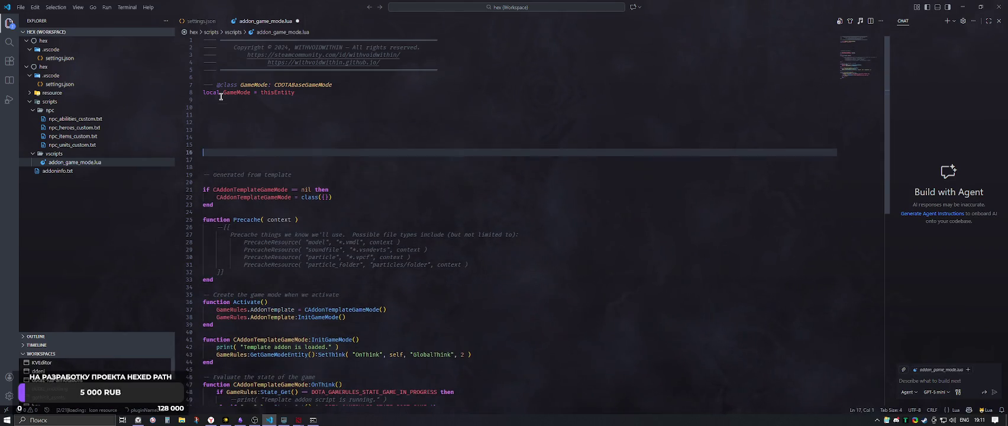
Paste a section divider and rename its header to '-- Private'
key(ctrl+v)
drag(217, 115, 281, 112)
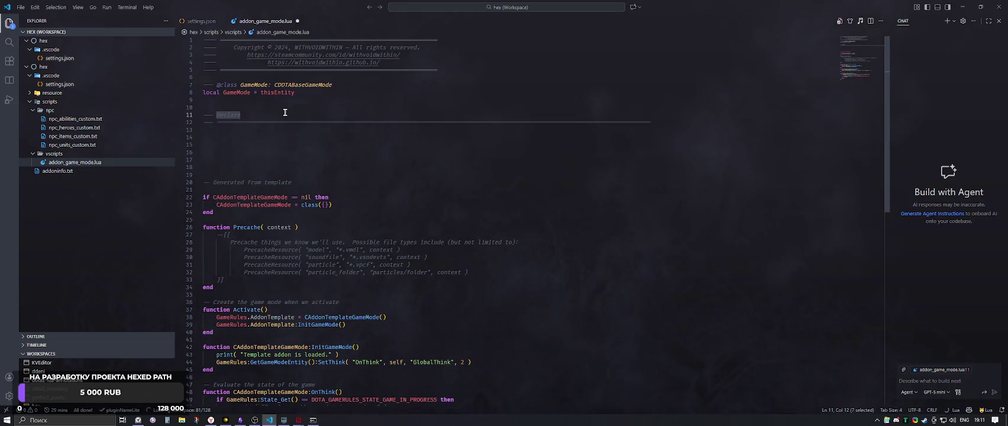
text(Scr)
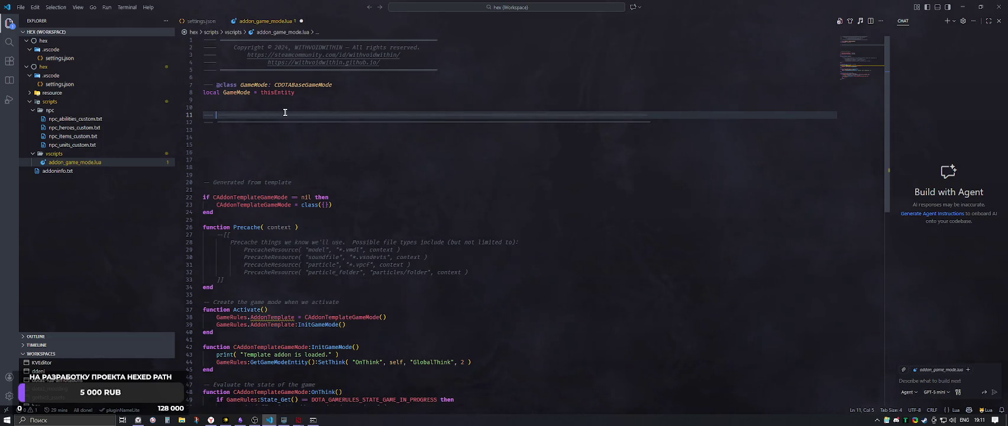
text(Private)
click(270, 130)
click(270, 138)
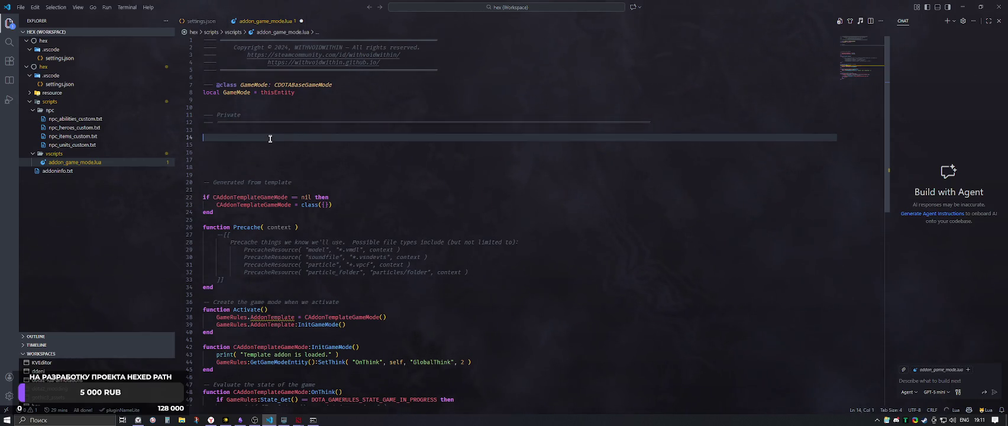
Move the Precache function under the Private header and remove the spaces around its context parameter
drag(214, 289, 203, 227)
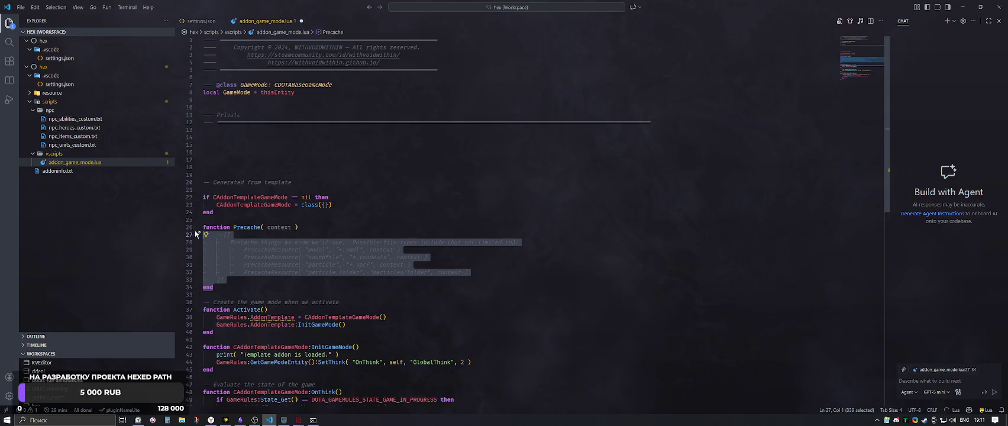
key(BackSpace)
click(248, 137)
text(function Precache( context ) 	--[[ 		Precache things we know we'll use.  Possible file types include (but not limited to): 			PrecacheResource( "model", "*.vmdl", context ) 			PrecacheResource( "soundfile", "*.vsndevts", context ) 			PrecacheResource( "particle", "*.vpcf", context ) 			PrecacheResource( "particle_folder", "particles/folder", context ) 	]] end)
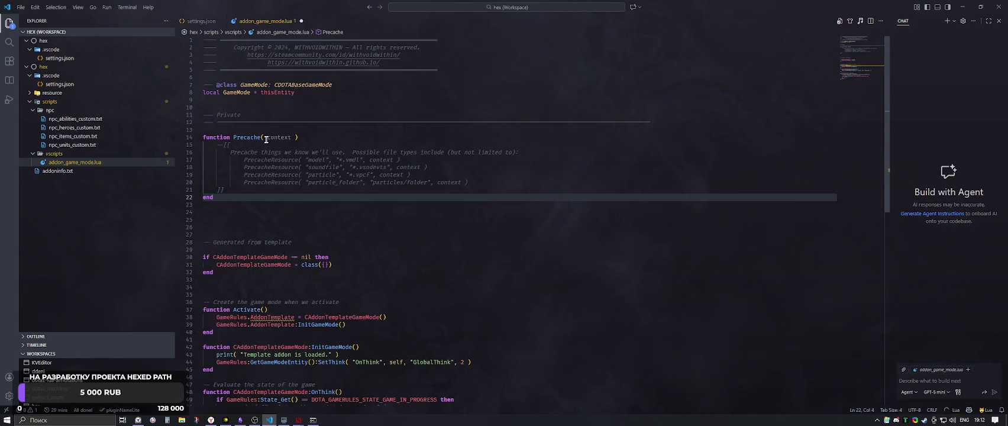
click(268, 138)
key(BackSpace)
click(290, 137)
key(BackSpace)
click(267, 131)
key(Return)
text(--- @c)
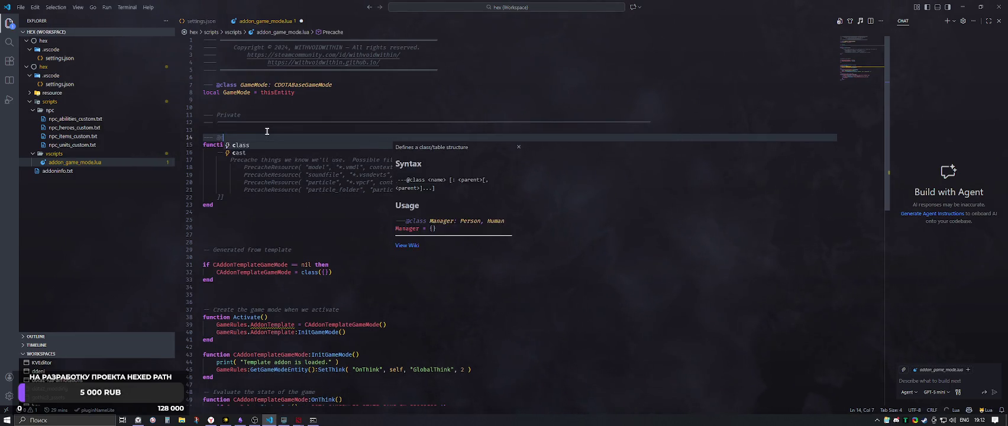
key(BackSpace)
text(param context)
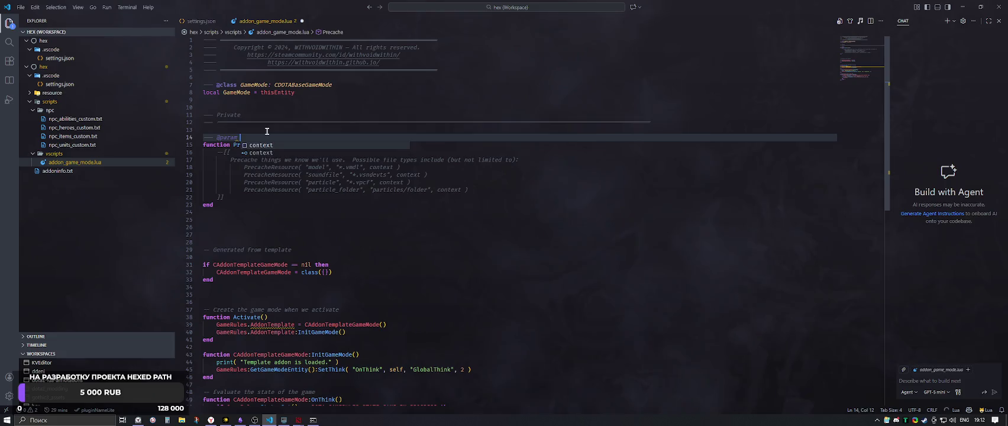
key(BackSpace)
text(A)
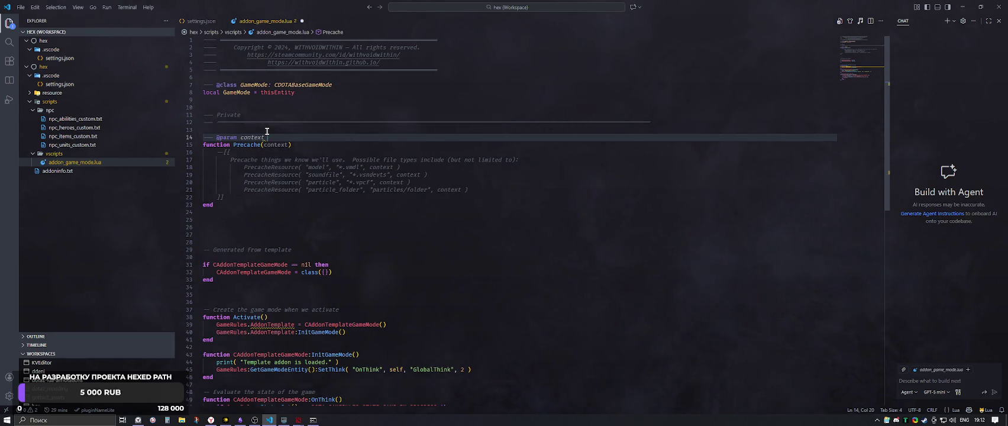
key(ctrl+space)
key(Return)
key(Down)
key(Down)
Delete the commented template block and leftover empty line inside Precache
drag(231, 201, 191, 156)
key(BackSpace)
key(BackSpace)
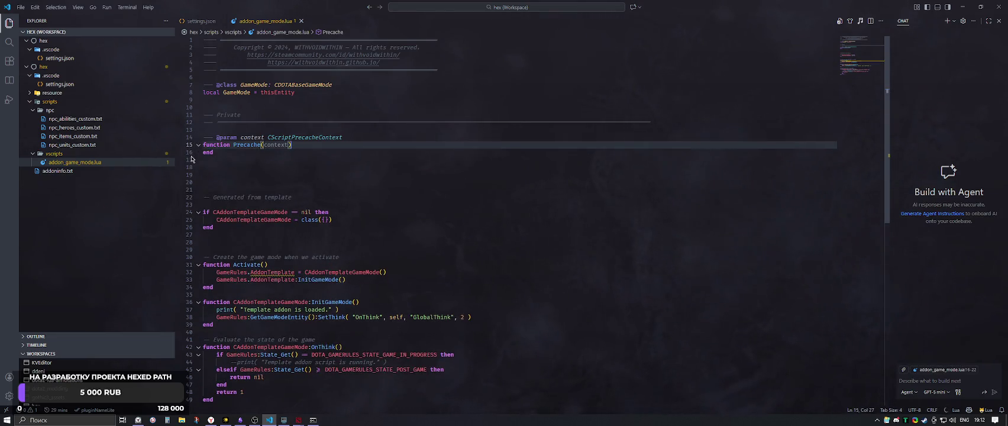
scroll(248, 180, down, 1)
key(Down)
key(Down)
key(Down)
scroll(272, 187, down, 2)
drag(220, 230, 228, 207)
key(ctrl+c)
key(BackSpace)
scroll(261, 188, up, 3)
Paste the Activate function after Precache
click(248, 168)
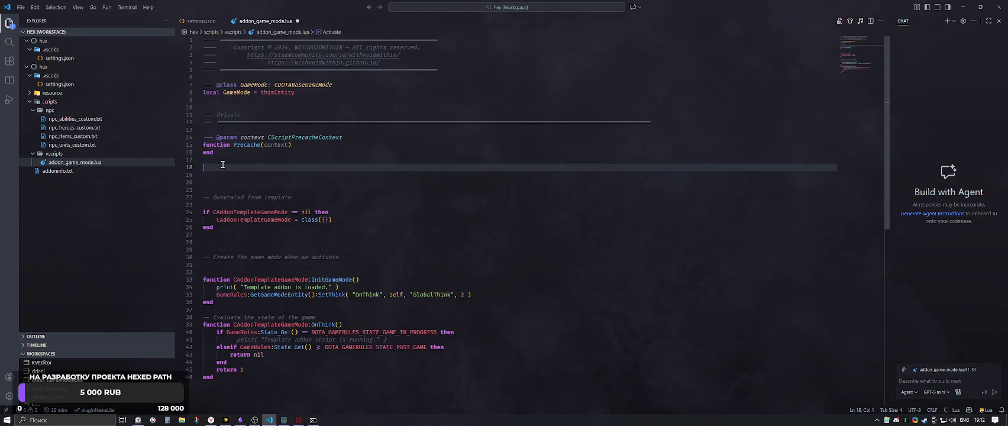
key(ctrl+v)
scroll(237, 235, down, 2)
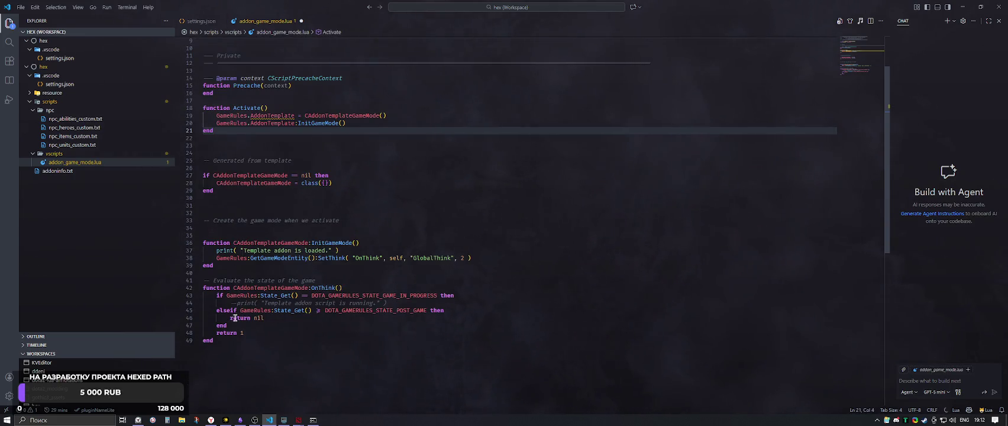
scroll(256, 257, up, 3)
Add an empty 'function Spawn()' ... 'end' after Precache
click(235, 158)
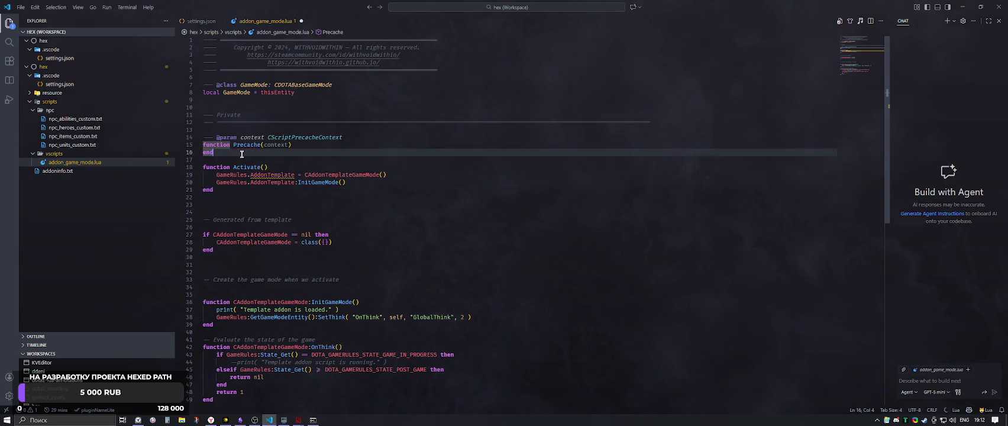
key(Return)
key(Return)
text(function Spawn())
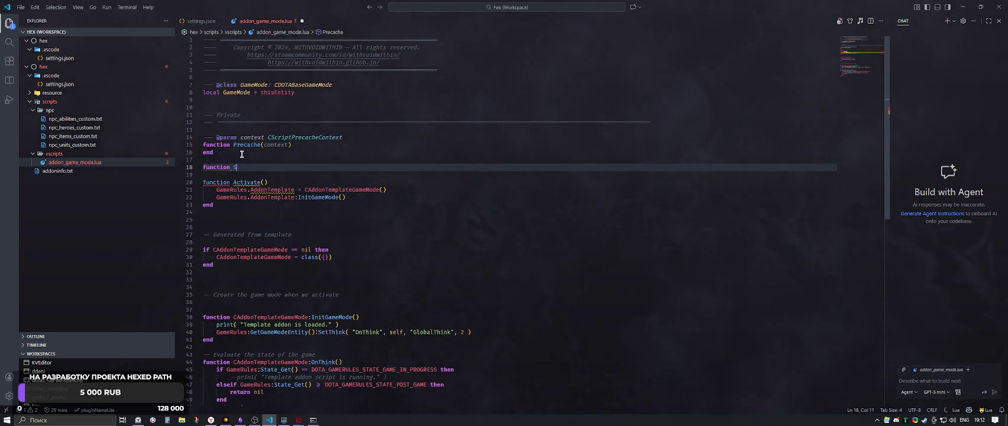
key(Return)
text(end)
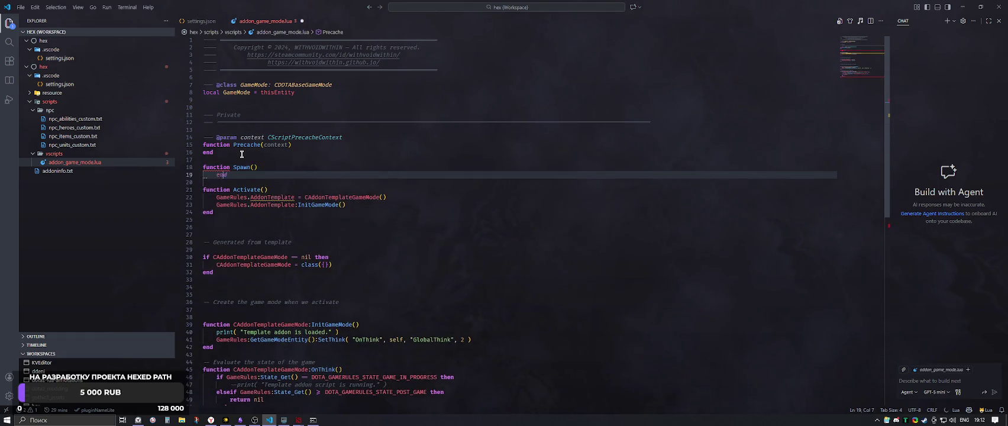
Empty the body of Activate and remove the old template code below it
drag(349, 205, 199, 197)
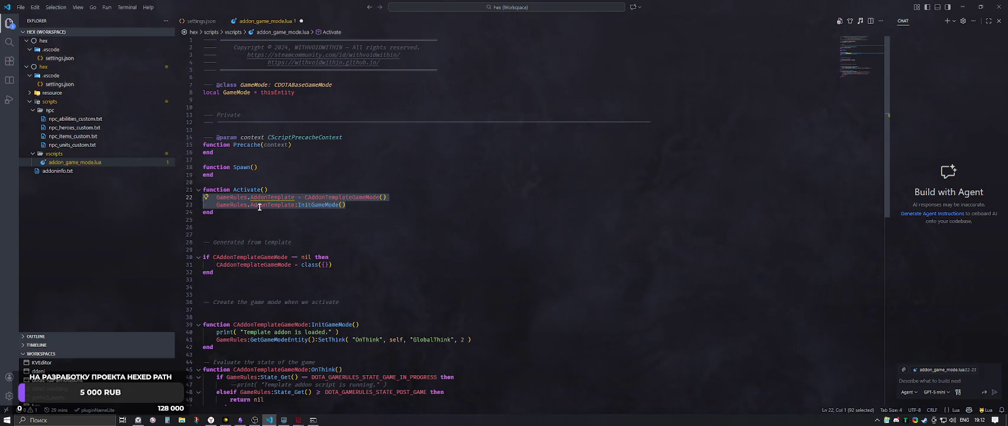
key(BackSpace)
key(BackSpace)
drag(214, 205, 284, 257)
key(BackSpace)
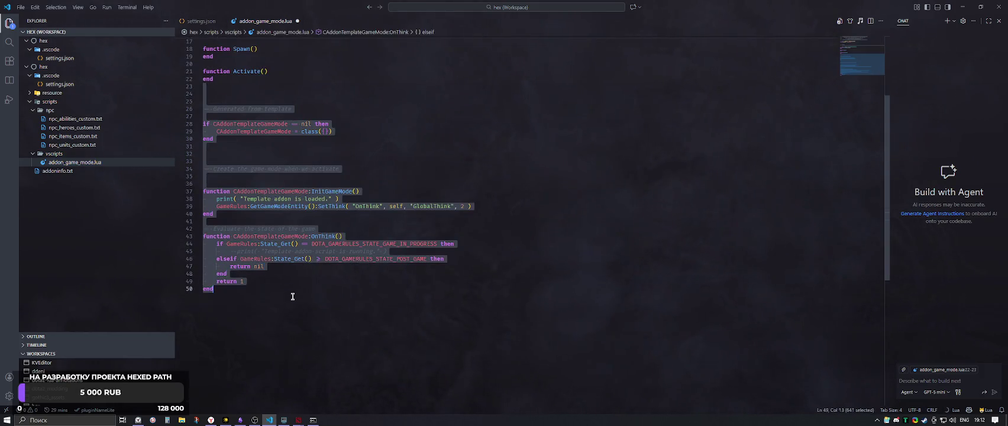
Trim addon_game_mode.lua to 22 lines ending at Activate's end, and collapse the npc folder
key(ctrl+shift+End)
key(BackSpace)
click(276, 190)
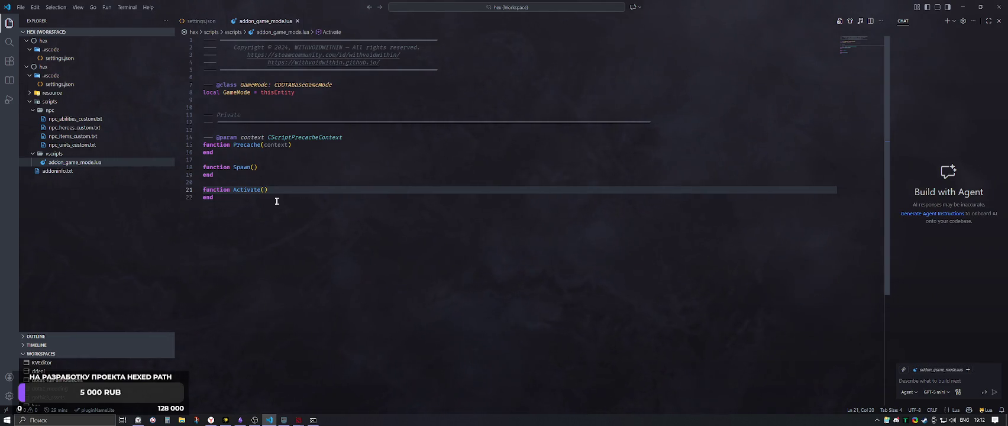
click(274, 194)
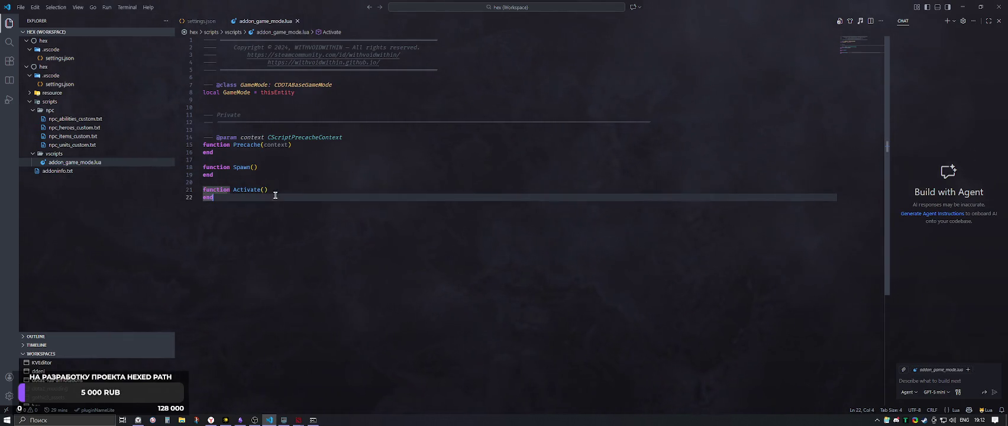
click(311, 152)
click(310, 161)
click(308, 167)
click(309, 190)
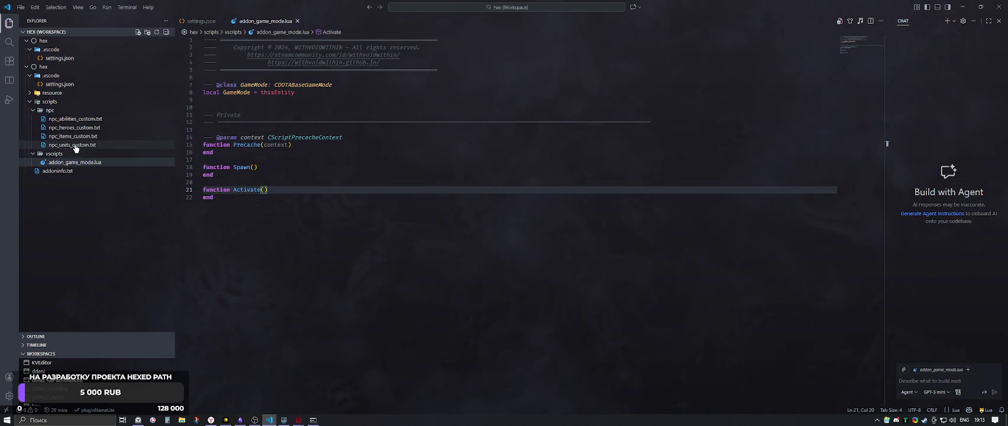
click(288, 196)
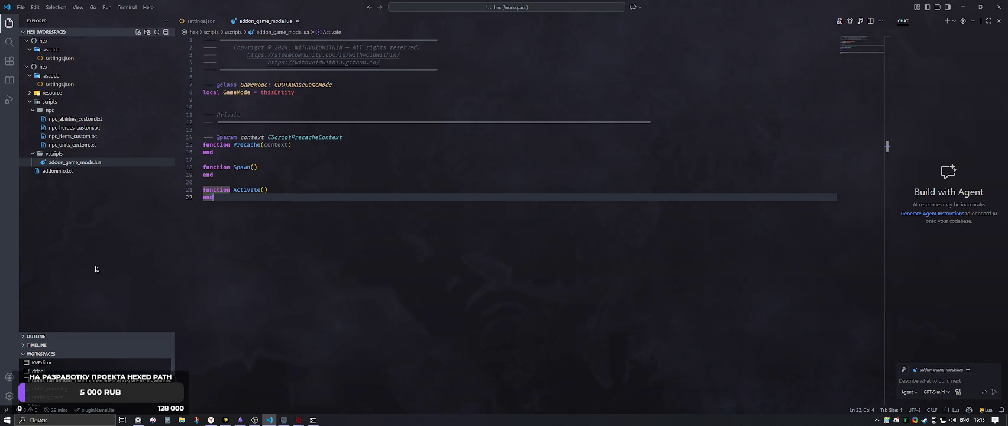
click(78, 165)
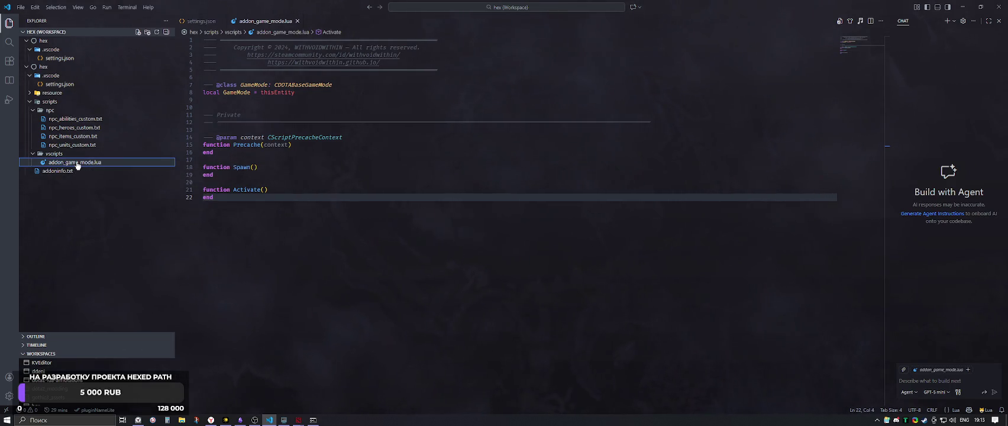
click(52, 111)
Create a folder named core inside vscripts
double_click(54, 118)
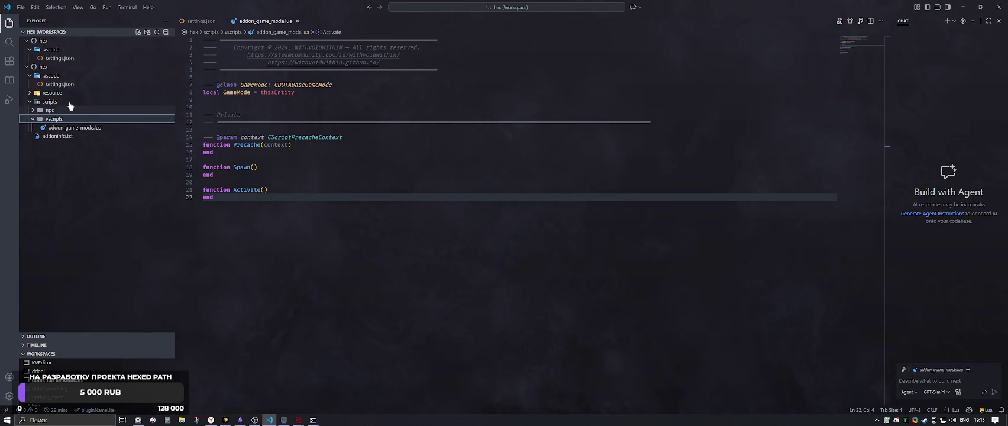
click(147, 32)
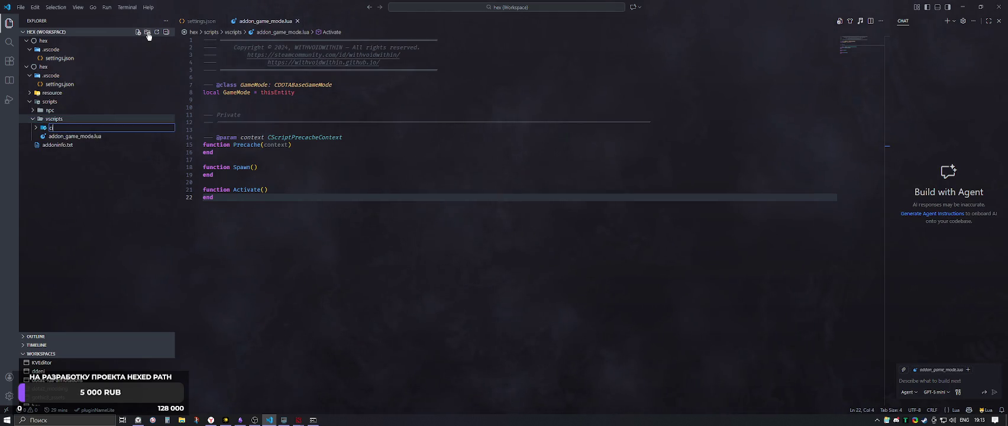
text(ore)
key(Return)
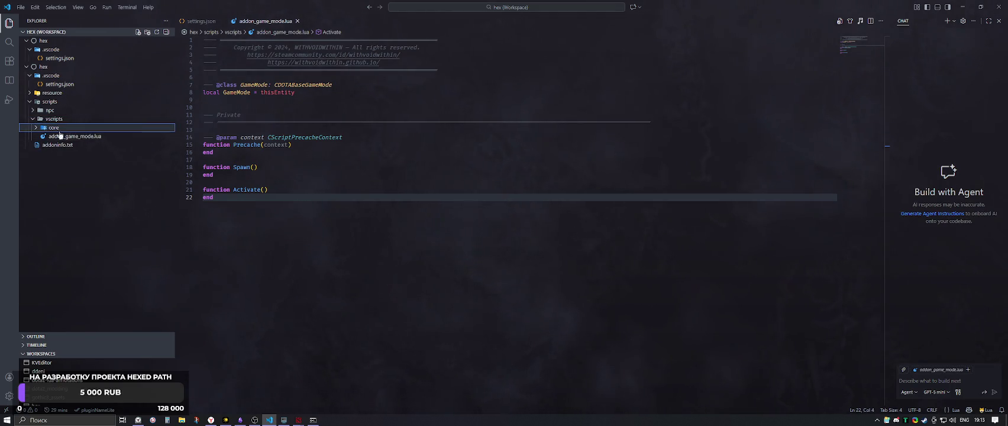
Add a new file handler.lua in the core folder and open it
click(138, 33)
text(.lua)
key(ctrl+a)
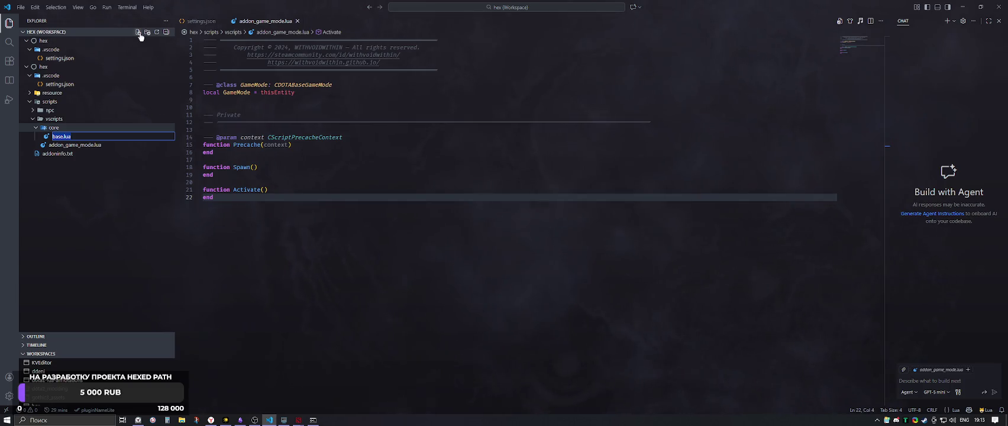
text(base)
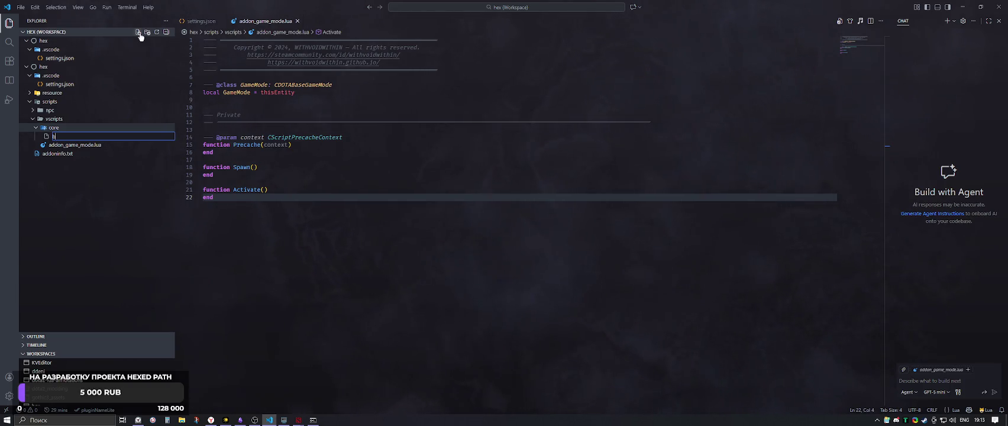
text(.)
key(BackSpace)
key(BackSpace)
key(BackSpace)
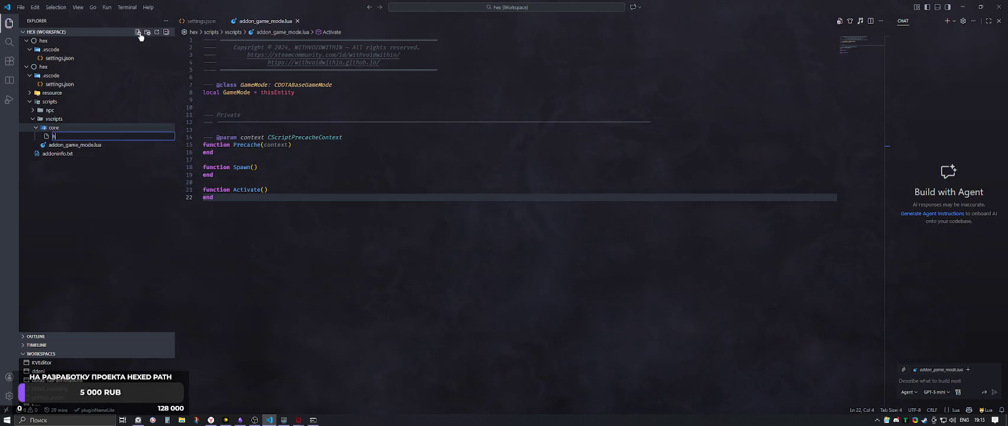
text(er.lua)
key(Return)
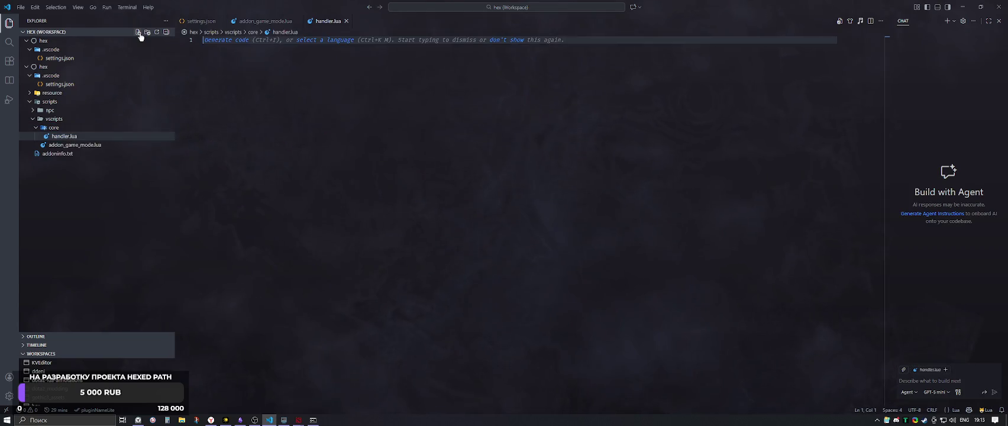
click(99, 153)
Copy the copyright header from addon_game_mode.lua into handler.lua and save it
click(99, 137)
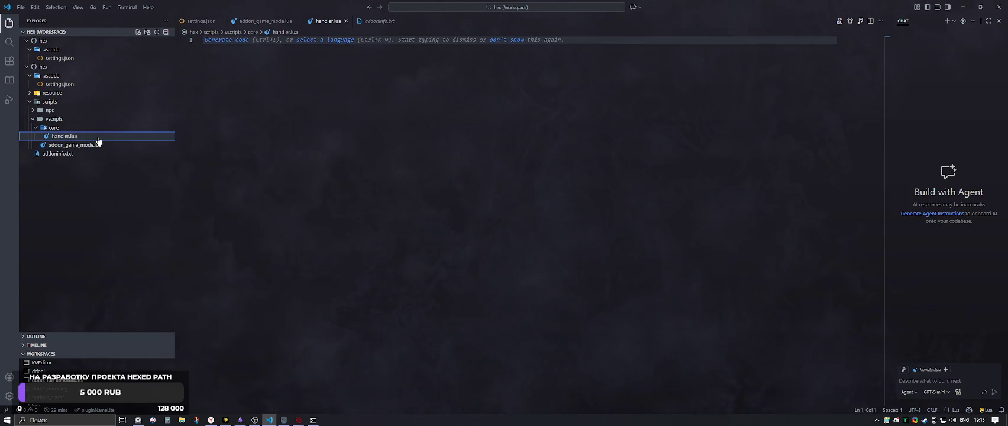
click(99, 145)
click(97, 136)
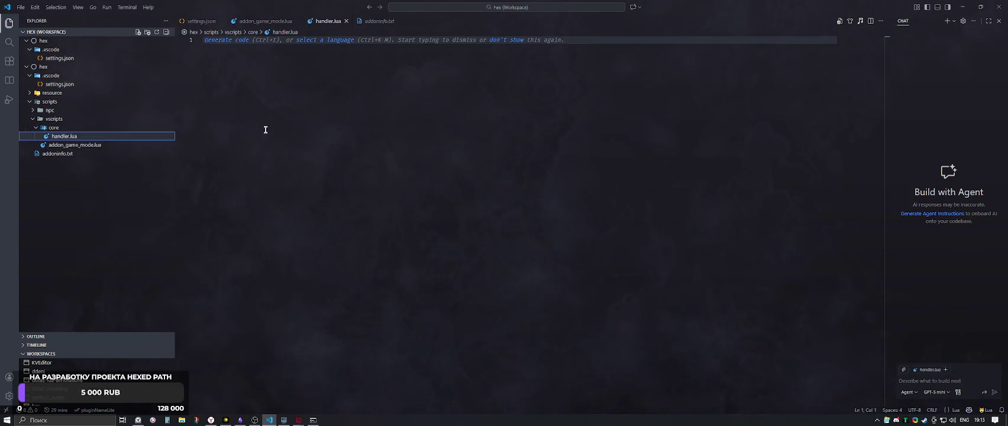
click(70, 145)
drag(450, 67, 203, 38)
click(64, 136)
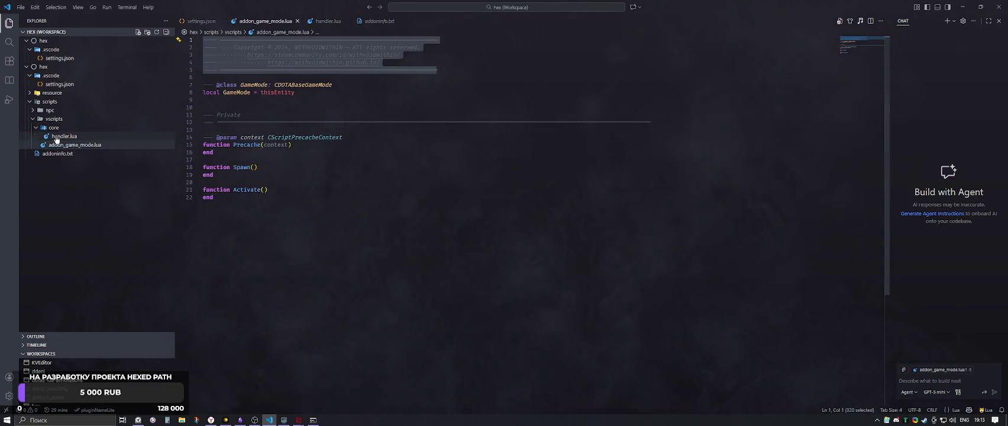
key(ctrl+v)
key(Return)
key(BackSpace)
key(Return)
key(ctrl+s)
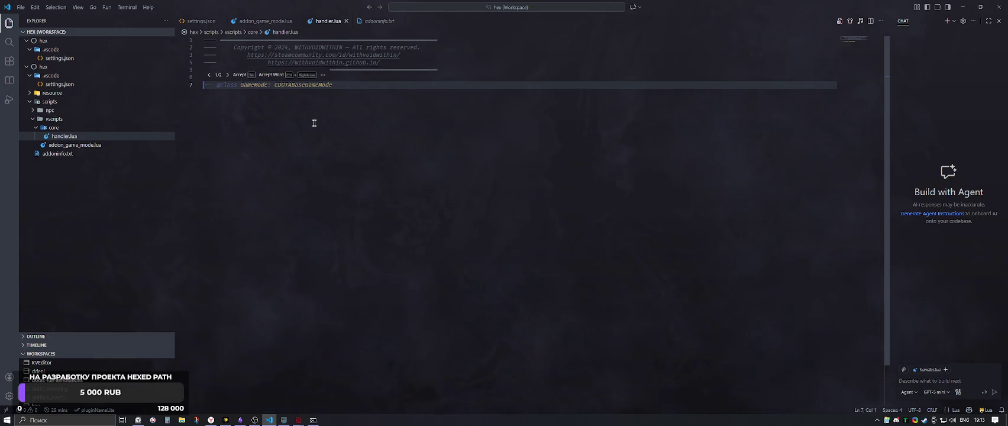
text(local )
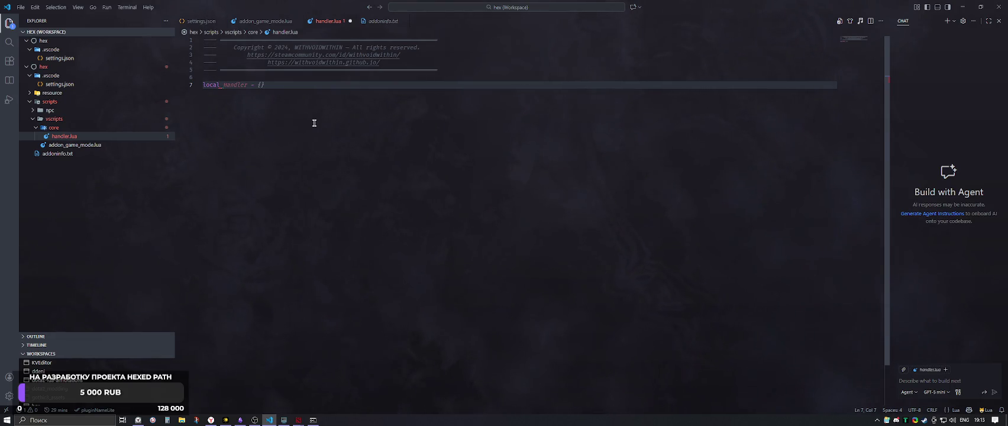
text(Handler = {)
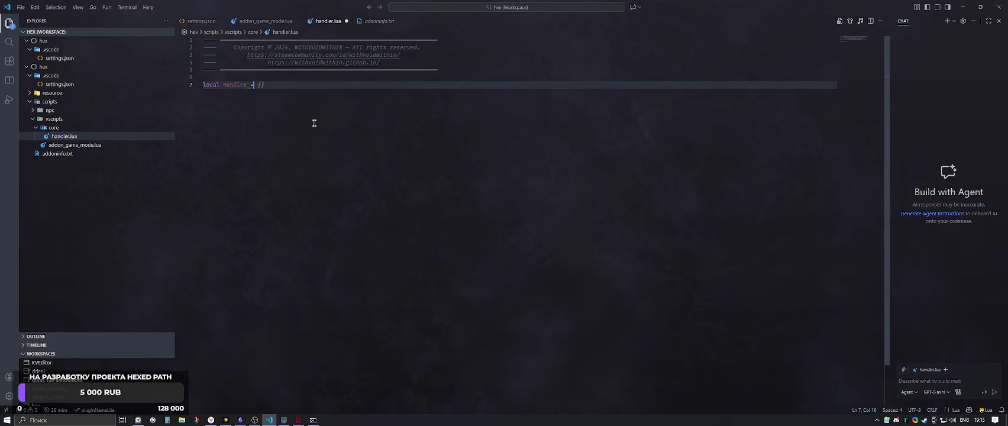
text(})
key(Return)
key(Return)
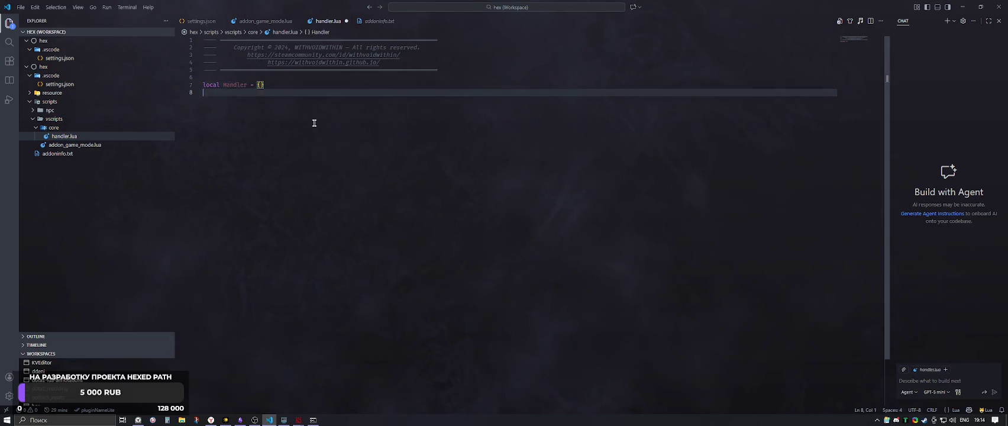
key(Up)
key(Up)
key(Up)
key(Return)
text(--- @class Handler)
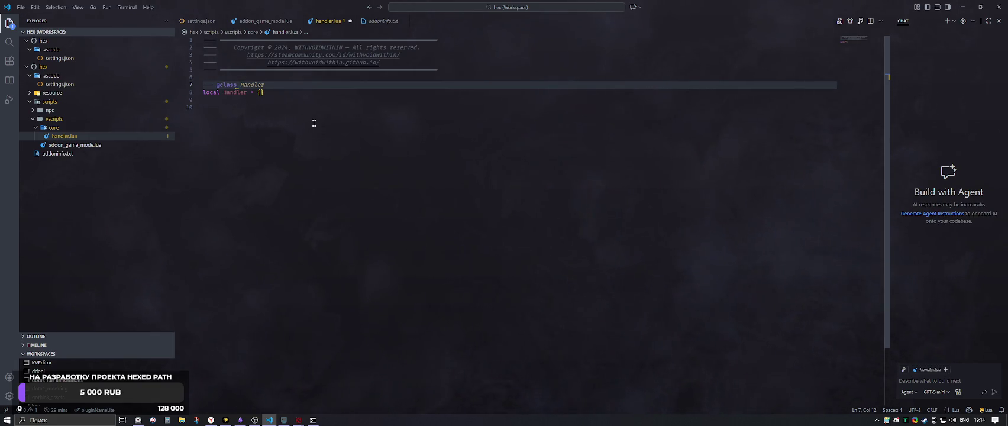
key(Tab)
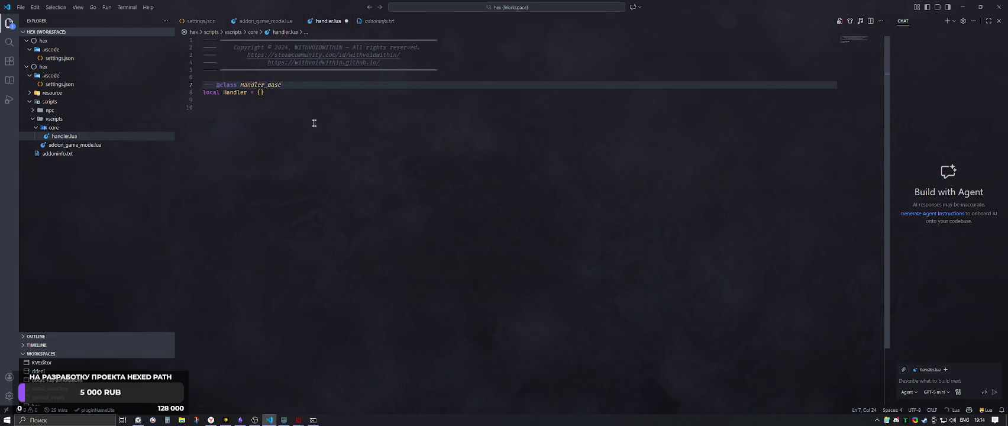
key(shift+End)
Start a function on line 10, then close the workspace, triggering the save prompt
key(Down)
key(Down)
key(Down)
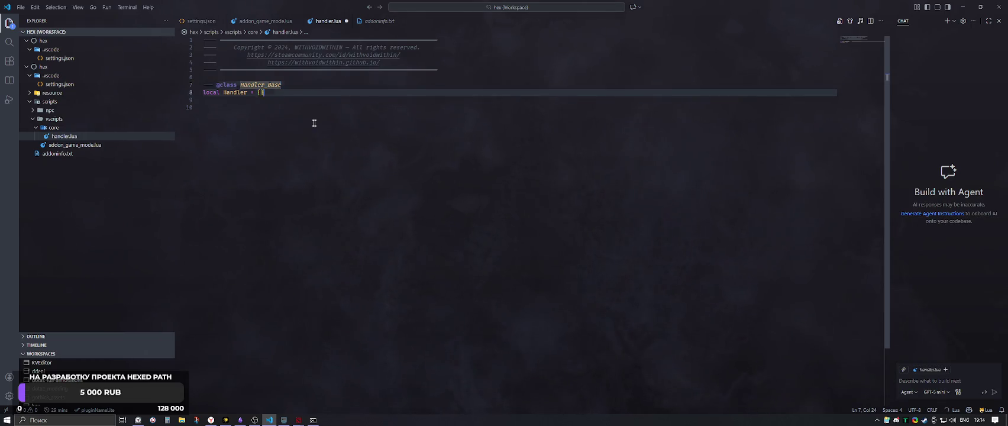
text(function)
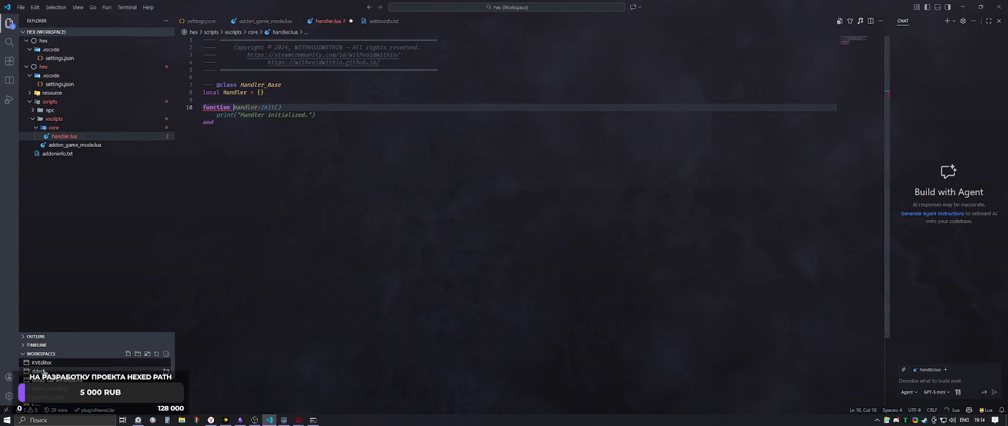
key(ctrl+w)
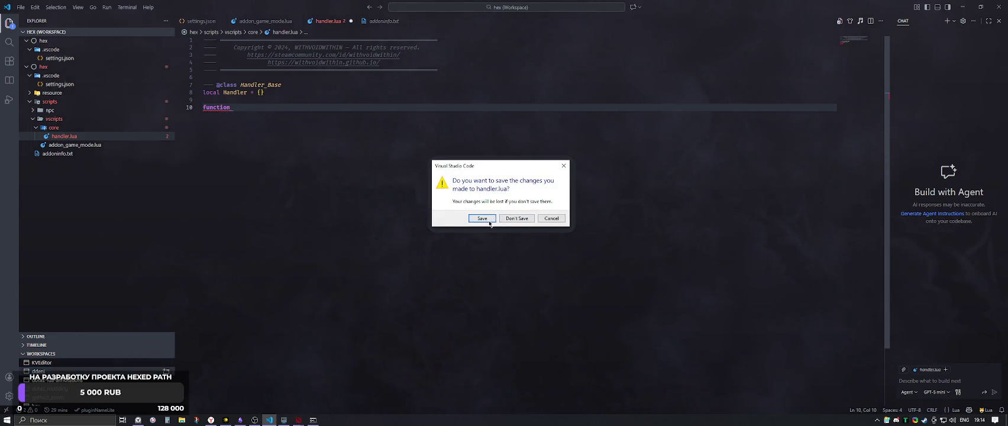
Save handler.lua, then select all of base_handler.lua from the other project before returning to hex
click(489, 221)
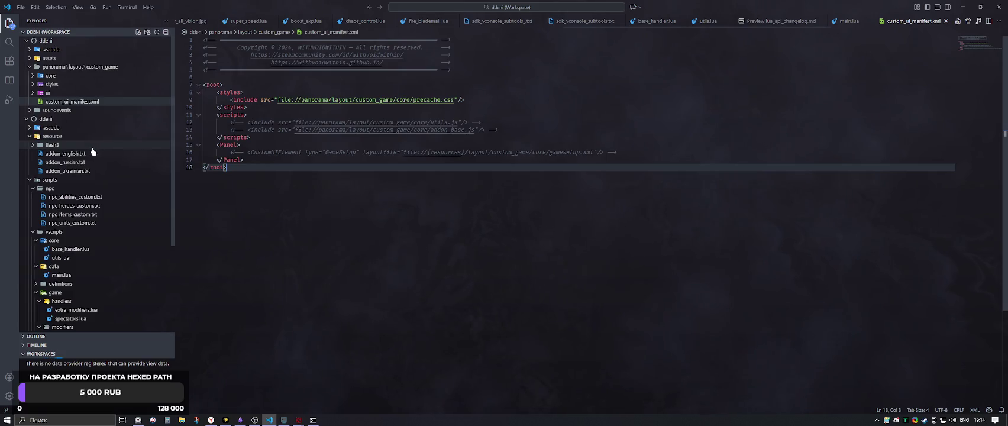
click(70, 251)
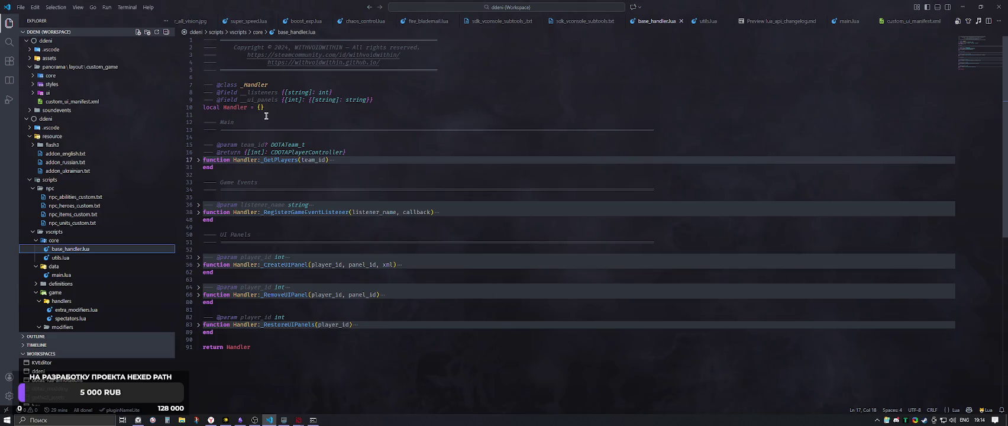
click(272, 347)
key(ctrl+a)
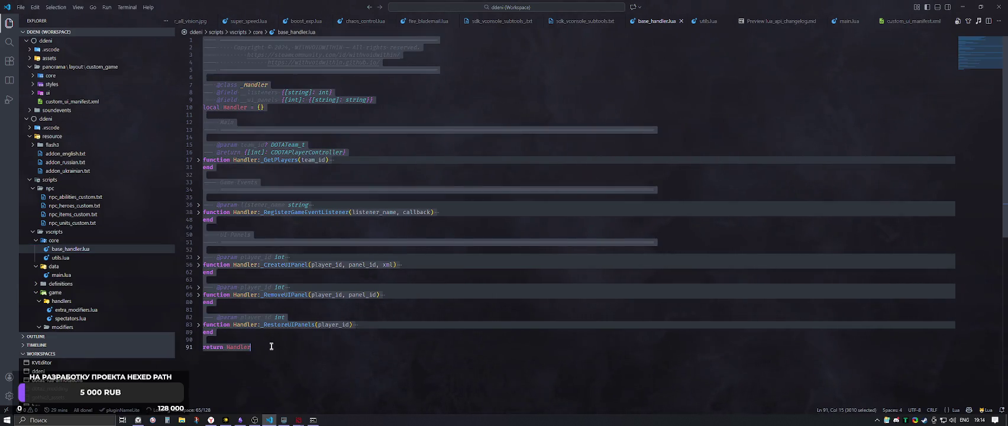
click(51, 389)
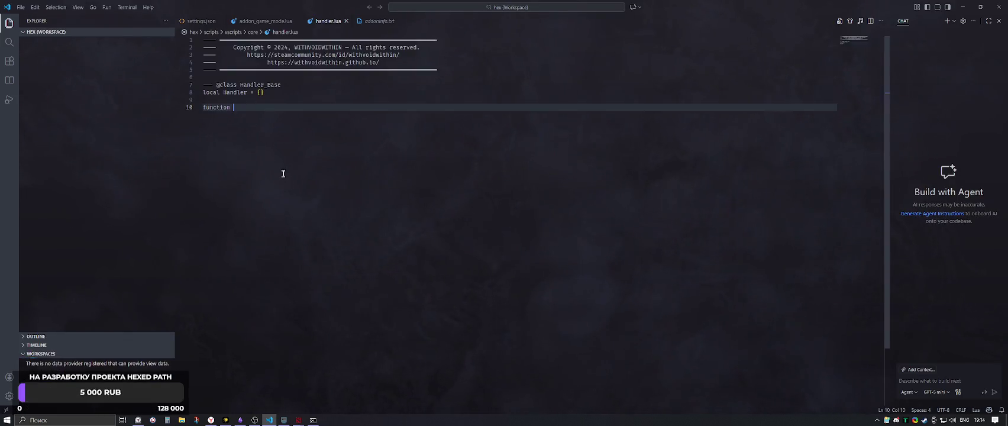
Fold the _GetPlayers, _RegisterGameEventListener, _CreateUIPanel, _RemoveUIPanel and _RestoreUIPanels bodies, then save handler.lua
scroll(288, 171, up, 10)
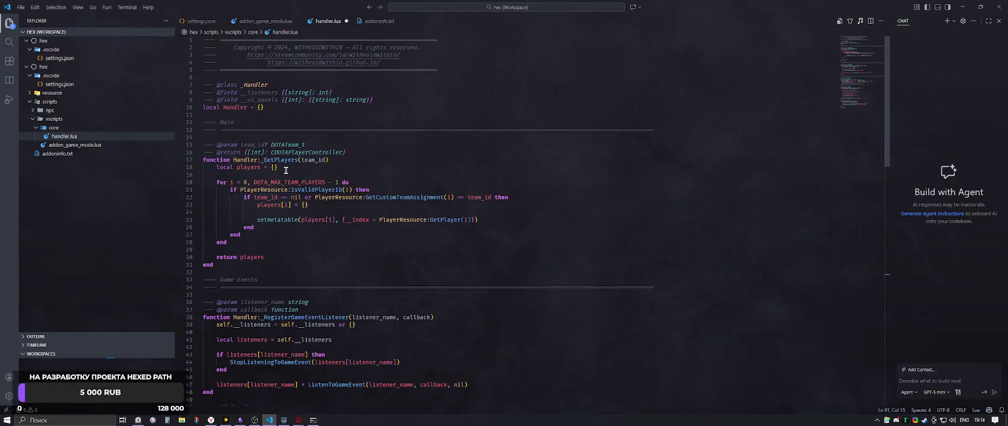
click(198, 160)
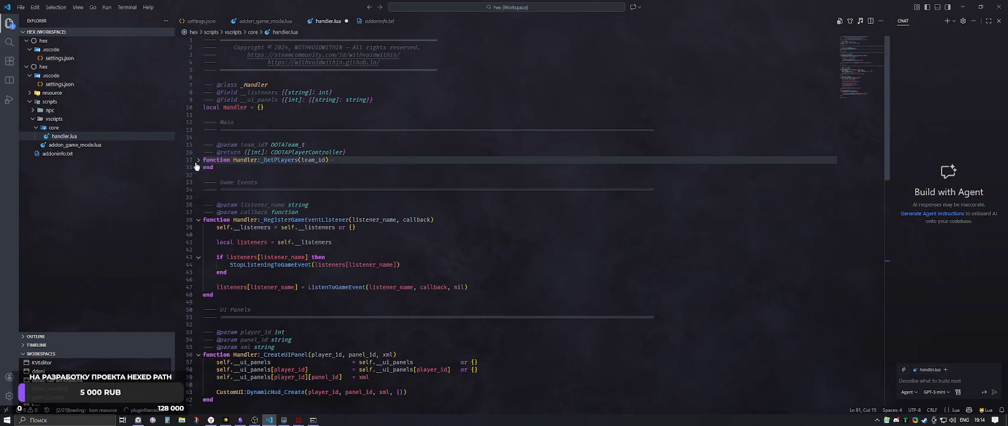
click(199, 219)
scroll(199, 222, down, 3)
click(198, 227)
scroll(199, 229, down, 2)
scroll(199, 230, down, 1)
click(199, 206)
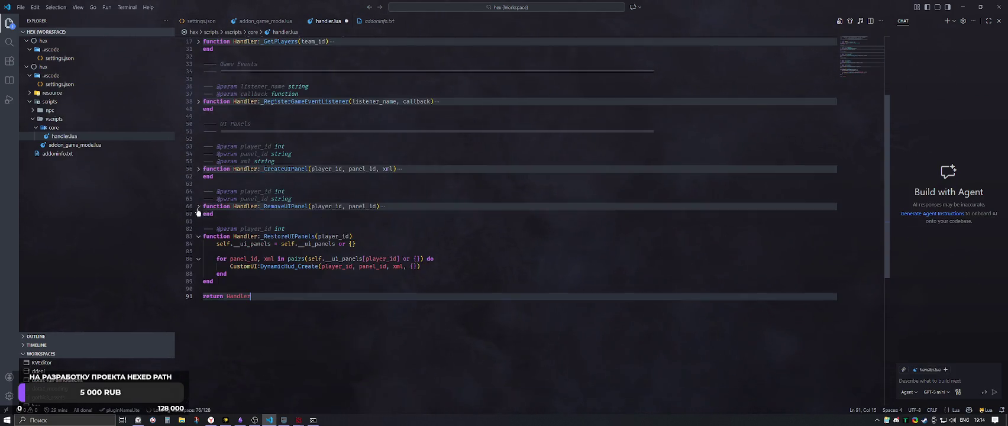
click(199, 236)
click(290, 256)
key(Up)
key(Up)
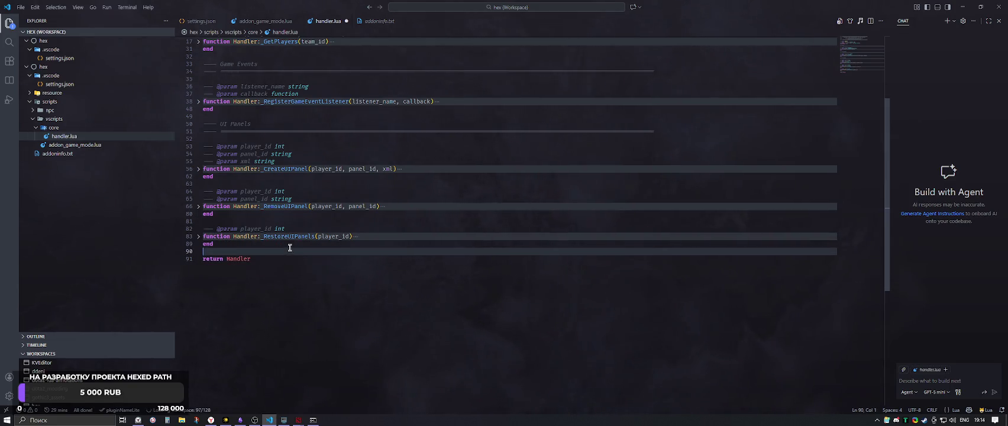
key(ctrl+s)
Step through the header lines from the local Handler declaration down to _GetPlayers
scroll(290, 248, up, 5)
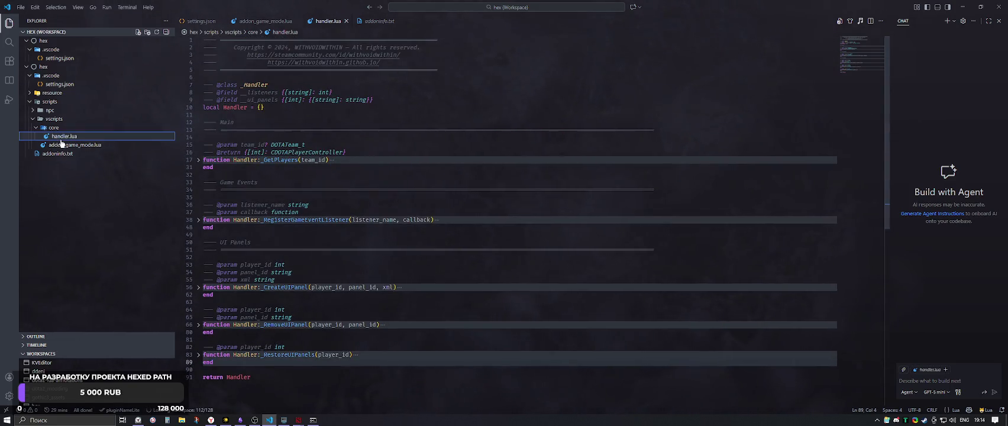
click(273, 109)
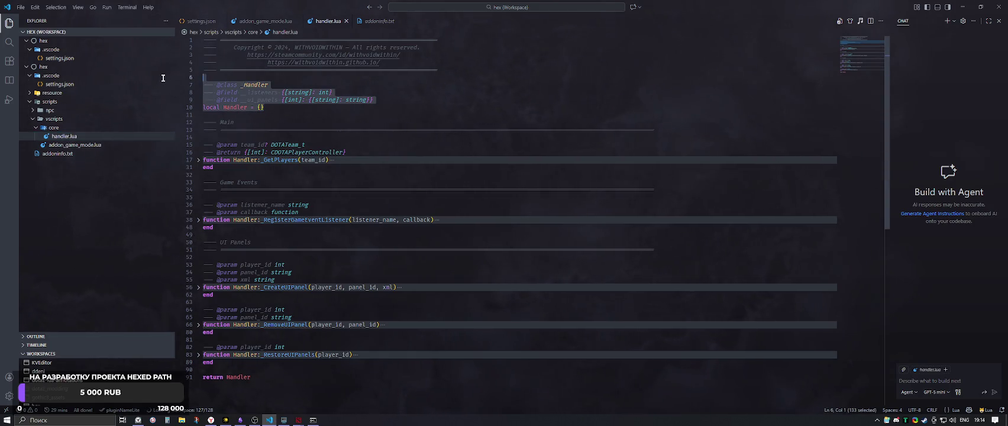
click(248, 92)
click(253, 100)
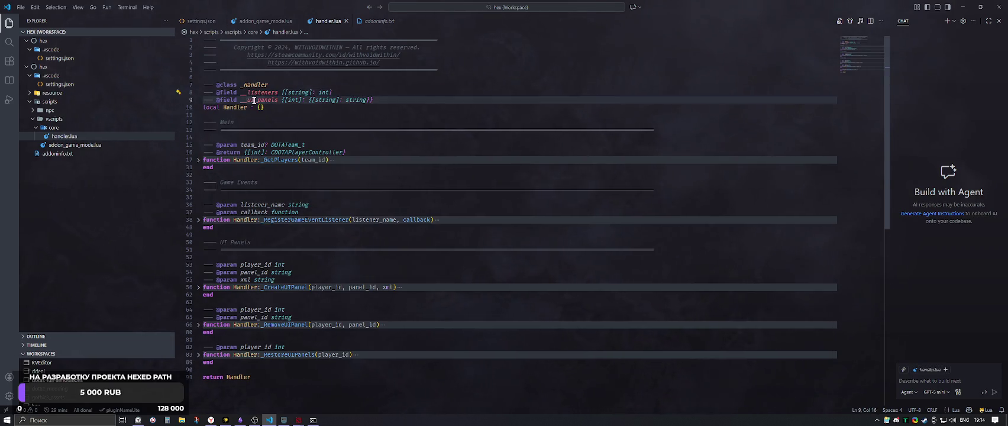
click(385, 115)
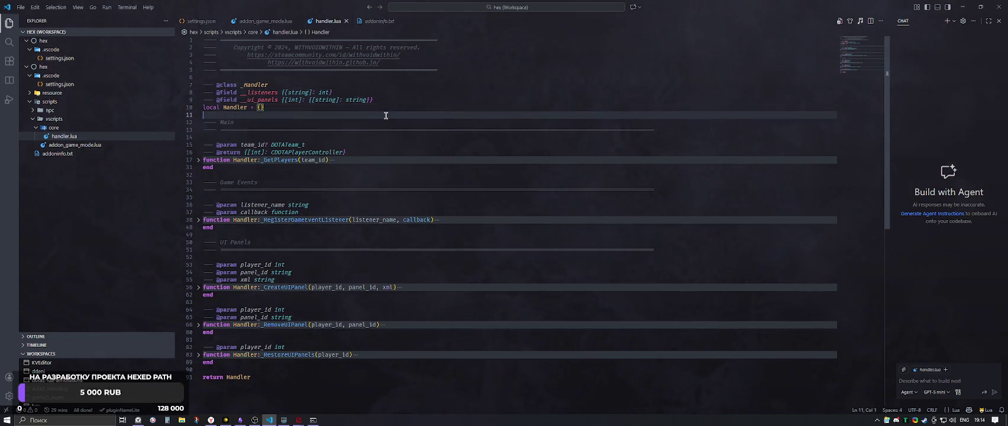
click(354, 146)
click(346, 162)
click(336, 165)
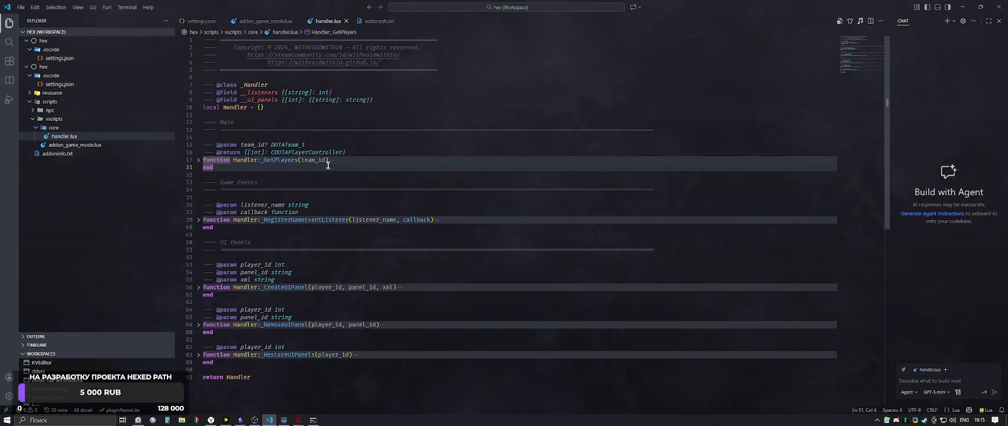
Toggle the _GetPlayers fold to check its body, then select the __ui_panels field line
click(199, 161)
click(199, 160)
click(200, 161)
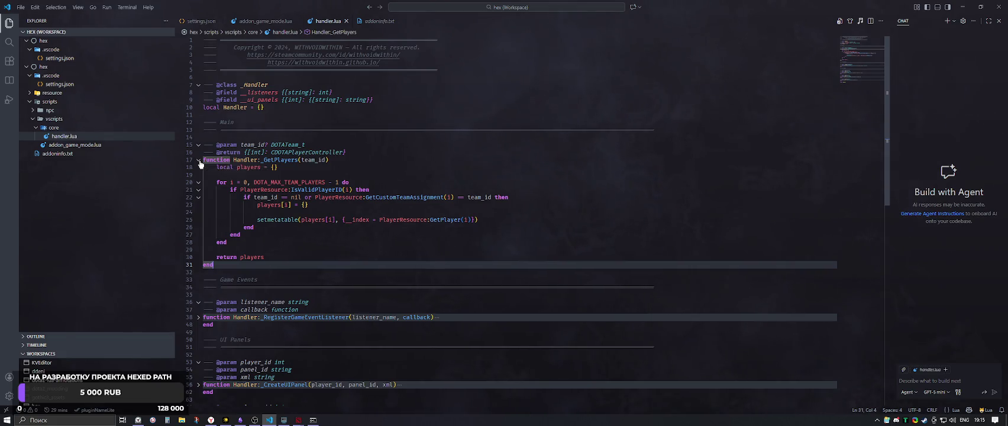
click(199, 160)
drag(408, 104, 157, 99)
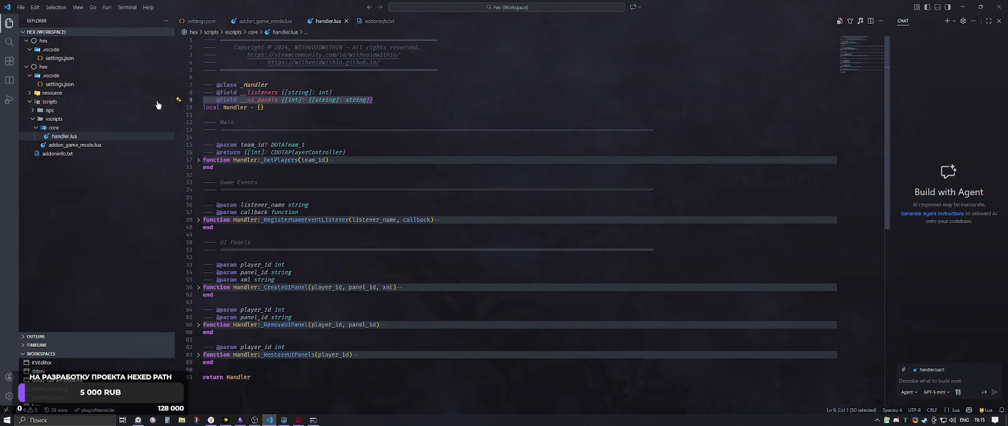
Select the _GetPlayers and _RegisterGameEventListener blocks together with their doc comments
click(368, 107)
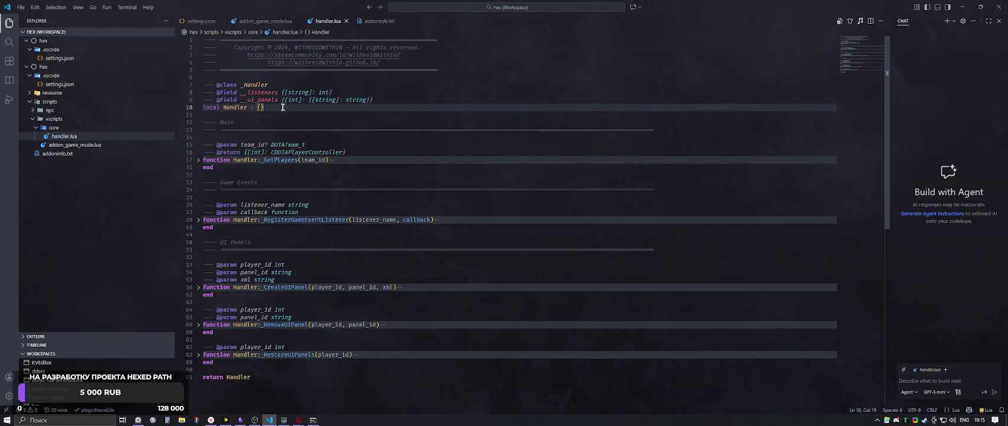
click(401, 92)
click(395, 107)
click(199, 161)
click(199, 160)
click(199, 161)
click(199, 161)
drag(248, 167, 189, 147)
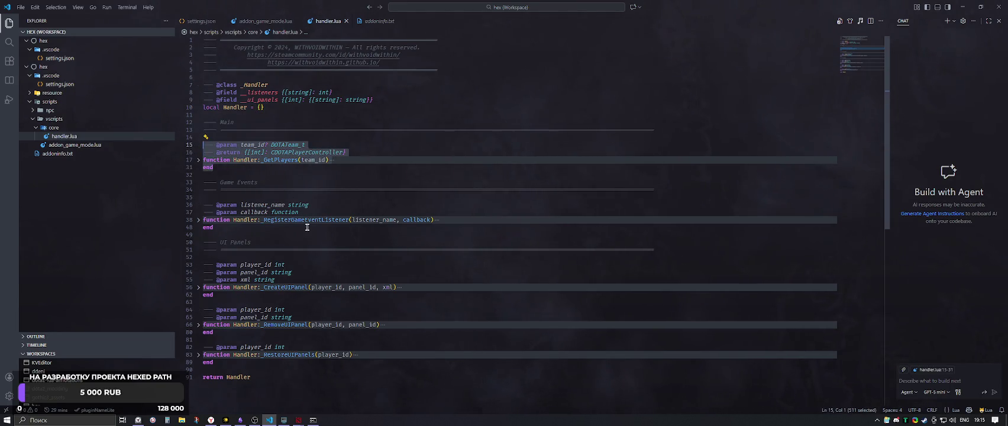
drag(224, 227, 198, 205)
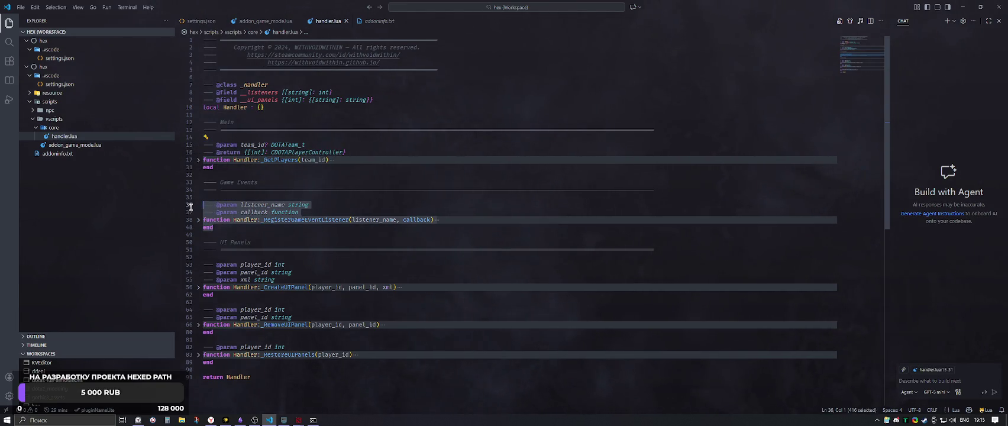
Edit the class name to _Handler by trimming its Base suffix
double_click(256, 84)
key(Right)
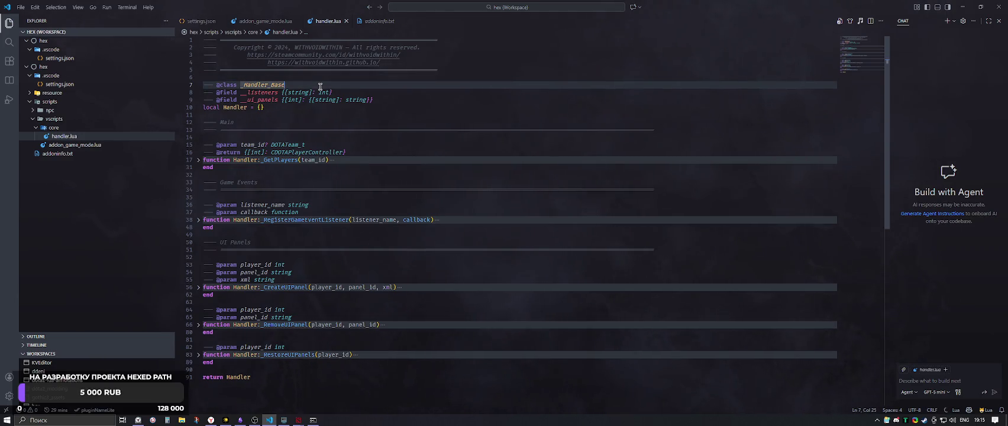
key(BackSpace)
key(BackSpace)
key(BackSpace)
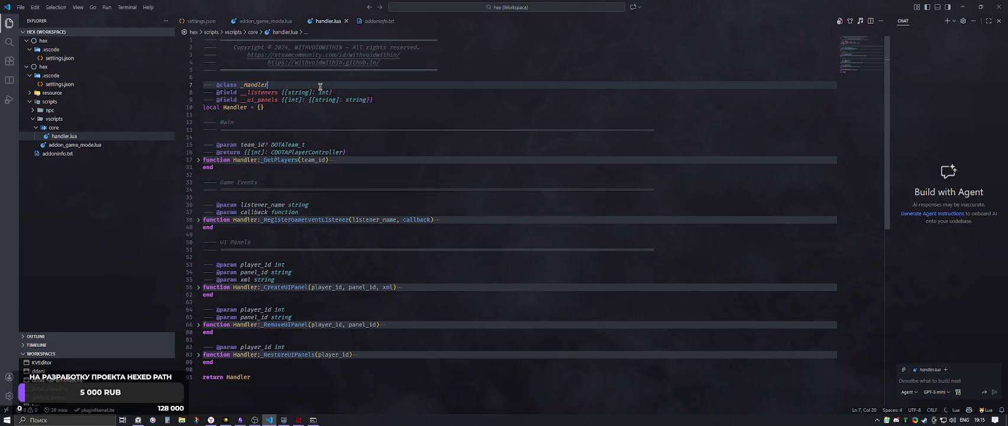
double_click(263, 92)
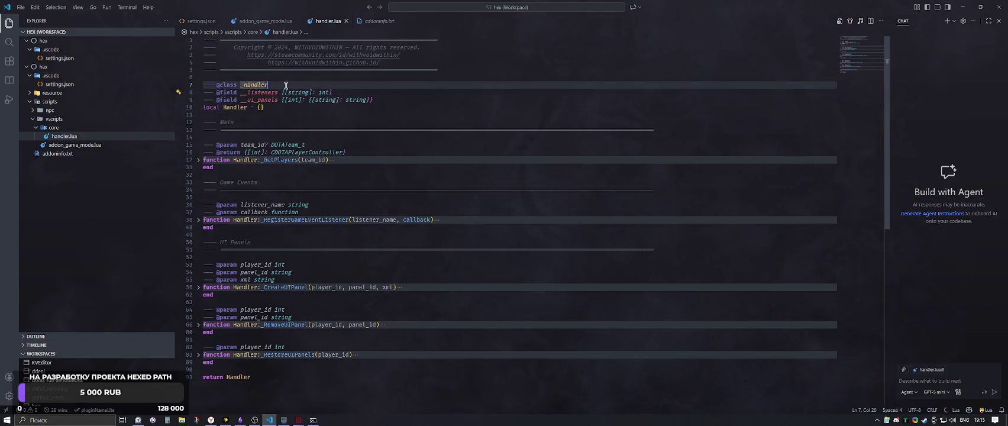
click(300, 83)
key(Down)
key(Down)
key(Down)
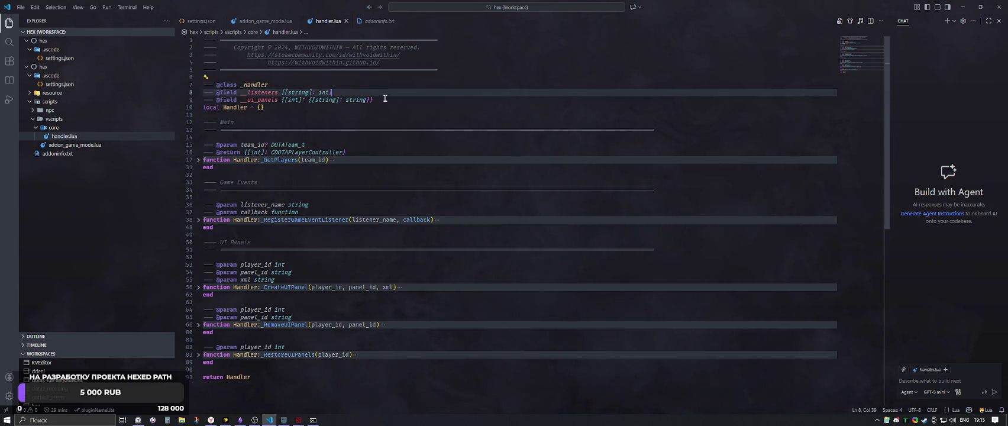
click(199, 160)
click(198, 160)
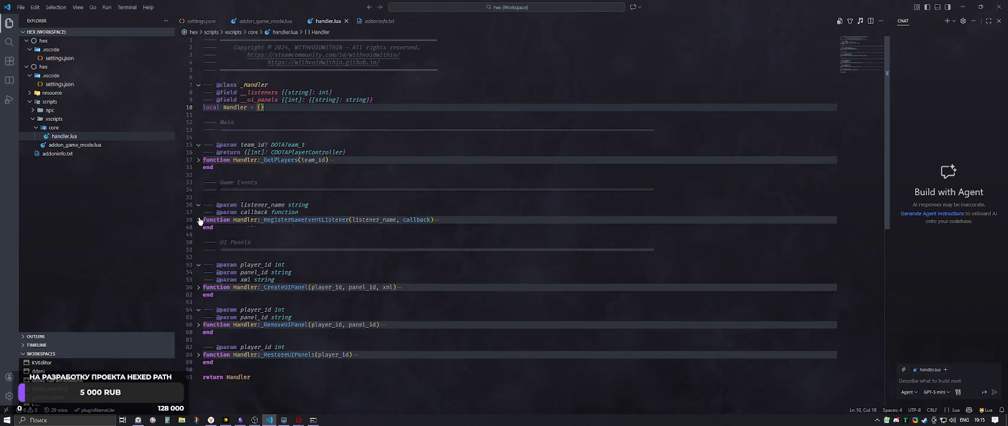
click(198, 204)
scroll(247, 239, down, 2)
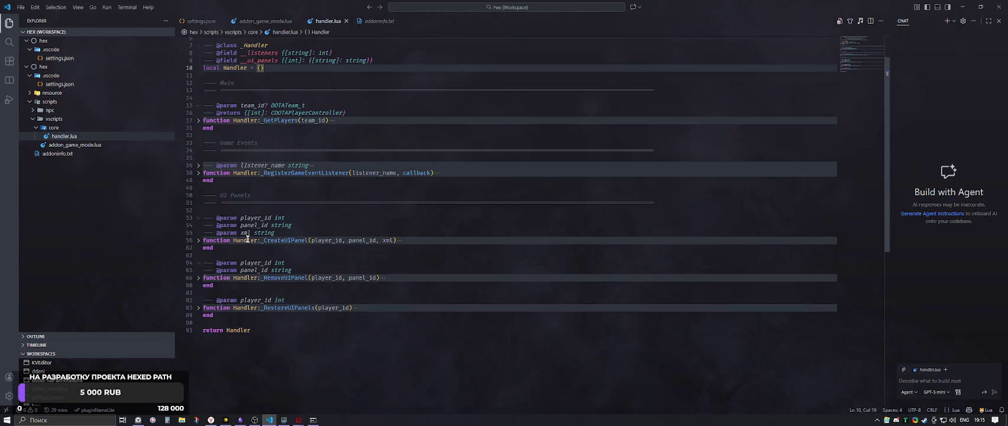
drag(247, 316, 186, 197)
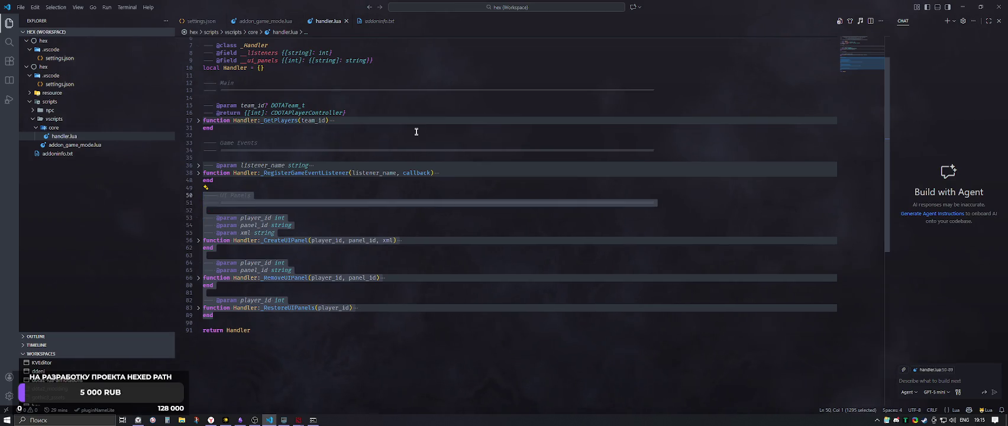
key(BackSpace)
key(BackSpace)
key(BackSpace)
scroll(526, 162, up, 2)
triple_click(241, 99)
key(BackSpace)
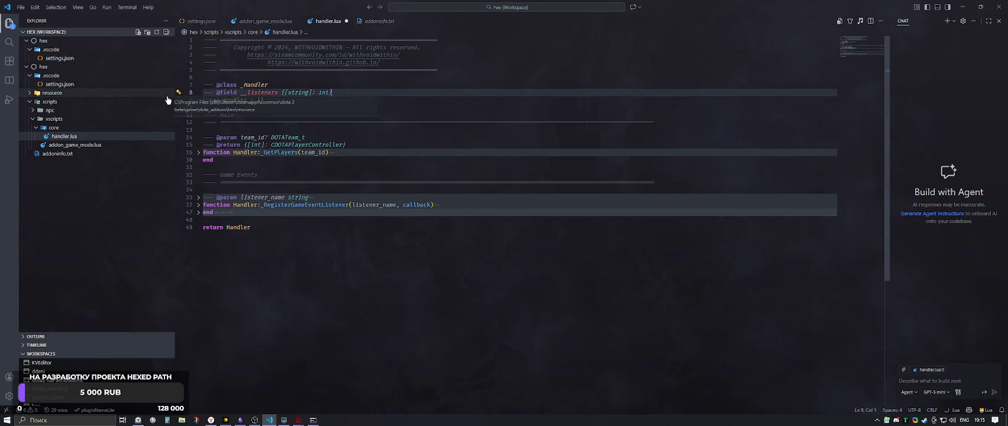
Delete the _GetPlayers function together with its doc comments
click(260, 131)
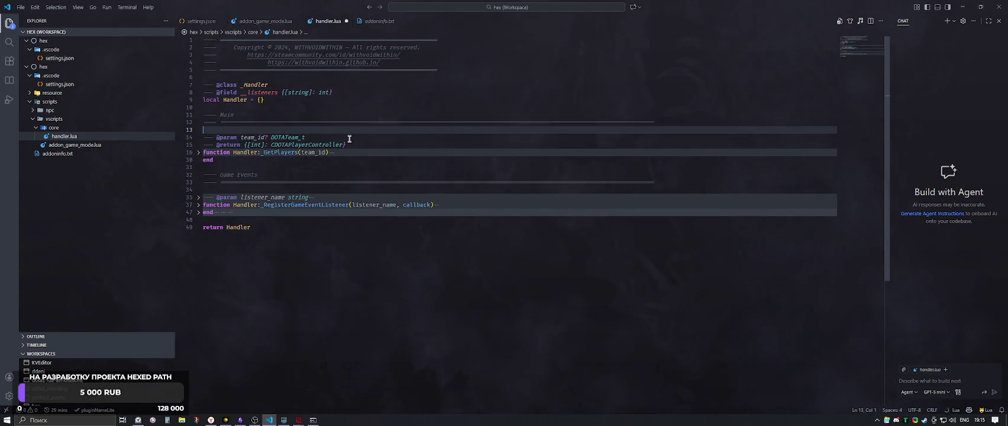
click(228, 159)
shift+click(189, 136)
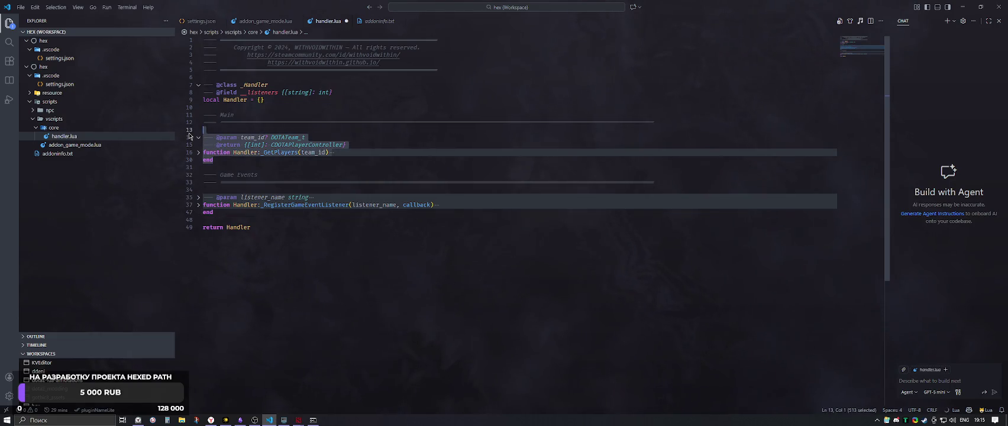
key(BackSpace)
key(BackSpace)
Remove the Game Events section header and start a '--' comment line under the Main divider
click(242, 180)
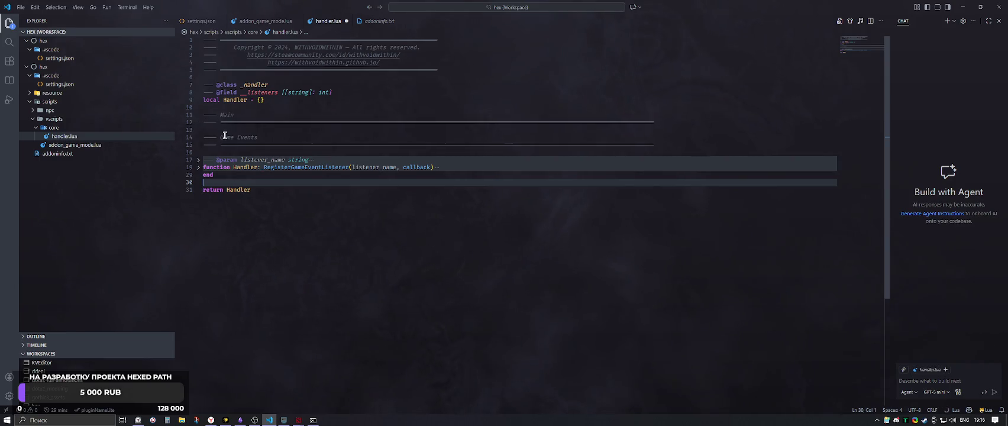
drag(224, 152, 191, 138)
key(BackSpace)
key(BackSpace)
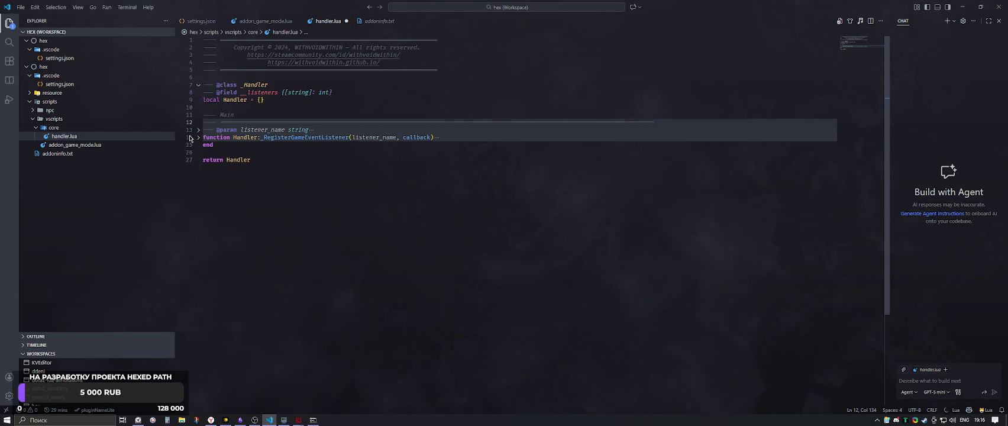
key(Return)
text(--)
Unfold the parameter comments and the _RegisterGameEventListener function body
click(264, 162)
click(256, 155)
click(248, 108)
click(245, 130)
click(199, 137)
click(200, 153)
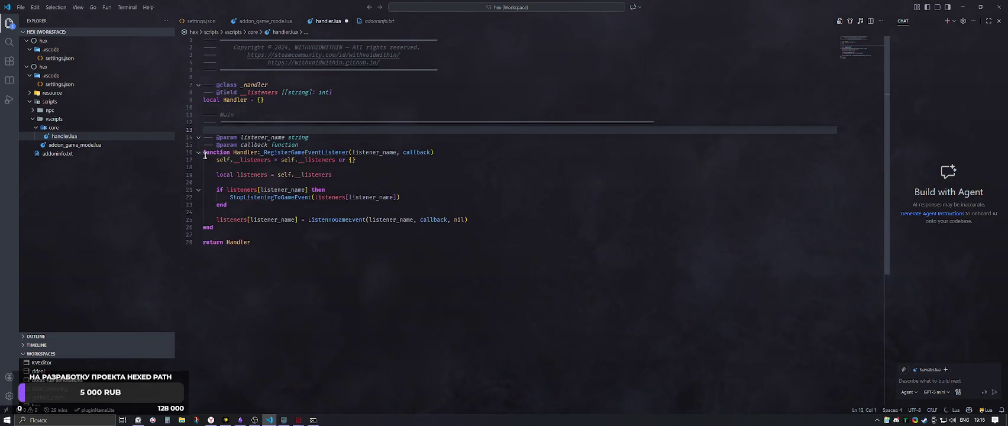
click(247, 170)
key(Down)
key(Down)
key(Down)
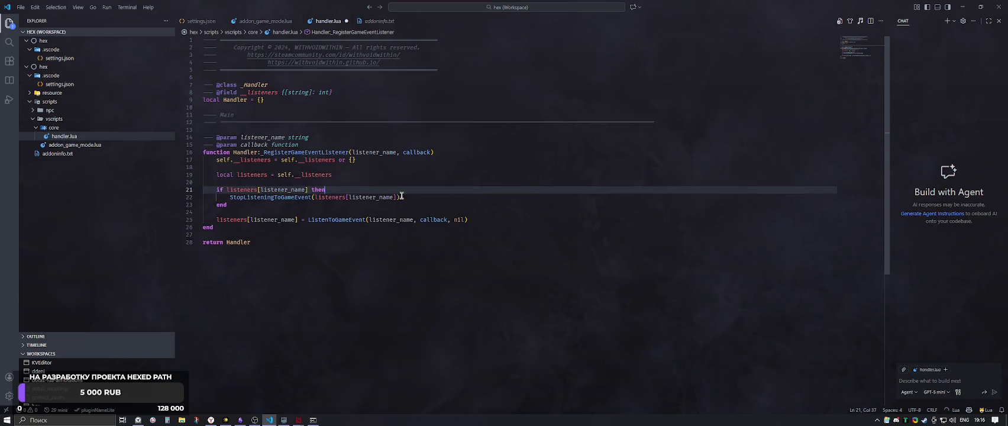
click(406, 209)
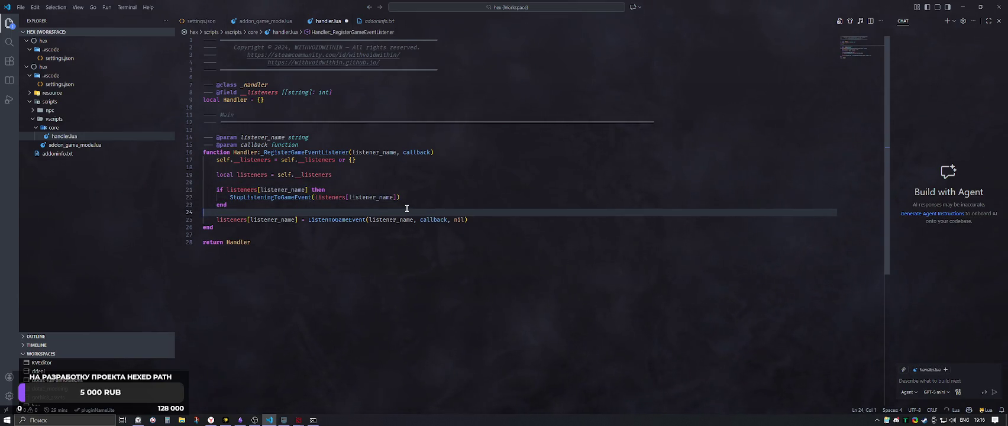
click(252, 92)
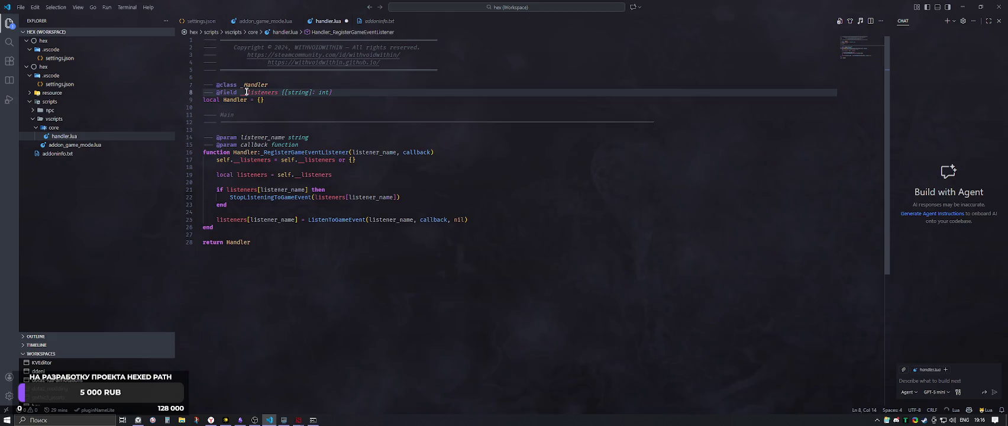
click(288, 84)
click(389, 75)
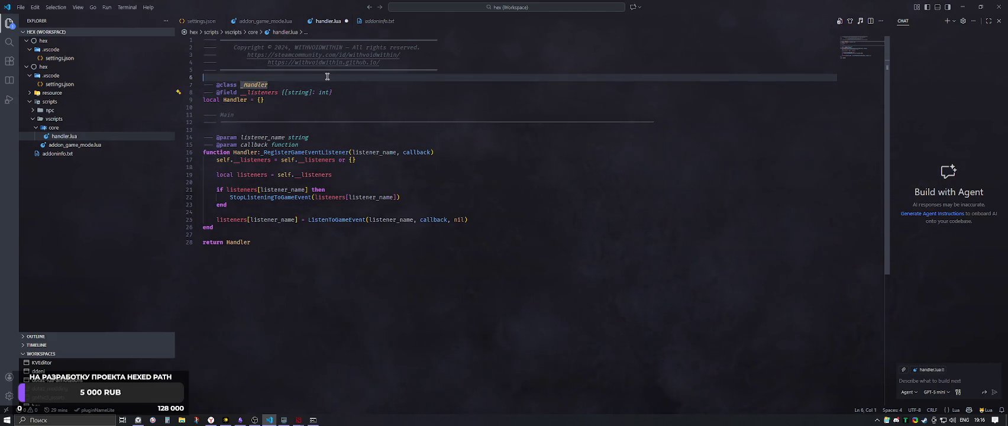
key(Return)
key(Return)
key(Up)
text(--- @class _Handler)
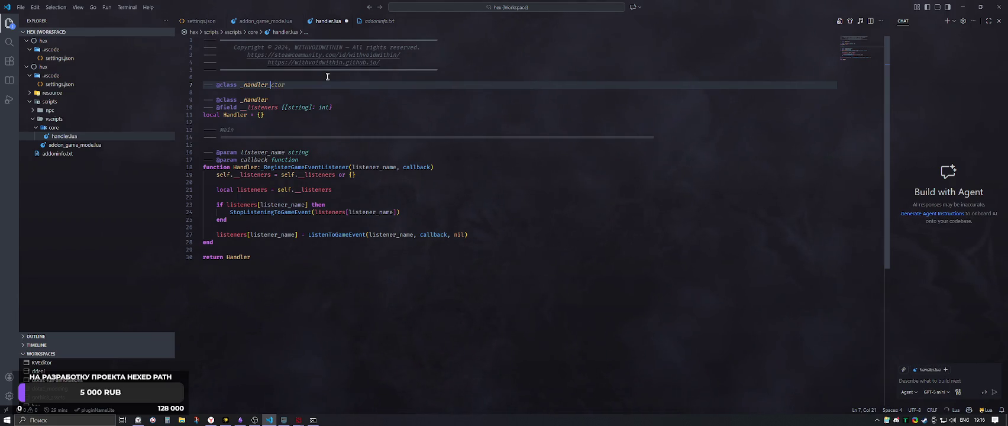
text(_Data)
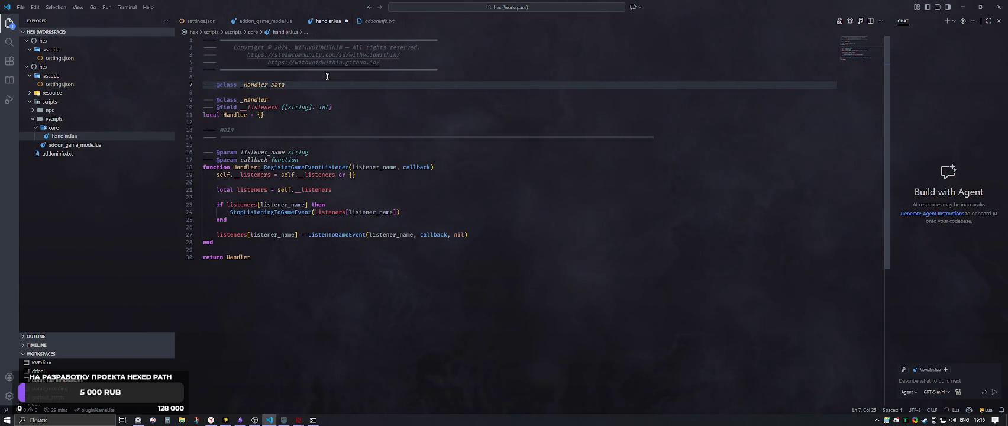
key(Return)
text(@field __listeners {[string]: int)
key(ctrl+s)
Rename _Handler's listeners field to __data, undoing a stray edit to the _Handler_Data field
double_click(257, 115)
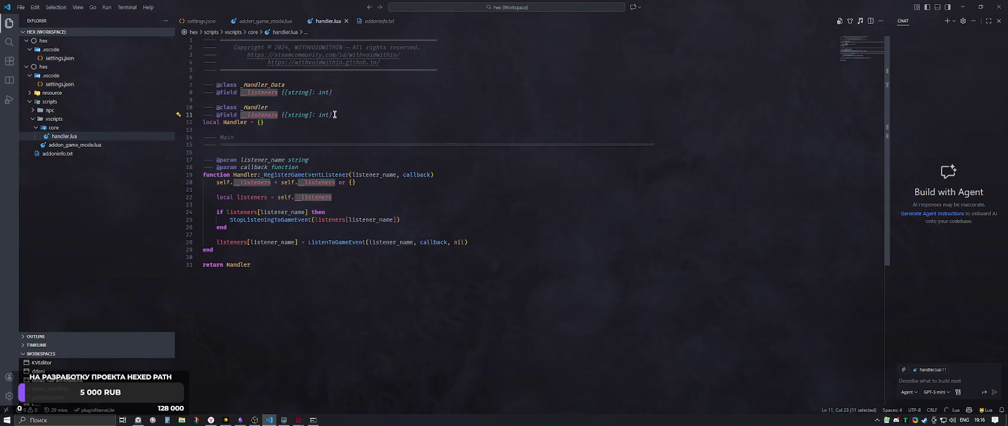
text(__data)
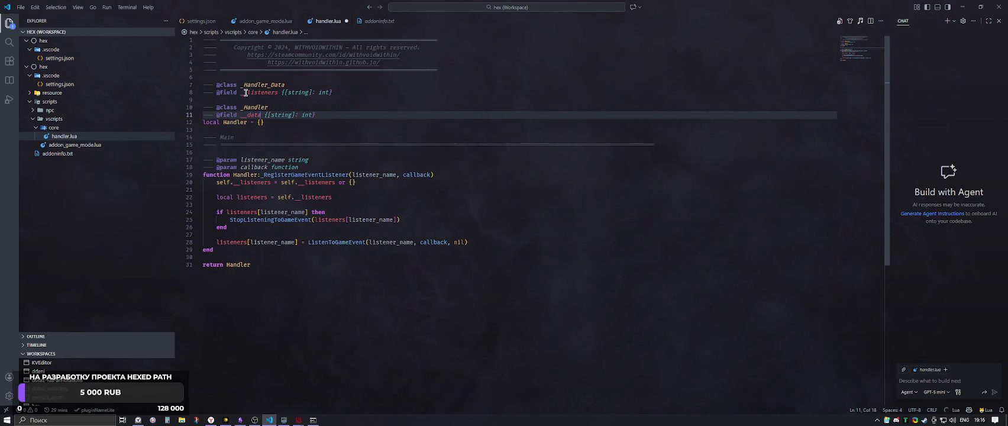
double_click(245, 93)
text(__)
key(ctrl+z)
key(ctrl+z)
Review the Main section header and the _Handler class annotations and declaration
key(Down)
key(Down)
key(Down)
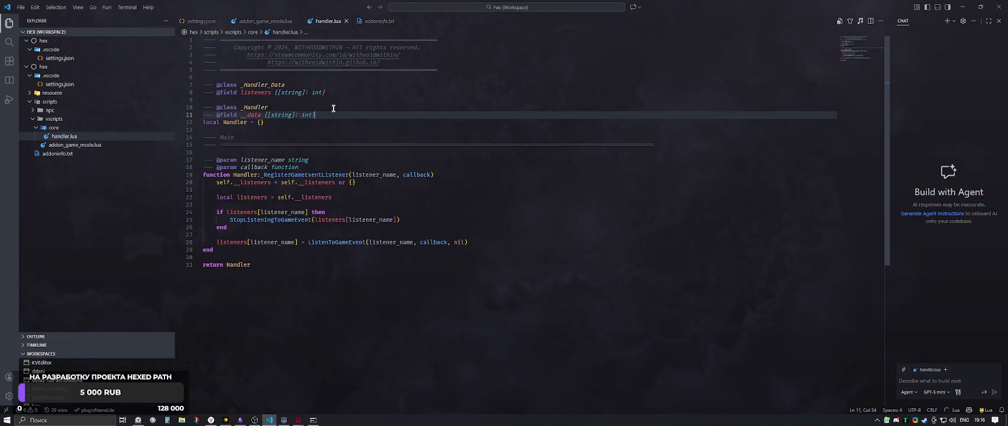
drag(333, 138, 333, 132)
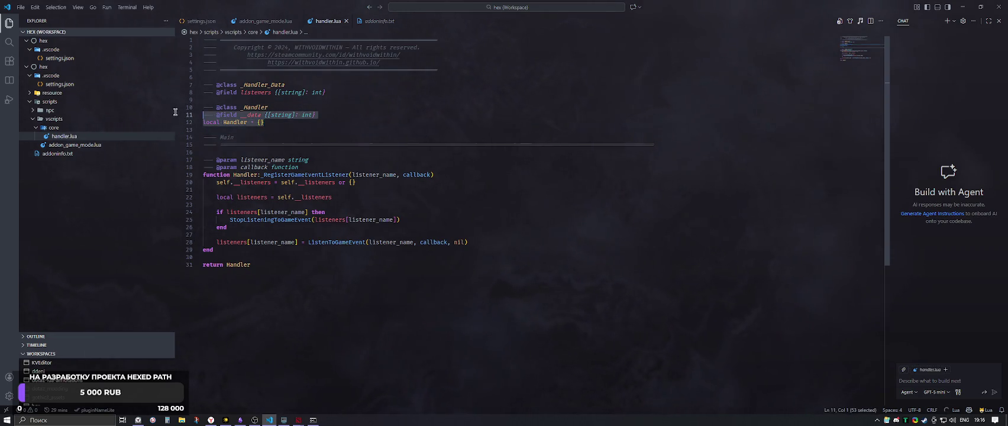
click(346, 117)
click(338, 122)
mouse_move(298, 119)
mouse_down()
mouse_move(337, 85)
mouse_move(338, 115)
mouse_up()
click(332, 122)
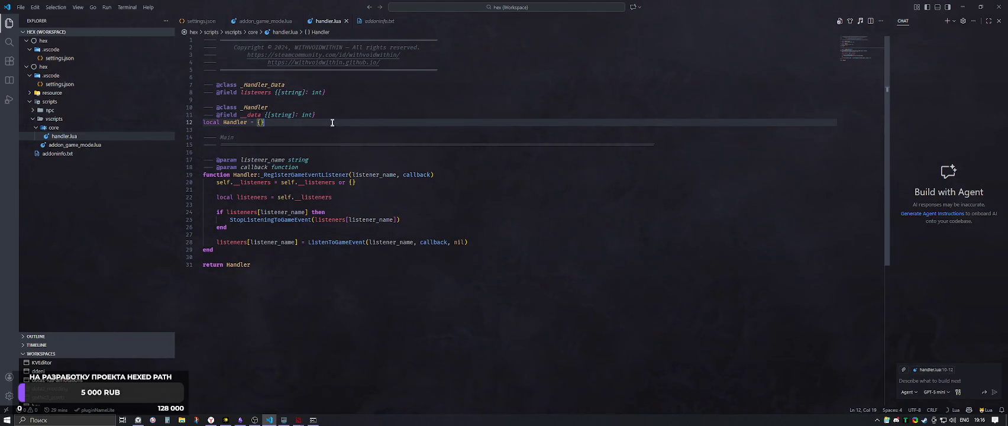
Highlight uses of the listener_name and callback parameters inside _RegisterGameEventListener
double_click(266, 160)
double_click(245, 167)
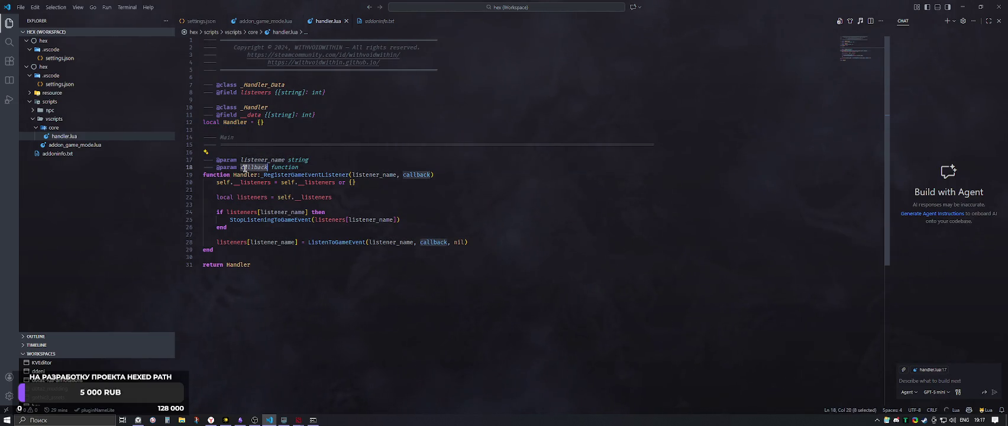
click(313, 156)
key(Up)
double_click(260, 176)
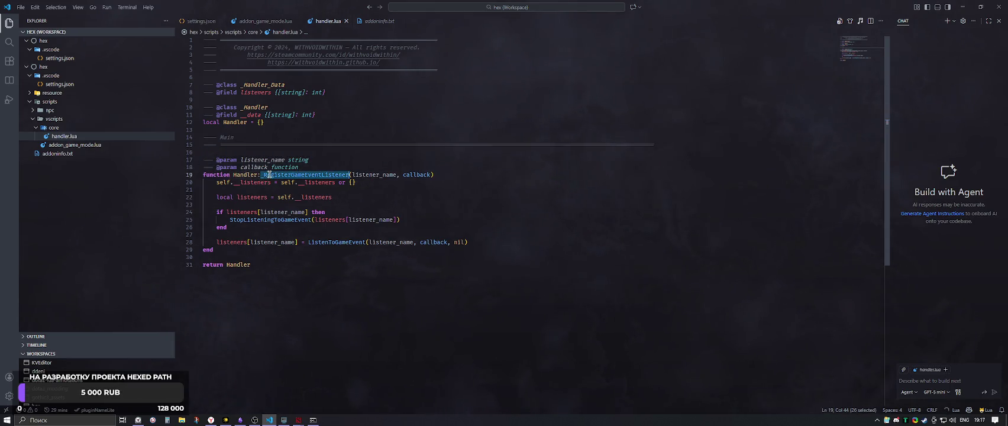
double_click(378, 175)
key(Down)
key(Down)
key(Down)
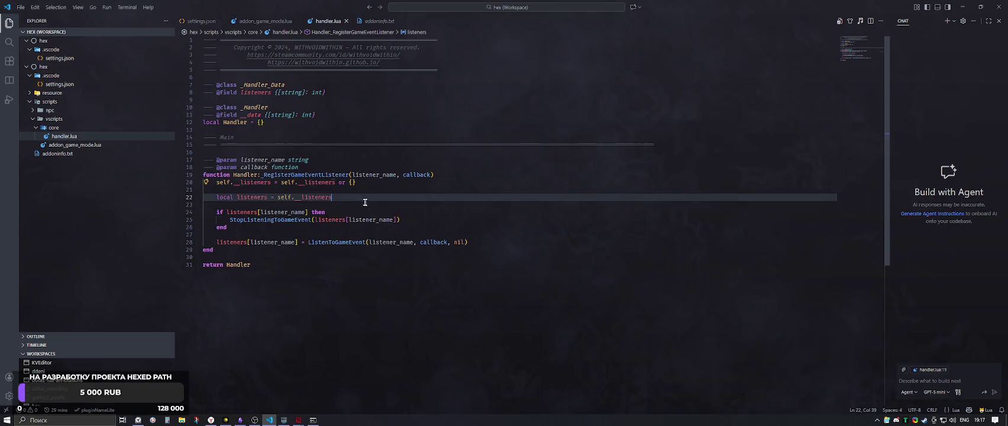
click(425, 220)
key(Down)
key(Down)
key(Down)
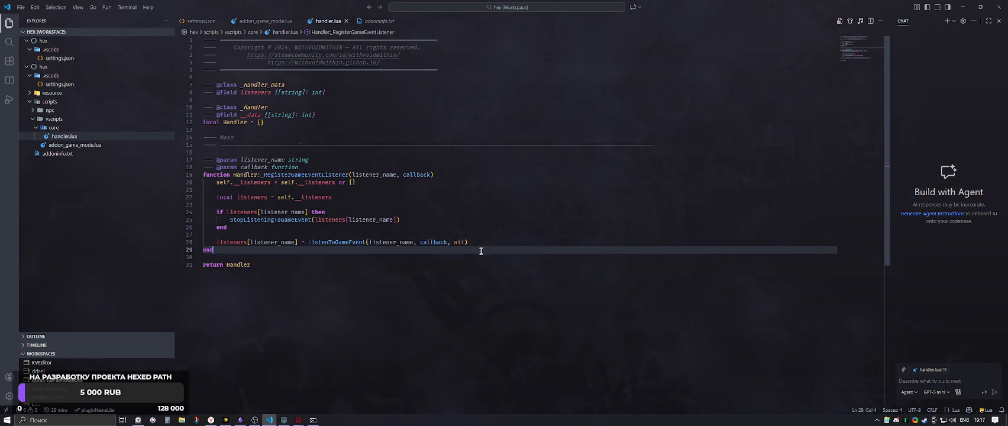
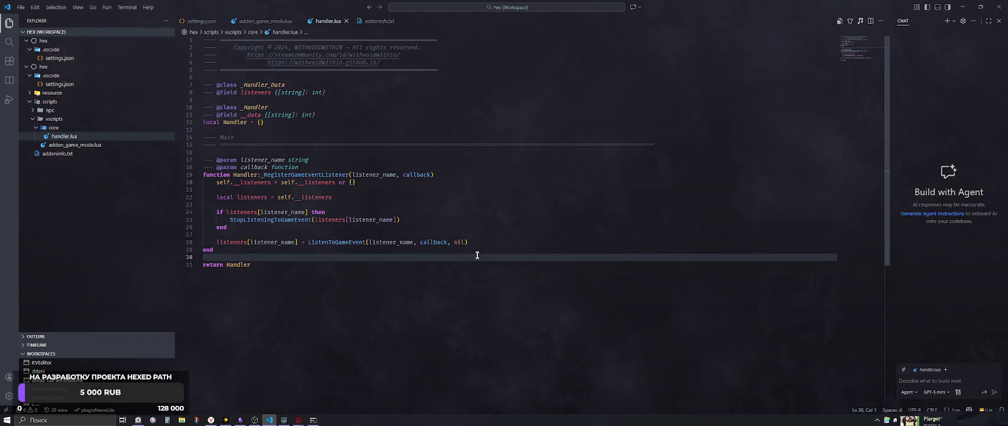
Add a context_name parameter to the listener function, remove it again, and save handler.lua
click(395, 175)
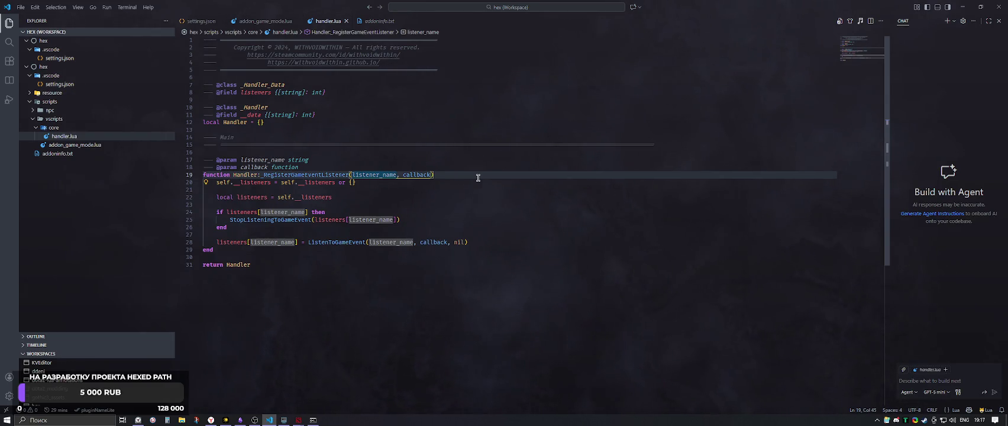
text(, contex)
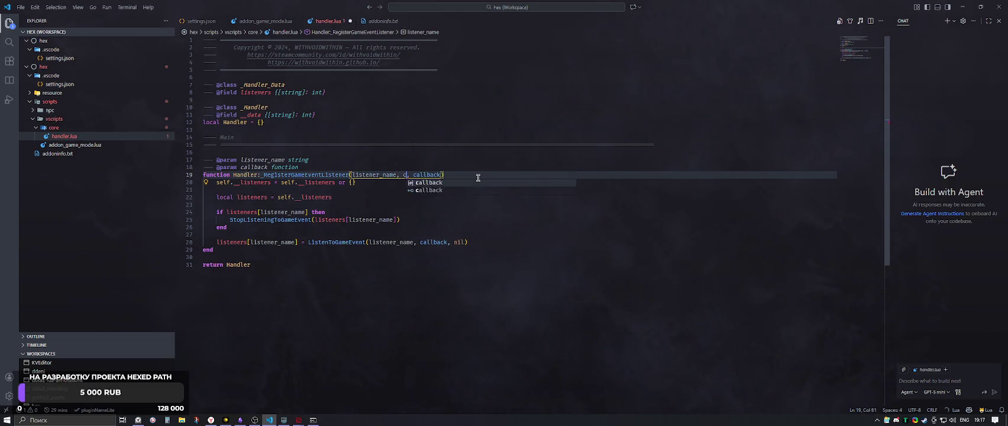
text(t_name)
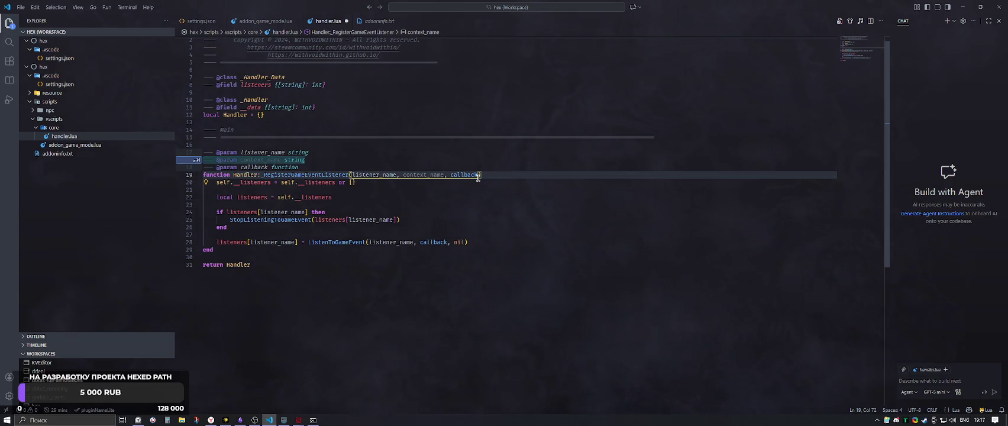
key(BackSpace)
key(BackSpace)
key(BackSpace)
key(ctrl+s)
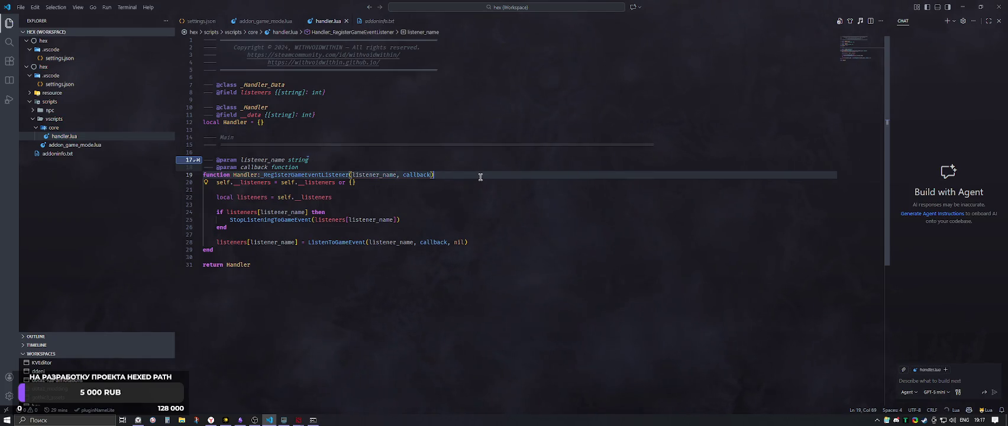
Add the guard line 'if not self.__data then self.__data = {} end' at the top of the function body
click(456, 192)
click(464, 175)
key(Return)
text(if not)
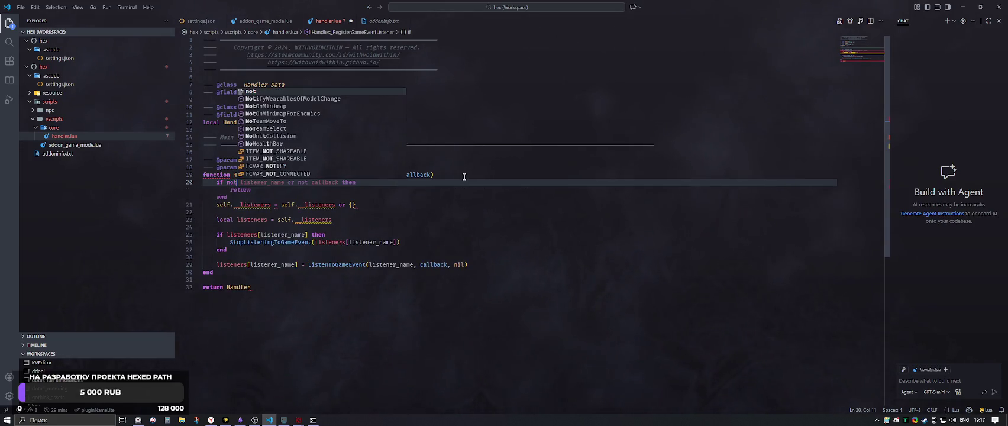
text( self.)
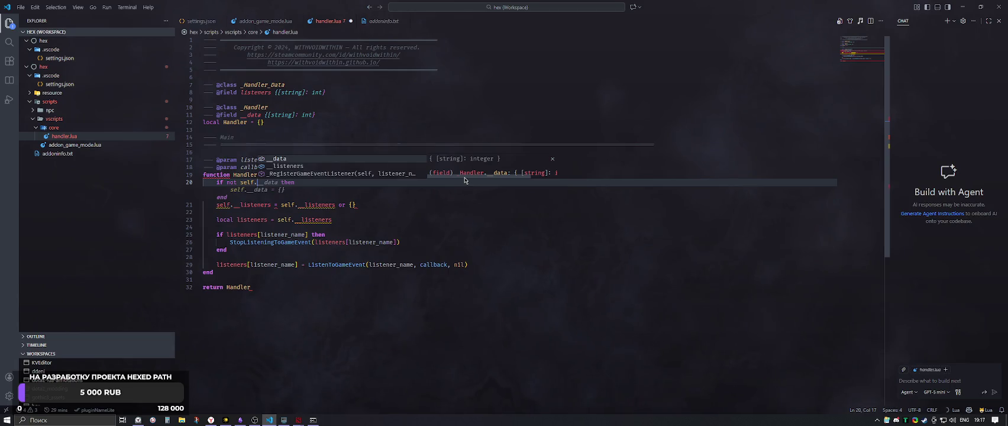
key(Tab)
text(then)
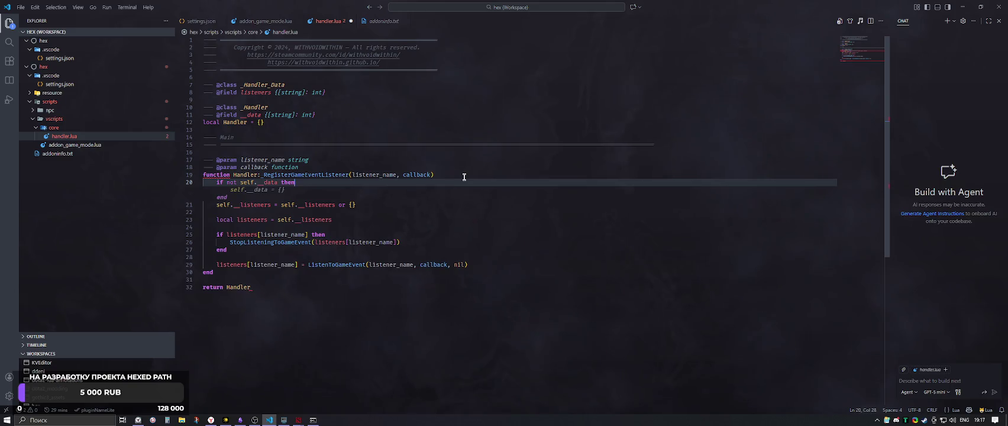
text( self.)
key(Tab)
key(Tab)
key(Return)
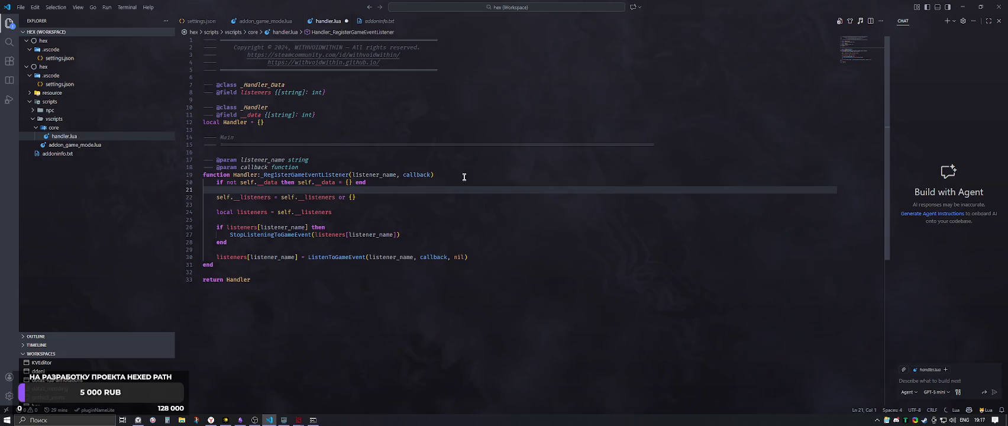
Add a second guard line below it that creates self.__data.listeners as an empty table
drag(240, 182, 278, 181)
click(373, 183)
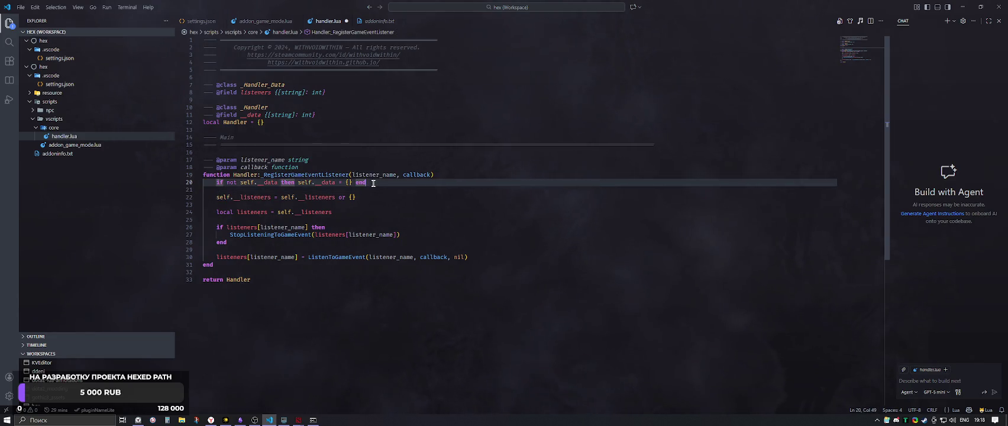
key(Return)
text(if)
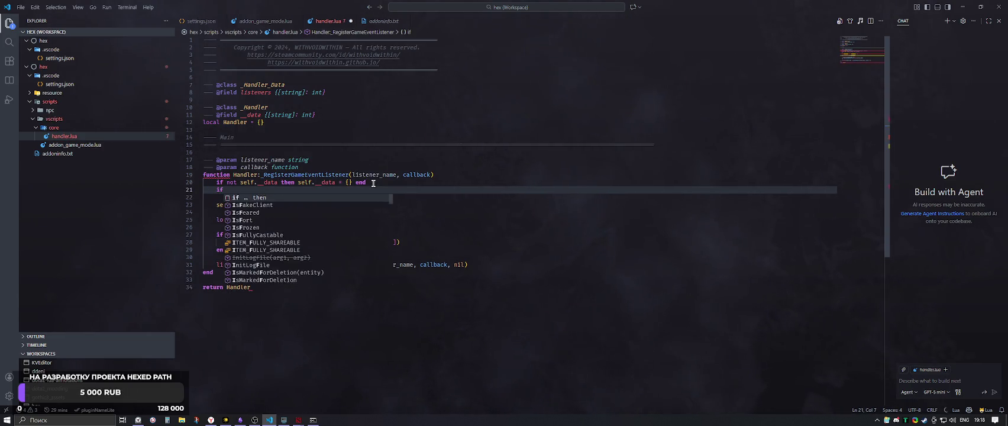
text( n)
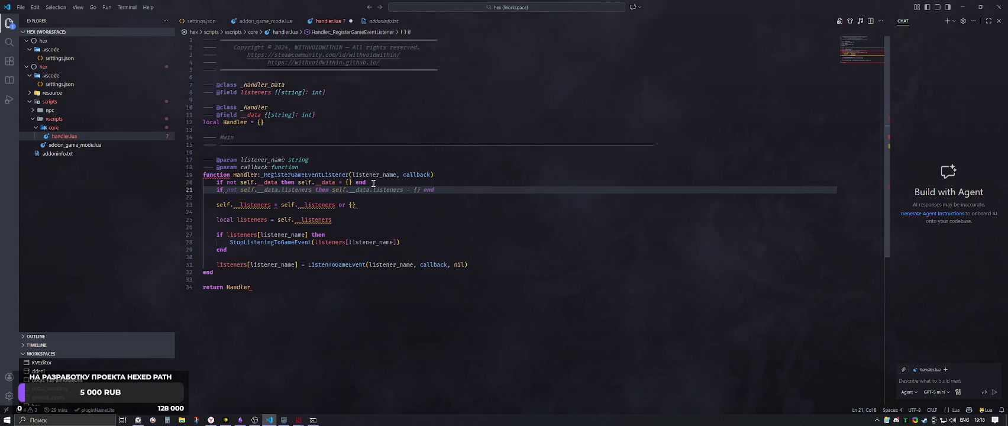
text(ot self.__data)
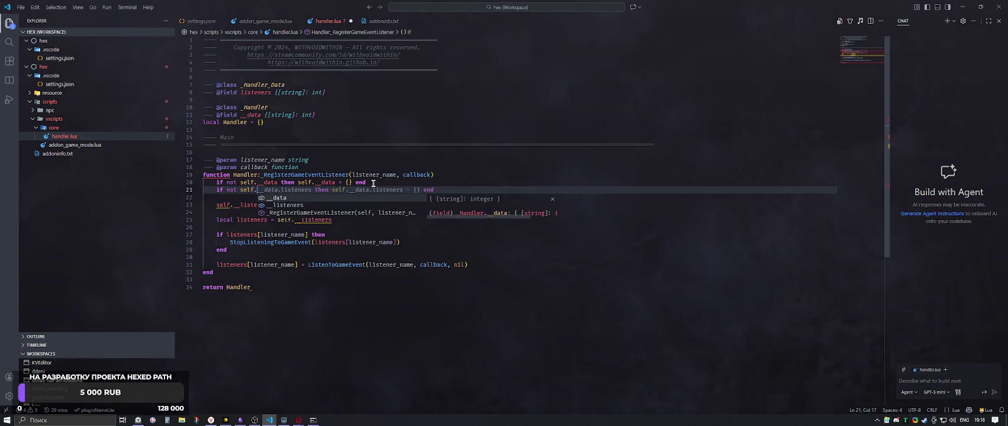
key(Tab)
key(Down)
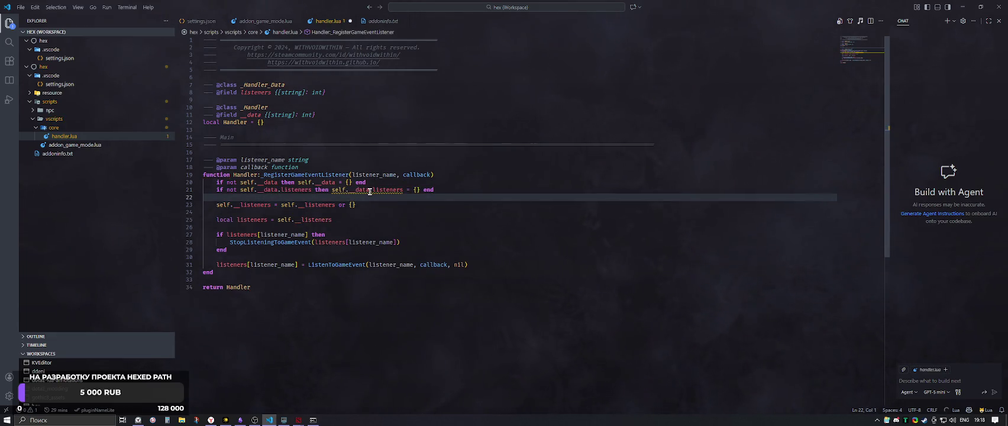
mouse_move(370, 191)
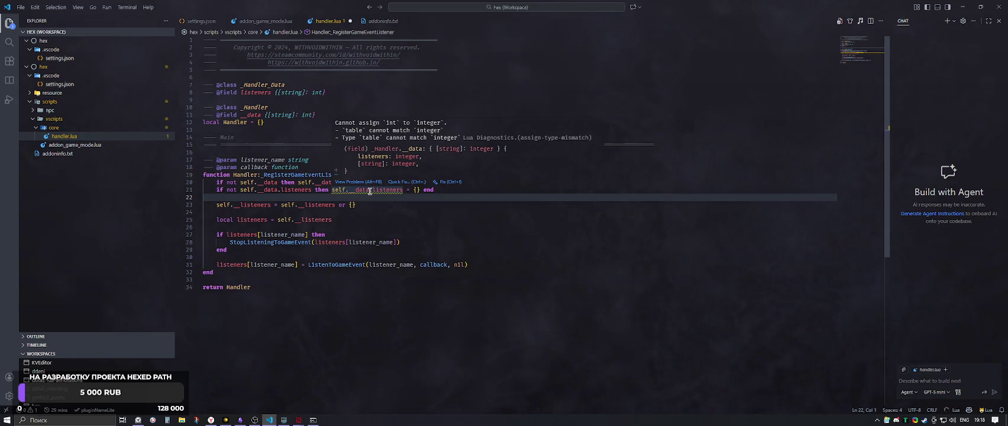
Replace the __data field's {[string]: int} type on line 11 with _Handler_Data
click(287, 100)
double_click(288, 92)
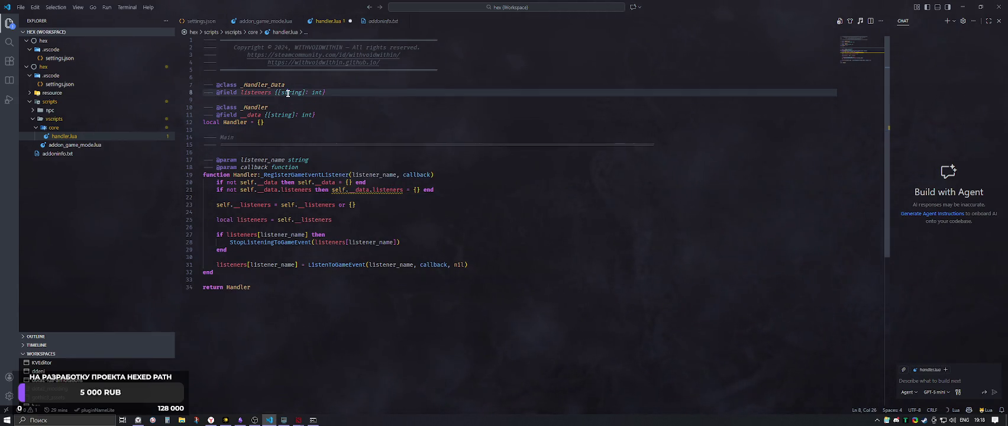
click(288, 108)
drag(264, 115, 333, 114)
double_click(262, 84)
key(ctrl+c)
drag(264, 115, 315, 114)
key(ctrl+v)
Save handler.lua, then review the guard lines and the uses of listeners
click(308, 130)
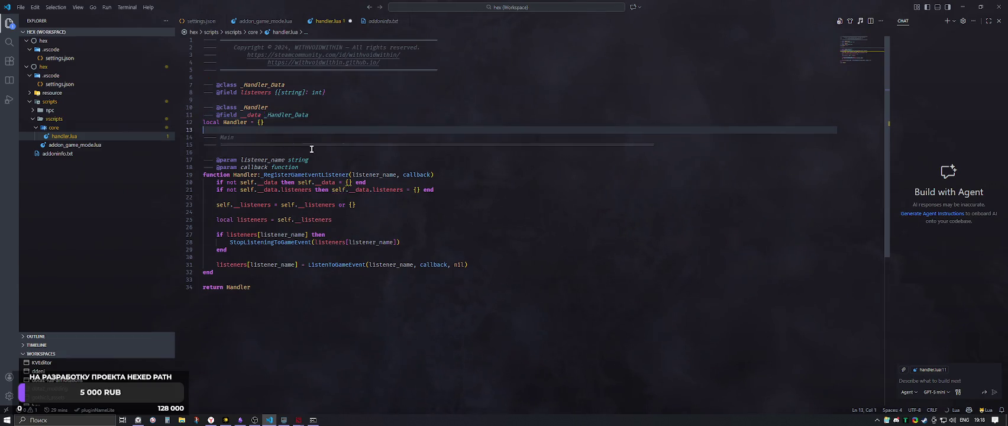
click(428, 183)
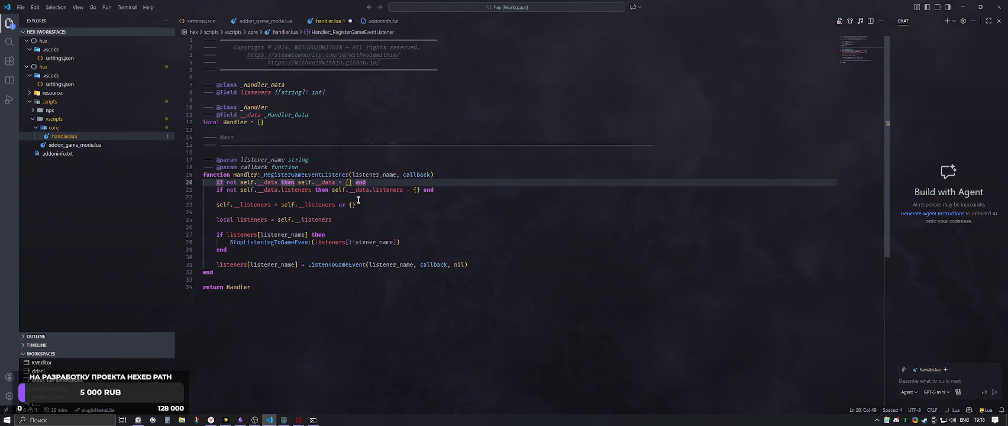
click(359, 198)
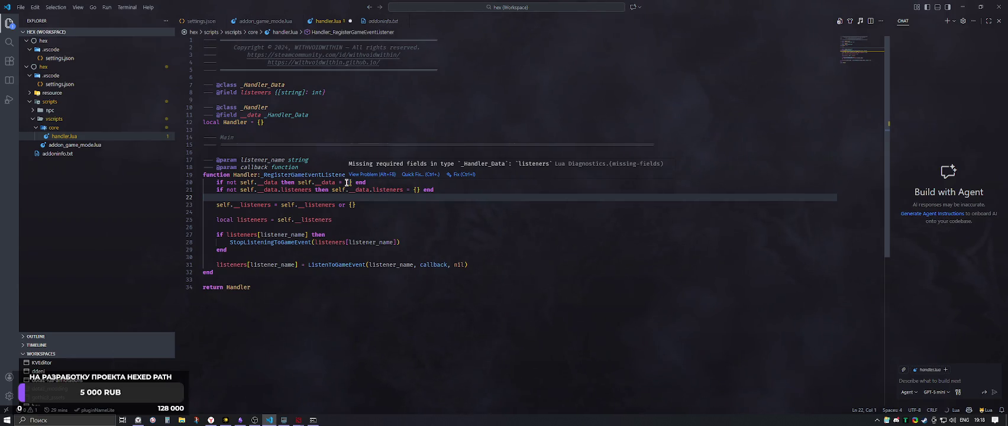
click(333, 130)
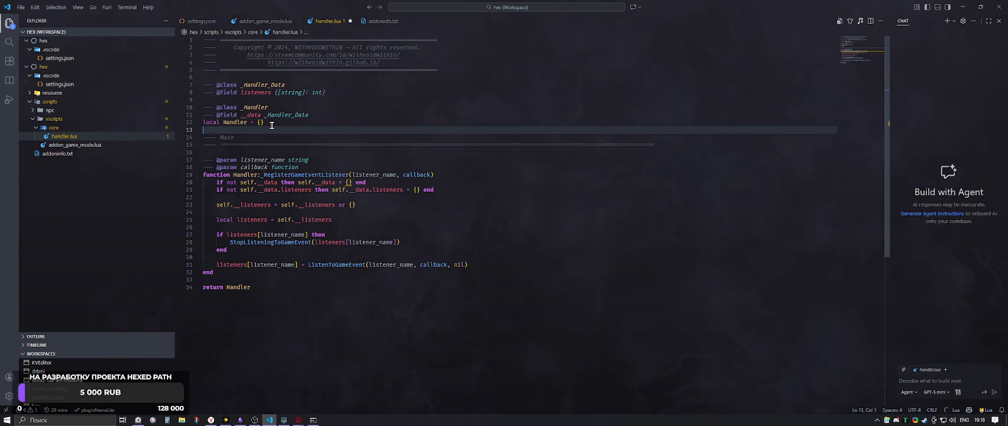
key(ctrl+s)
click(461, 196)
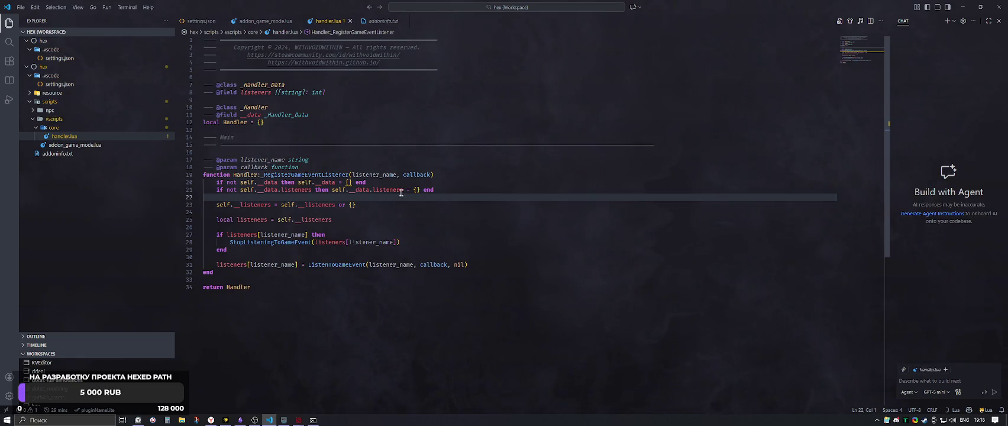
key(ctrl+z)
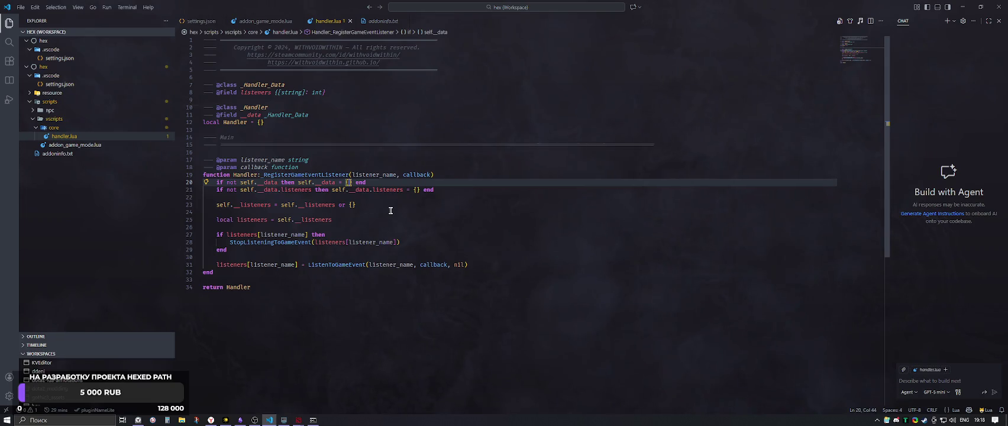
click(269, 93)
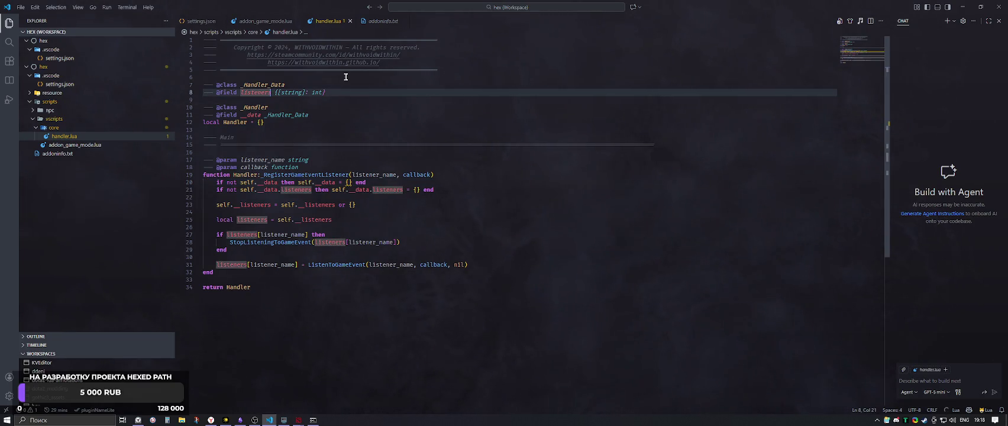
text(:)
key(Down)
key(Down)
key(Down)
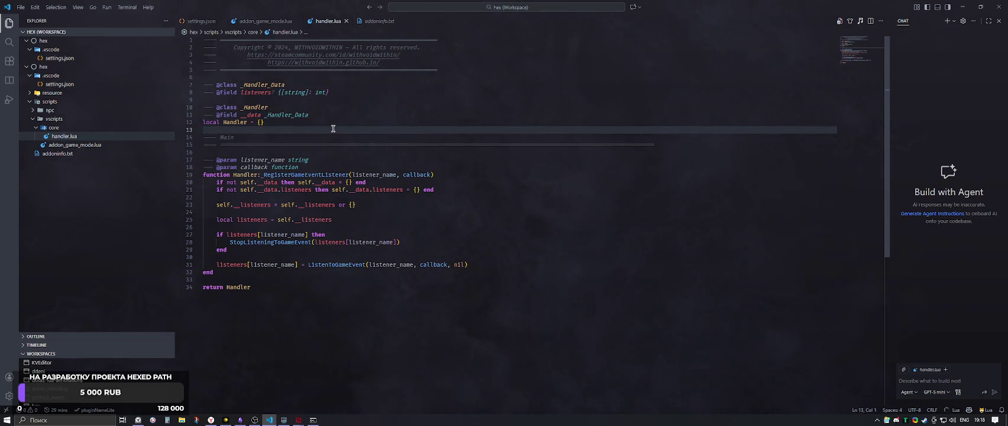
Align 'then' and '=' on guard lines 20–21 and delete the old self.__listeners fallback line
click(279, 182)
click(317, 191)
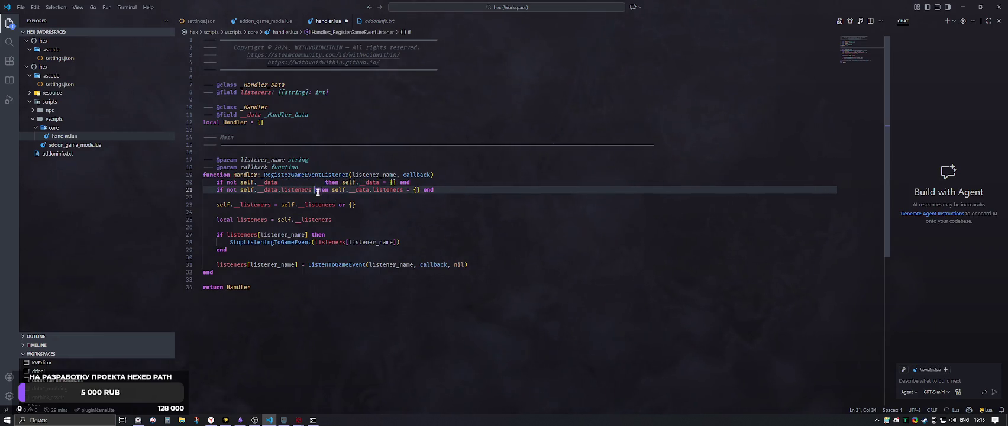
click(381, 182)
click(414, 189)
click(364, 205)
drag(339, 220, 177, 206)
key(Delete)
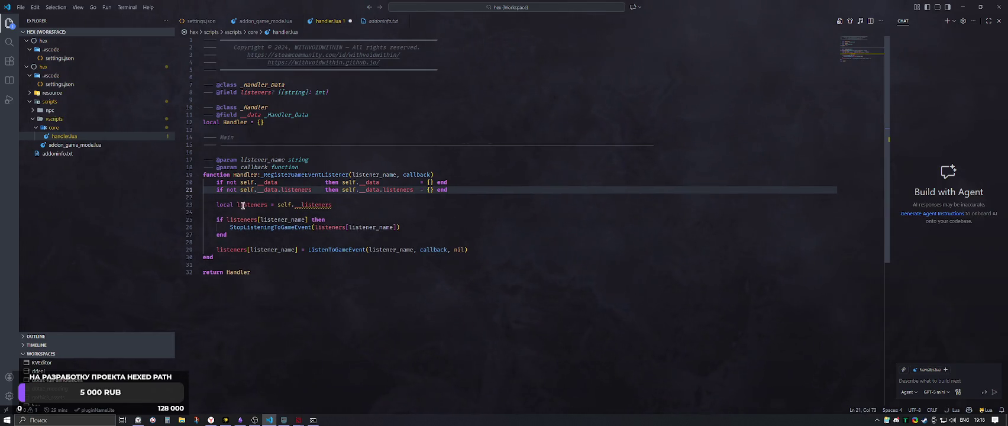
Make the local listeners assignment read self.__data.listeners
click(295, 205)
click(304, 212)
click(301, 204)
text(data.)
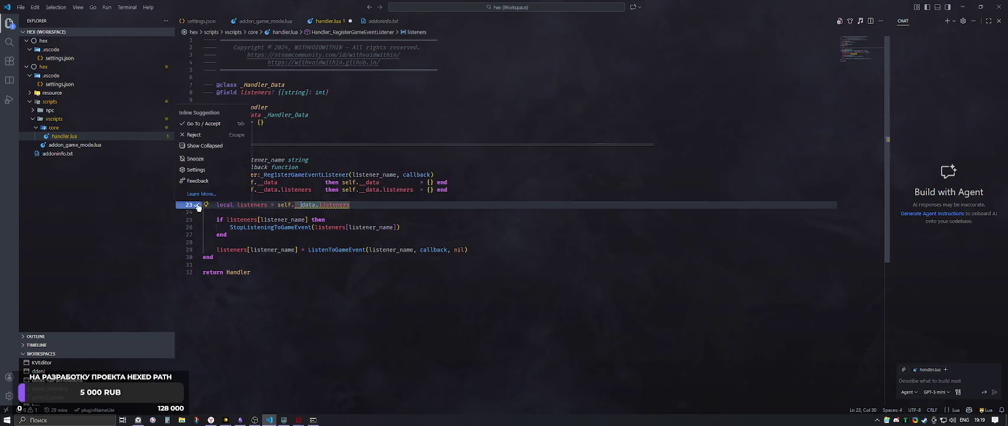
double_click(250, 204)
click(251, 211)
click(255, 219)
click(251, 212)
Dismiss the nil-check warning and review the self.__data.listeners assignment on line 23
mouse_move(248, 220)
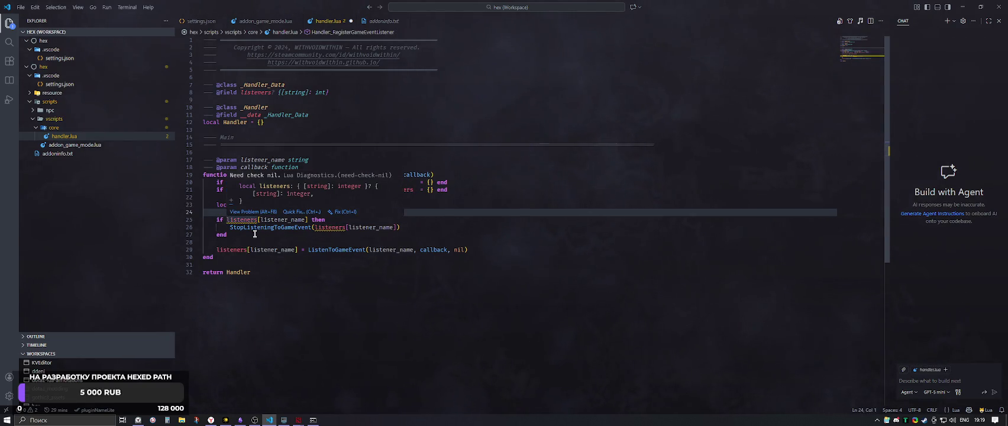
click(255, 233)
click(371, 204)
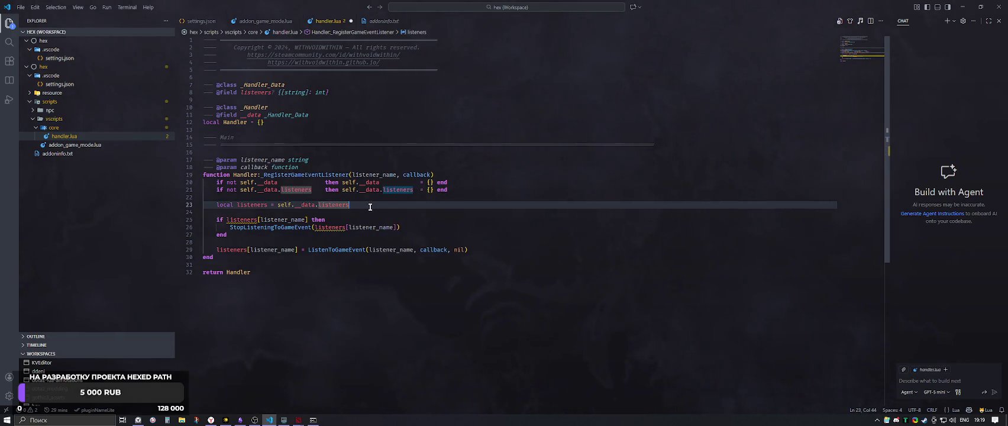
click(250, 235)
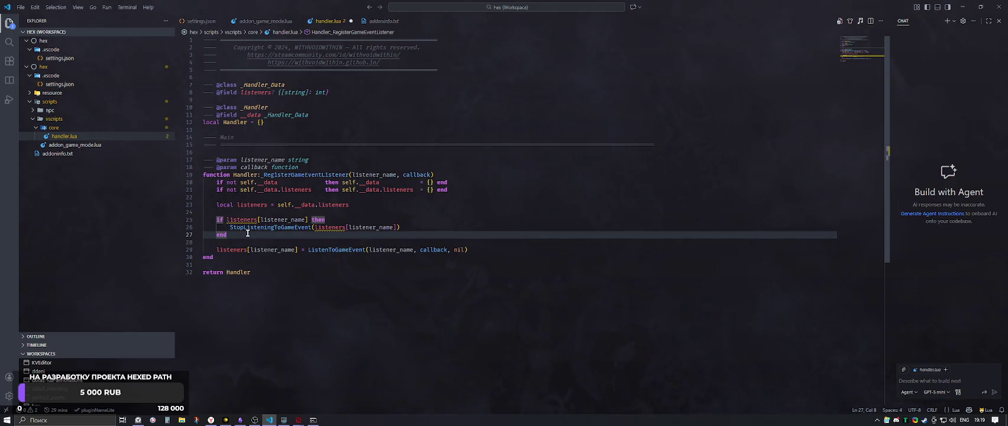
drag(277, 205, 380, 204)
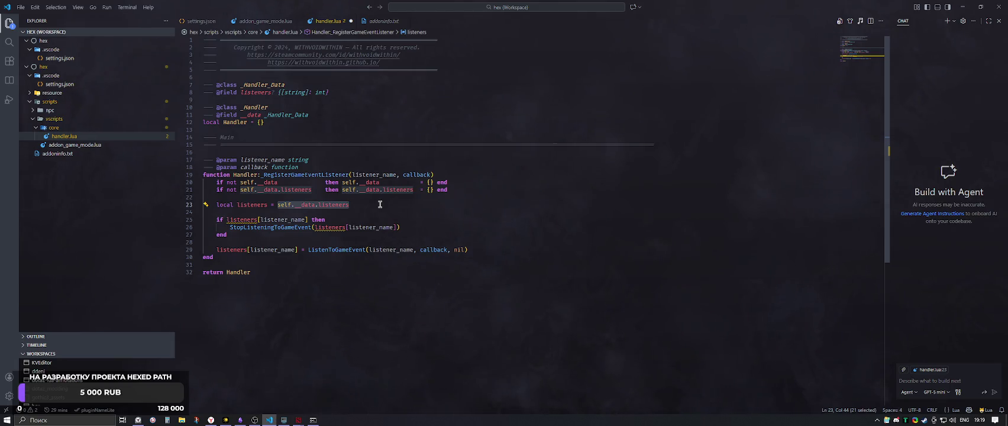
drag(382, 204, 152, 202)
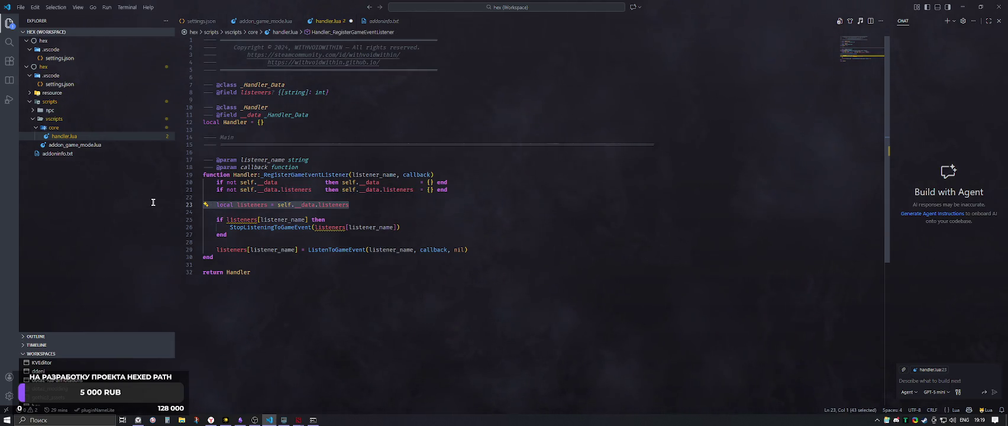
click(248, 205)
drag(277, 205, 378, 203)
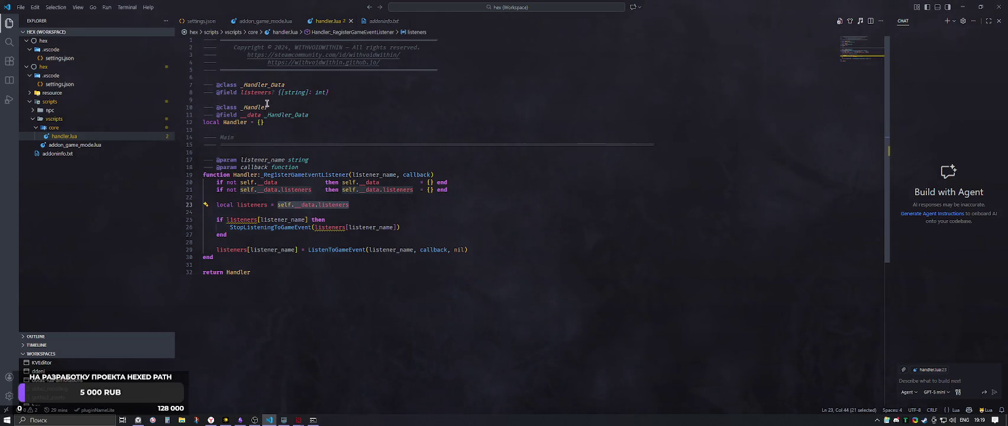
Edit the listeners field annotation, then undo the change
click(382, 113)
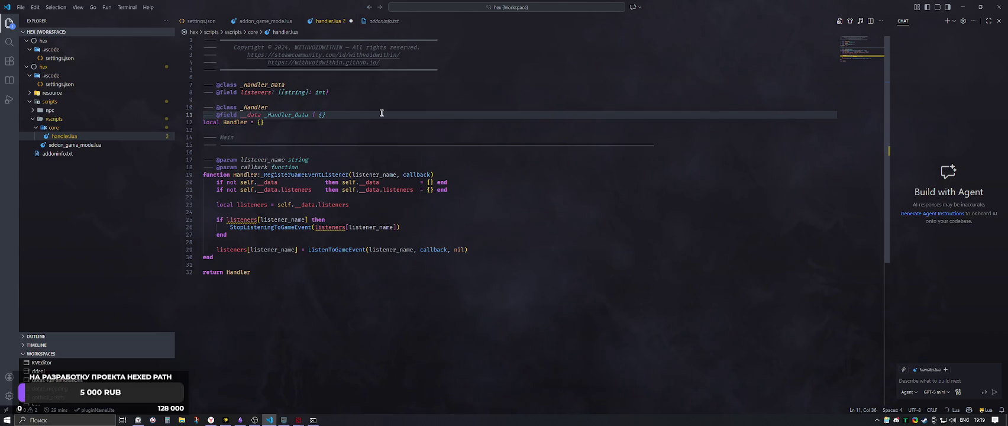
click(273, 92)
key(BackSpace)
click(276, 100)
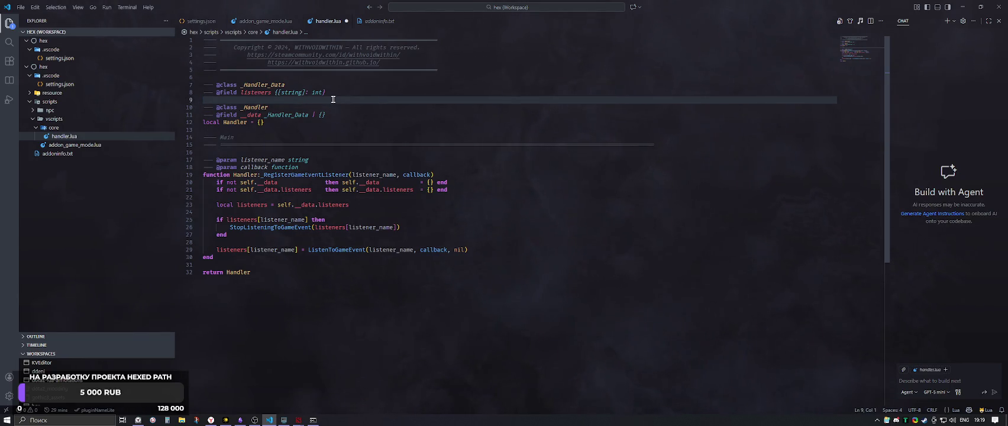
key(ctrl+z)
key(ctrl+z)
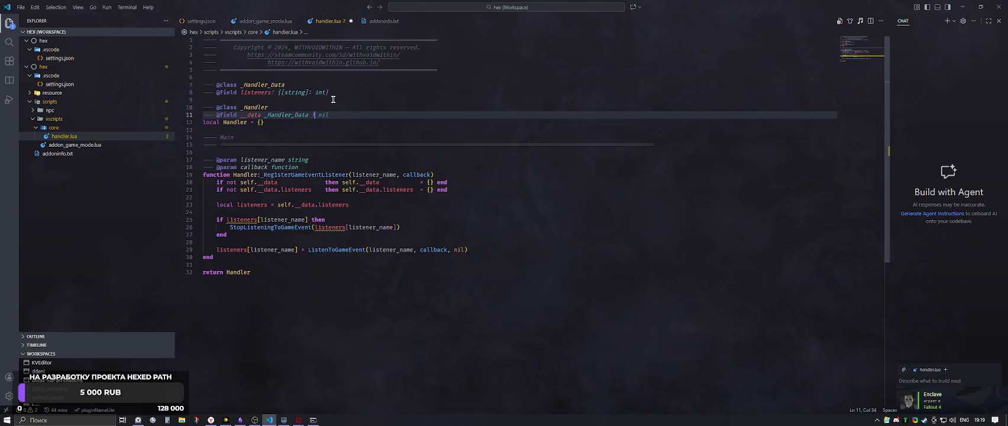
click(329, 102)
key(Down)
key(Down)
key(Down)
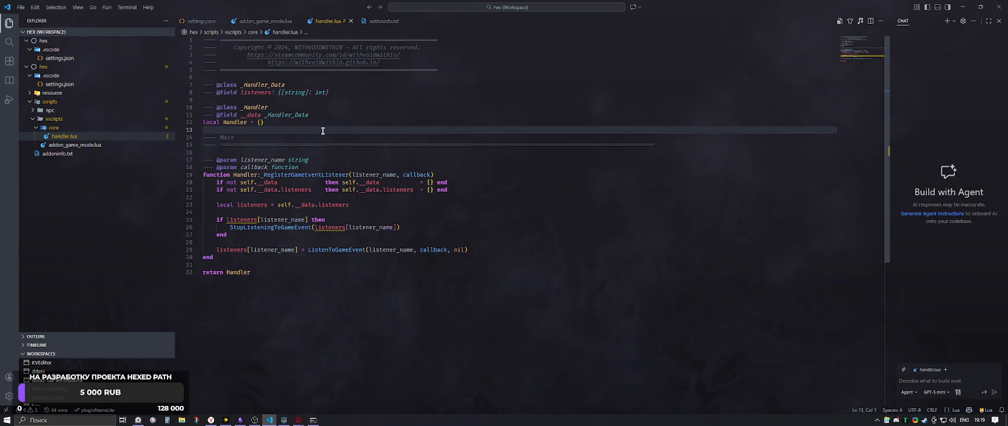
Review the guard lines and the local listeners assignment in the function
mouse_move(374, 175)
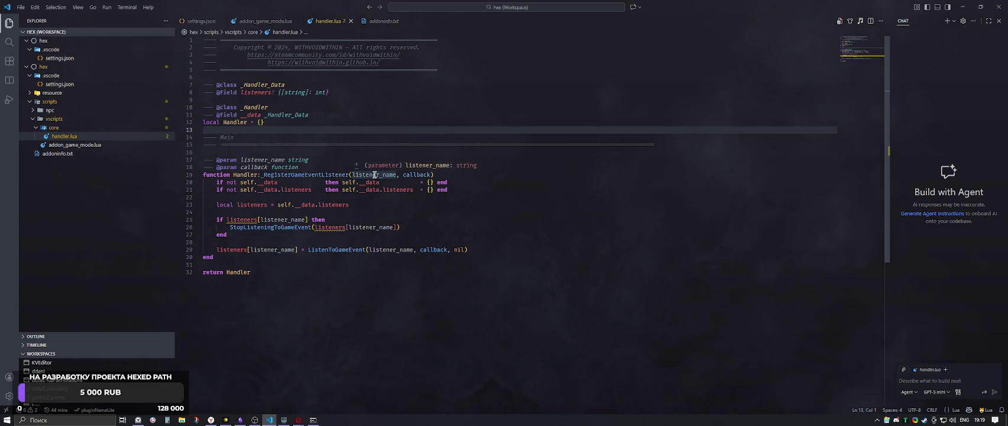
click(355, 211)
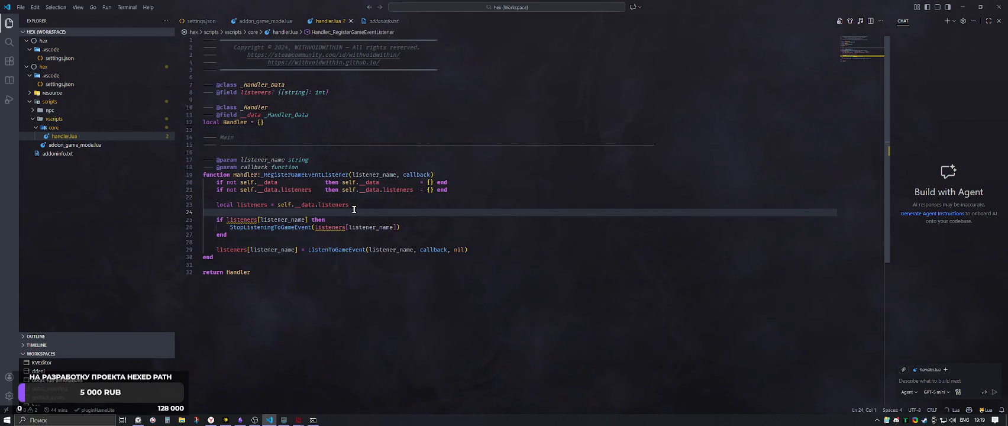
mouse_move(217, 190)
mouse_down()
mouse_move(470, 185)
mouse_move(215, 189)
mouse_move(461, 189)
mouse_up()
click(454, 178)
key(Down)
key(Down)
key(Down)
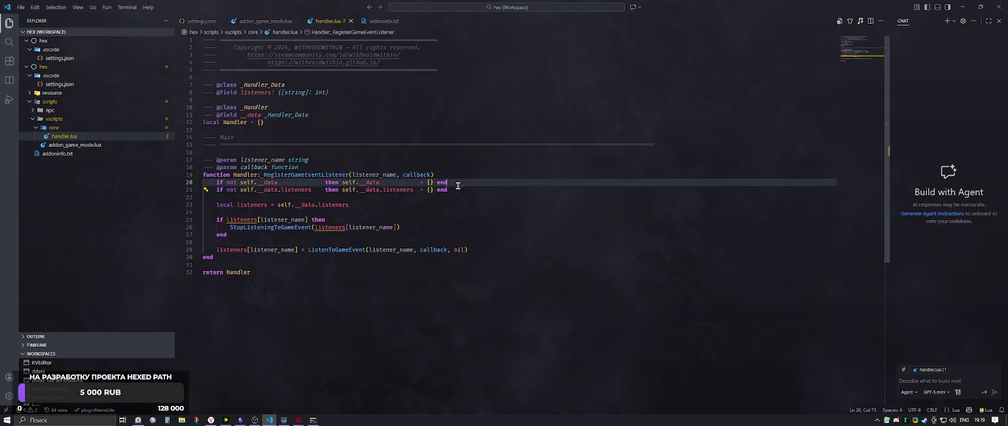
key(Down)
key(Down)
key(Down)
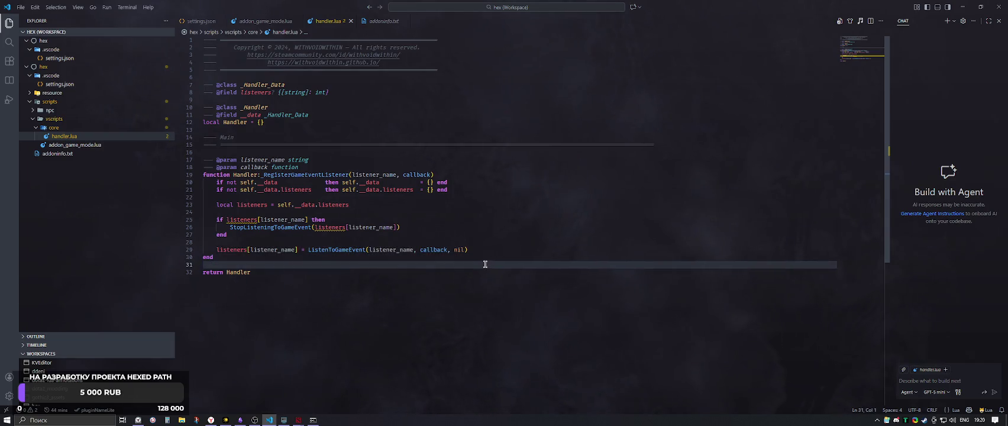
mouse_move(371, 250)
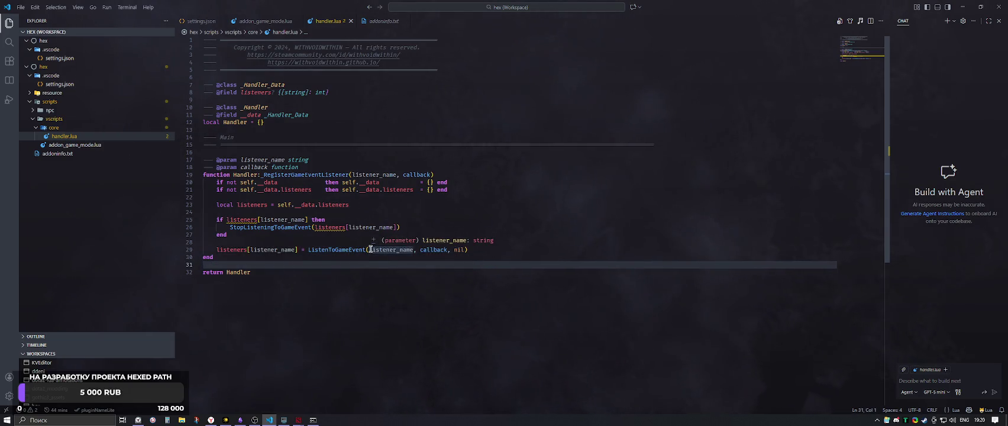
drag(350, 205, 203, 204)
click(373, 206)
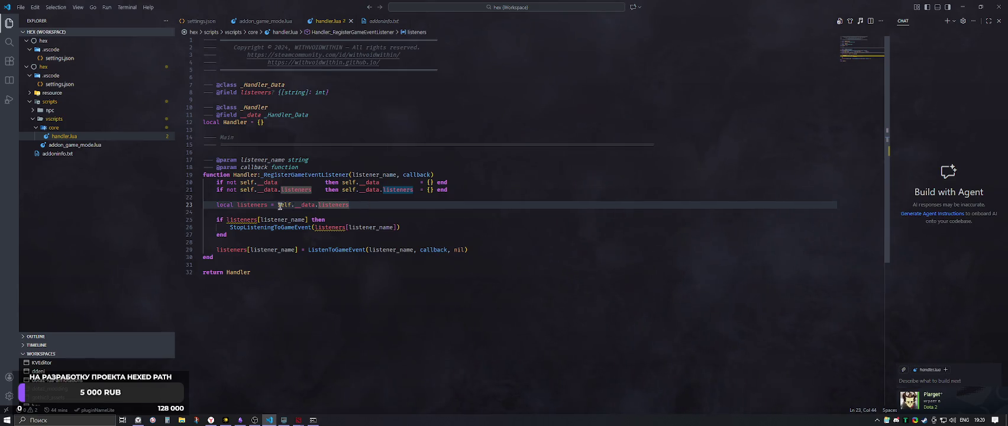
Change line 25's condition to 'if listeners and listeners[listener_name] then'
double_click(259, 205)
key(ctrl+c)
click(227, 220)
key(ctrl+v)
text(a)
text(nd)
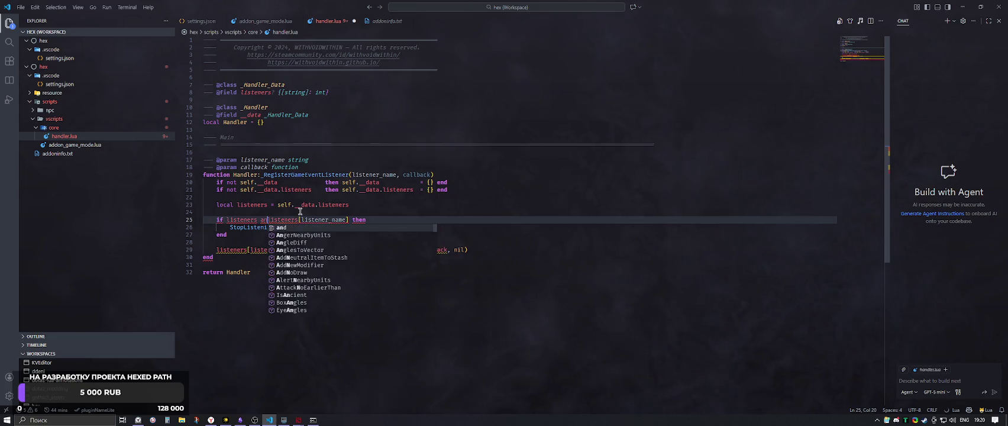
click(299, 211)
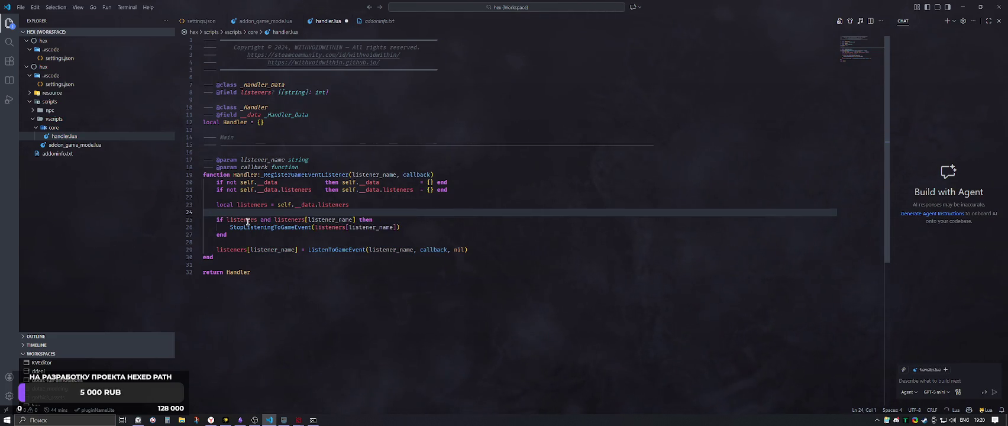
Check the listener_name uses in the StopListeningToGameEvent and ListenToGameEvent calls
click(247, 219)
double_click(311, 220)
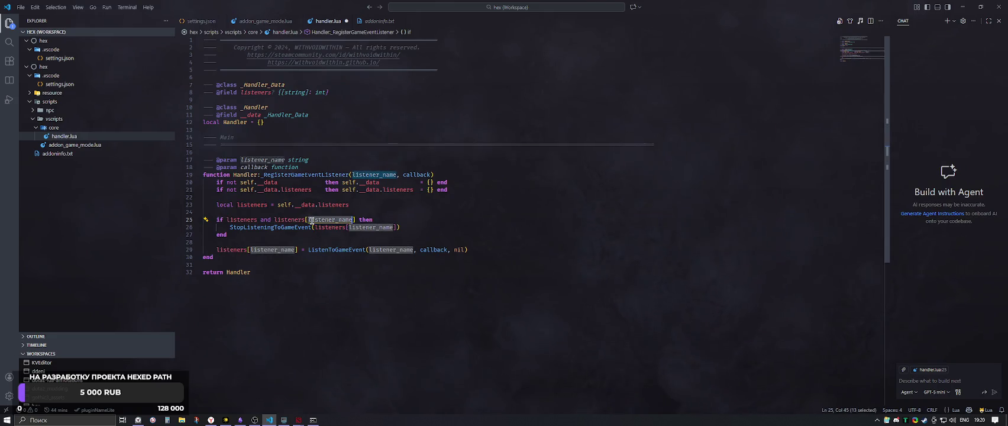
click(390, 220)
click(413, 227)
key(Down)
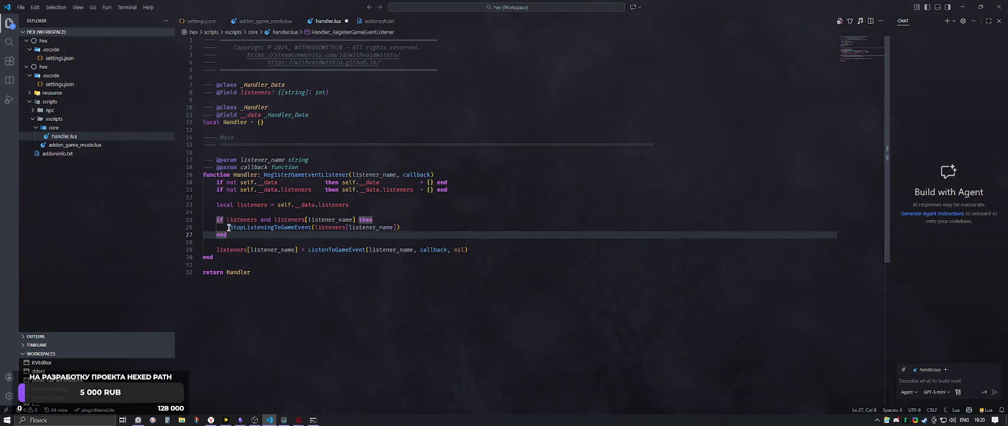
drag(229, 227, 434, 225)
click(410, 233)
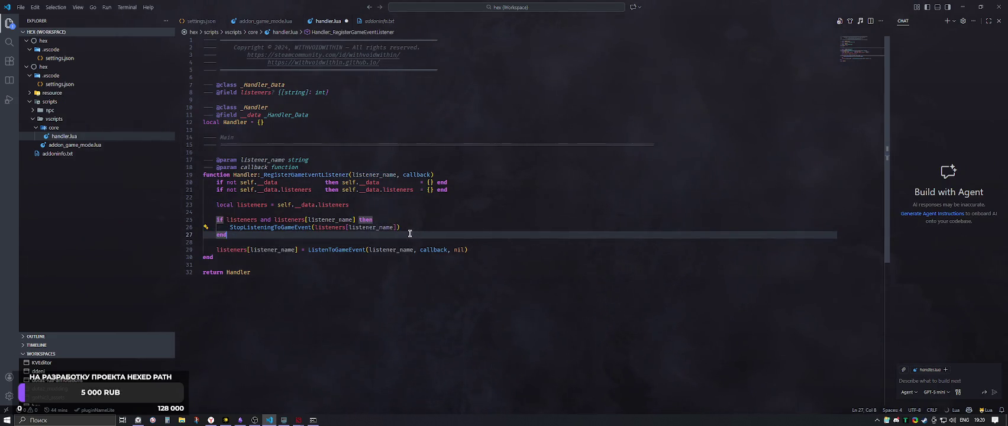
click(228, 249)
double_click(262, 249)
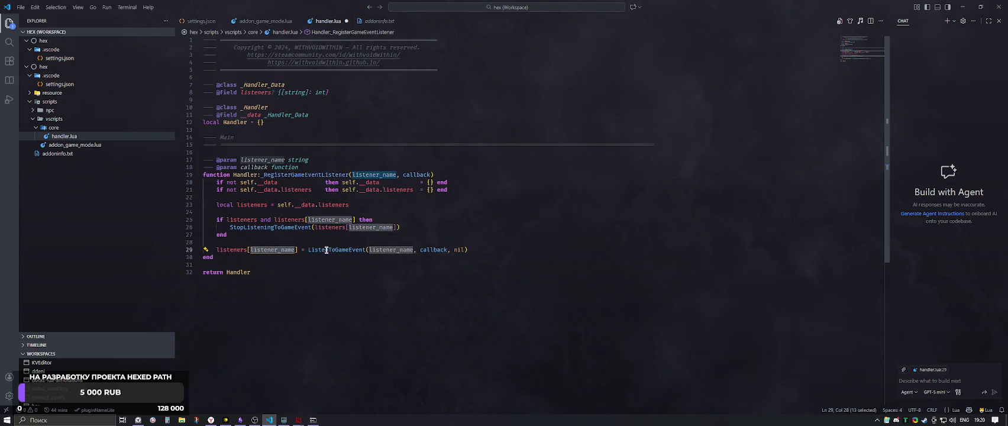
click(483, 250)
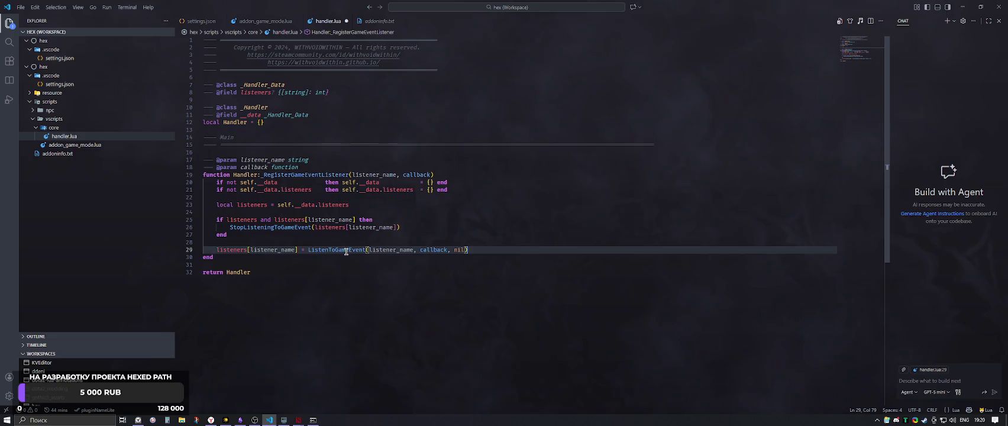
mouse_move(346, 251)
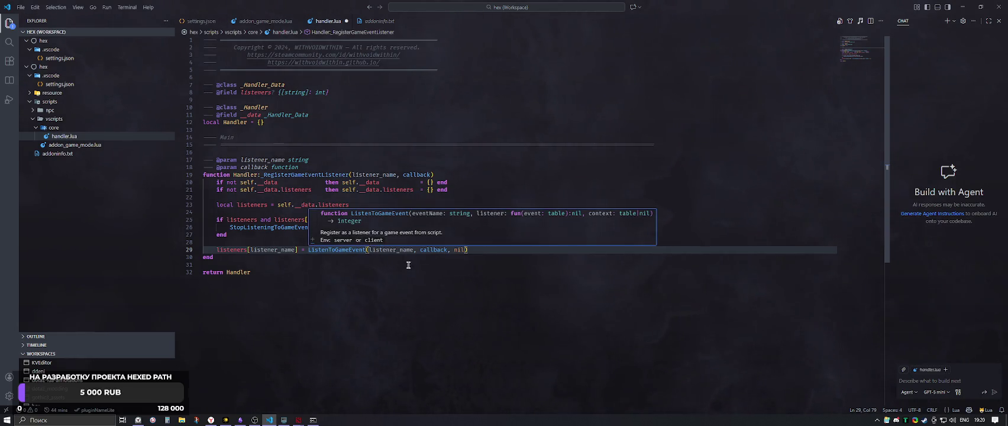
click(479, 263)
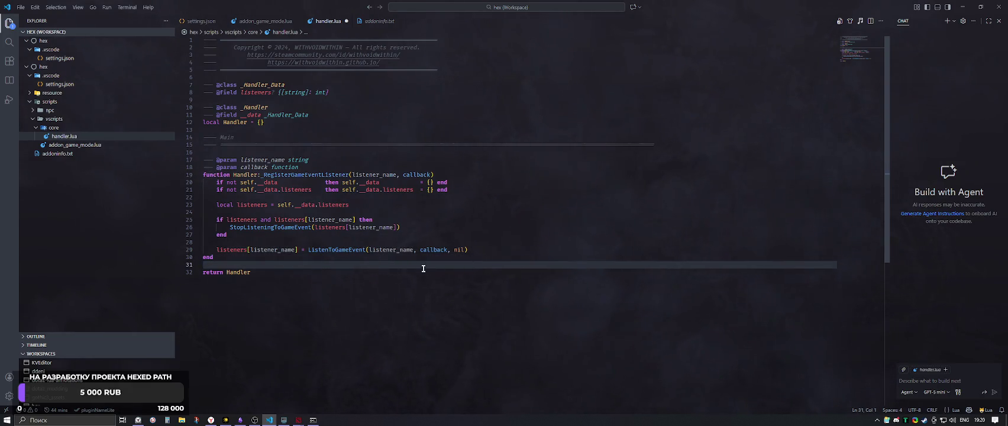
Save handler.lua, tidy the blank lines after the function, and switch to addon_game_mode.lua
mouse_move(254, 258)
mouse_down()
mouse_move(192, 232)
mouse_move(173, 161)
mouse_up()
click(339, 160)
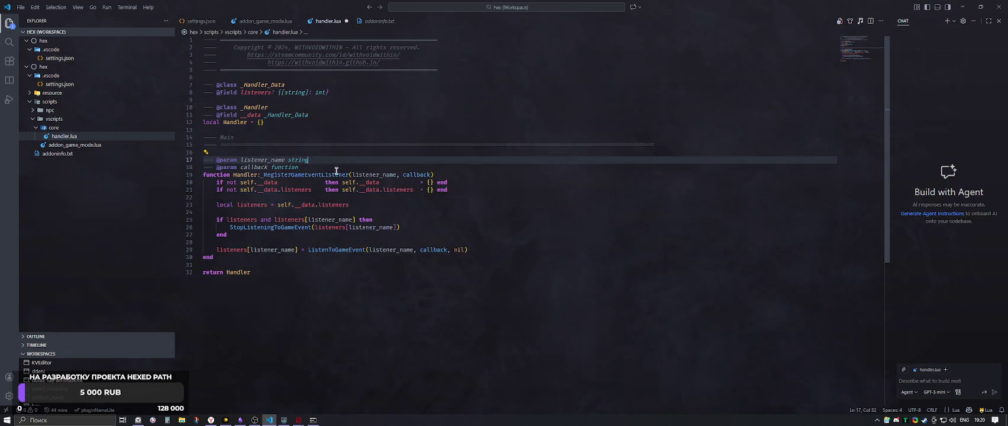
click(338, 154)
key(ctrl+s)
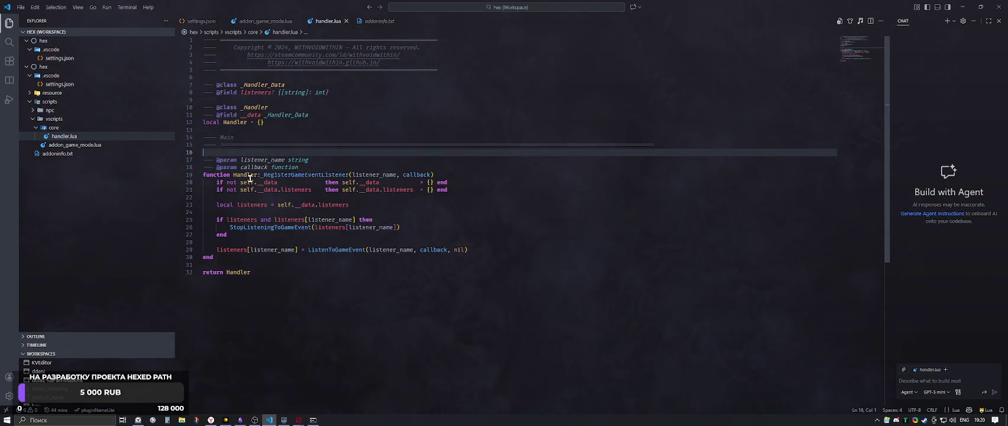
double_click(291, 177)
click(225, 256)
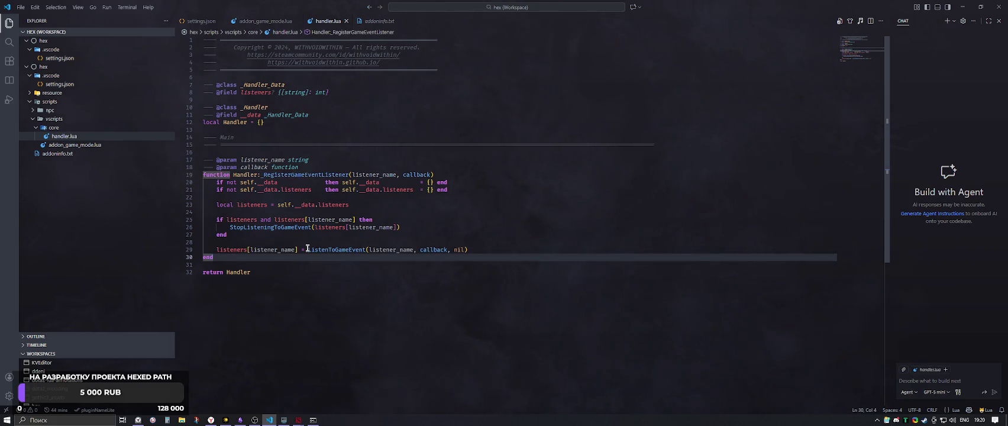
key(Return)
key(Return)
key(BackSpace)
key(BackSpace)
key(ctrl+s)
click(277, 174)
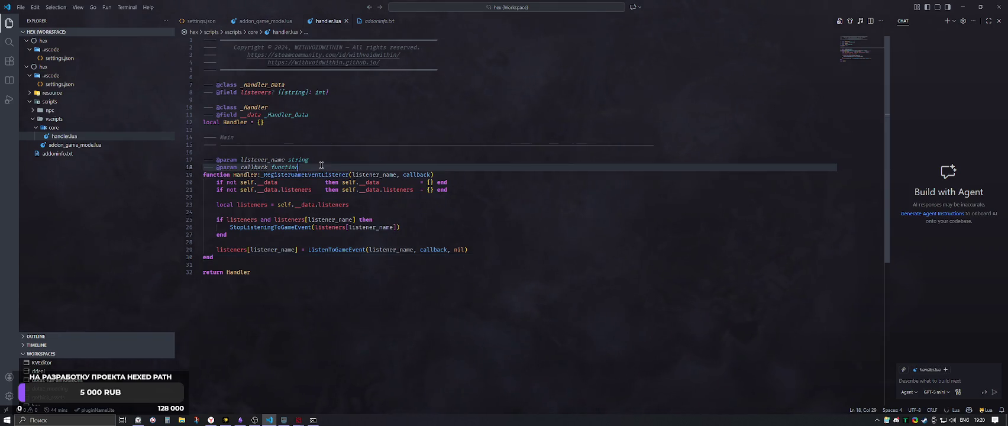
click(71, 145)
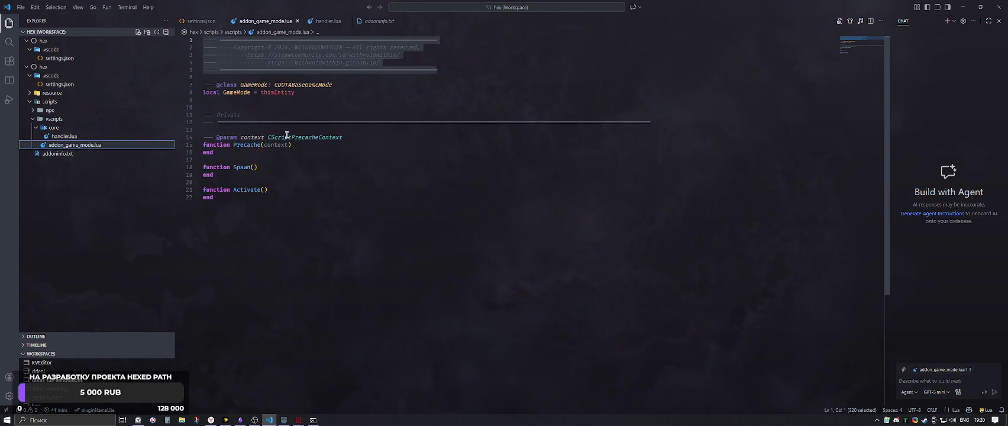
Look over the Precache, Spawn and Activate functions in addon_game_mode.lua
click(308, 100)
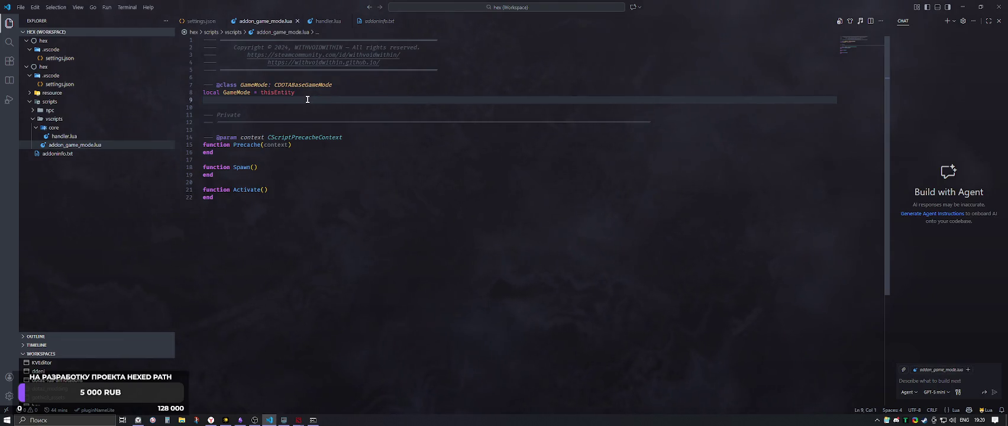
click(296, 144)
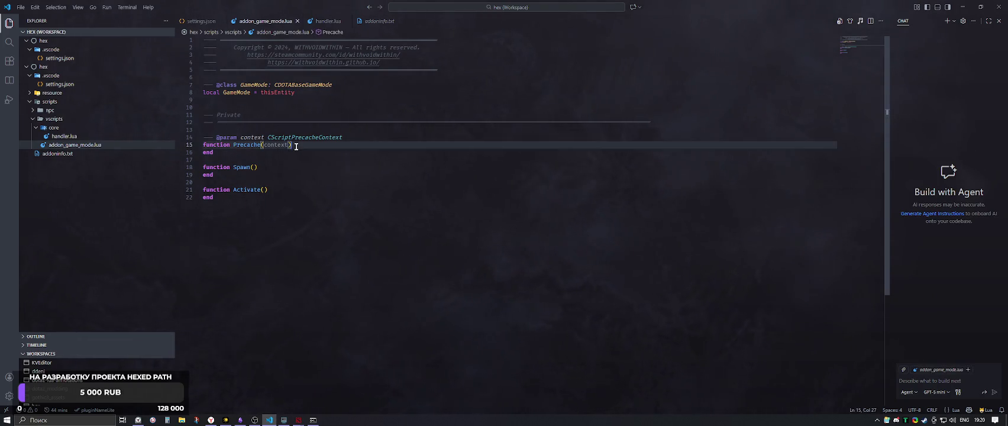
click(294, 167)
click(295, 198)
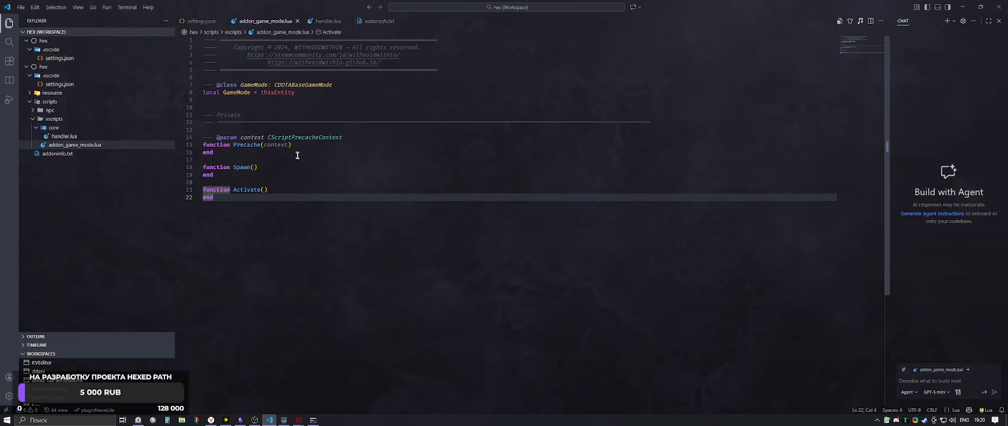
click(294, 144)
click(295, 168)
click(312, 194)
Add a new line inside the Activate function body, then switch back to handler.lua
click(269, 167)
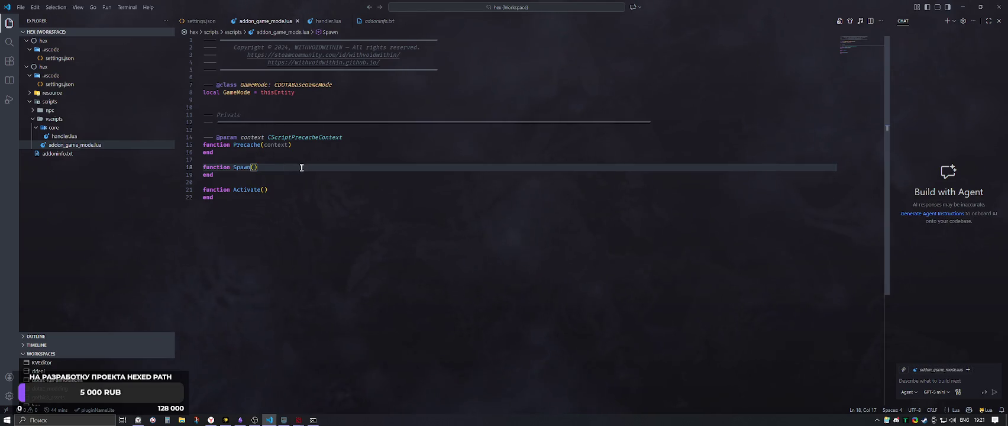
click(287, 190)
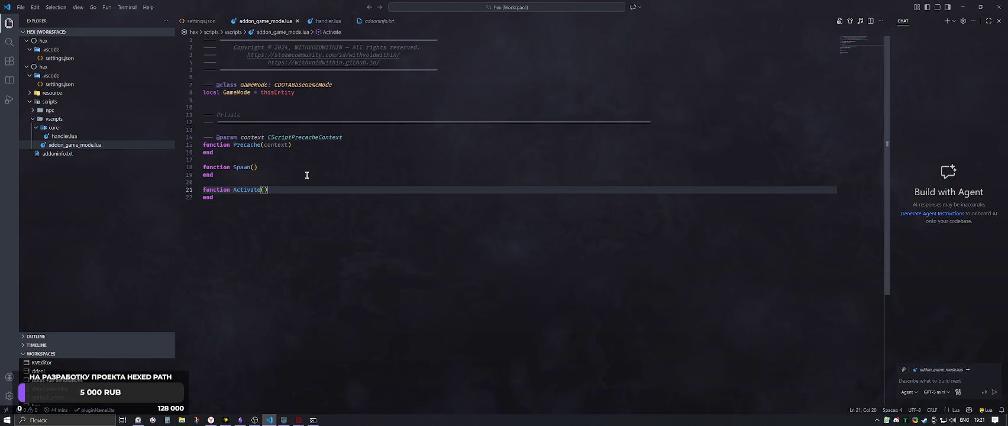
key(Return)
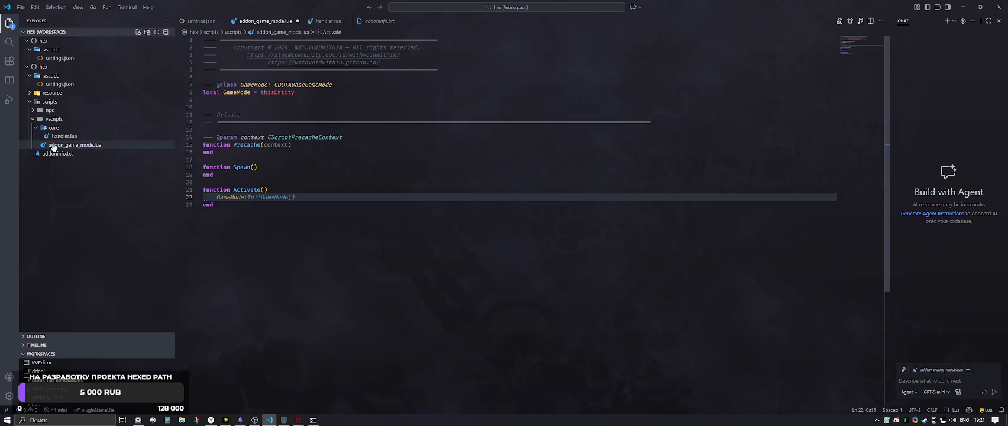
click(59, 136)
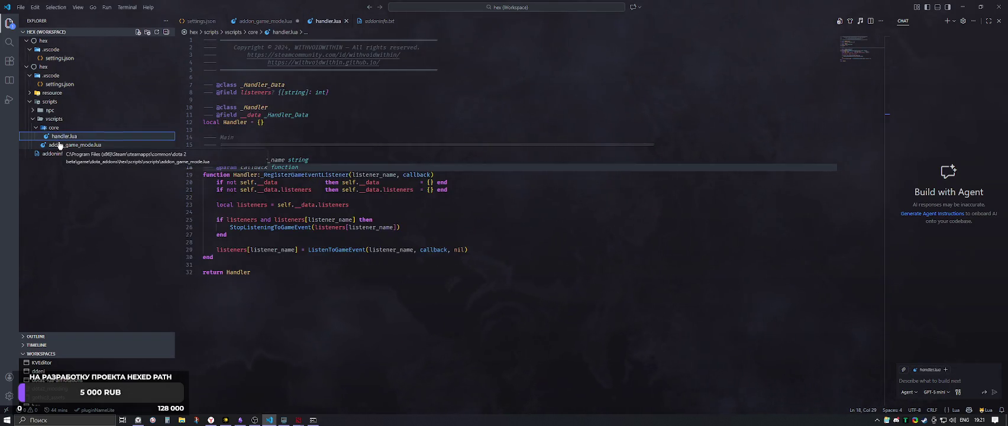
Rename _RegisterGameEventListener to RegisterGameEventListener on line 19, then go to addon_game_mode.lua
click(264, 174)
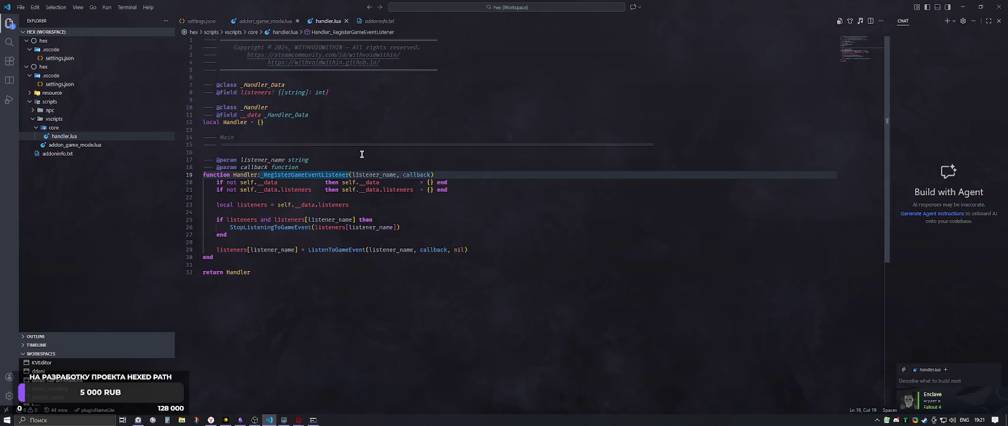
key(BackSpace)
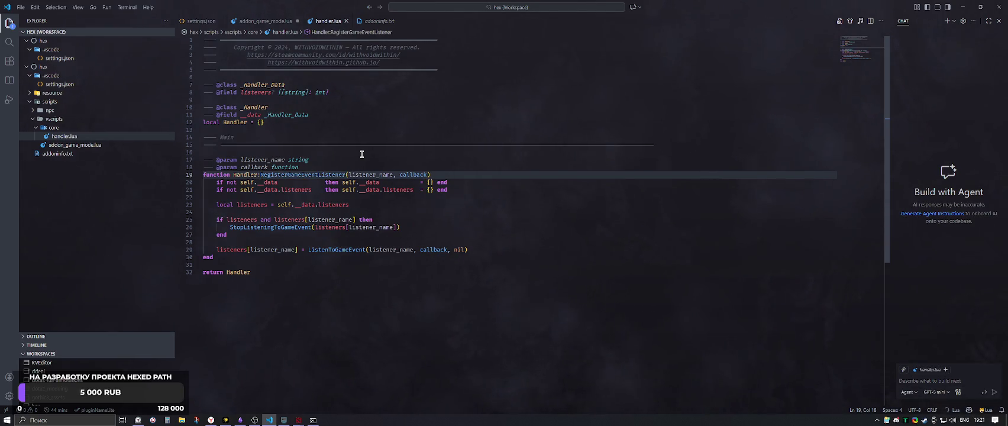
key(Down)
key(Down)
key(Down)
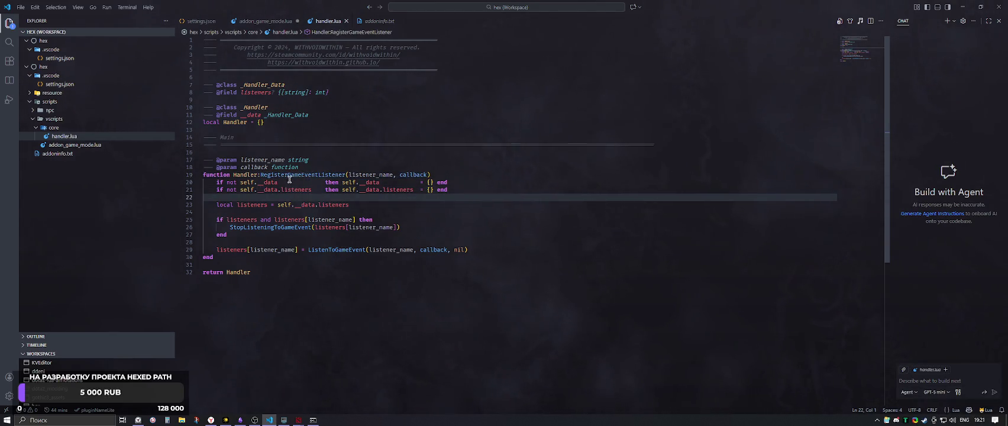
double_click(290, 175)
click(275, 197)
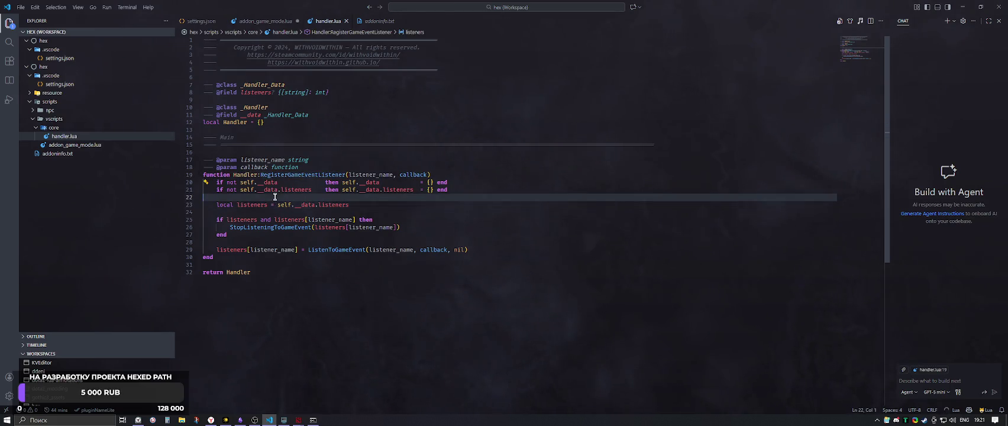
click(74, 144)
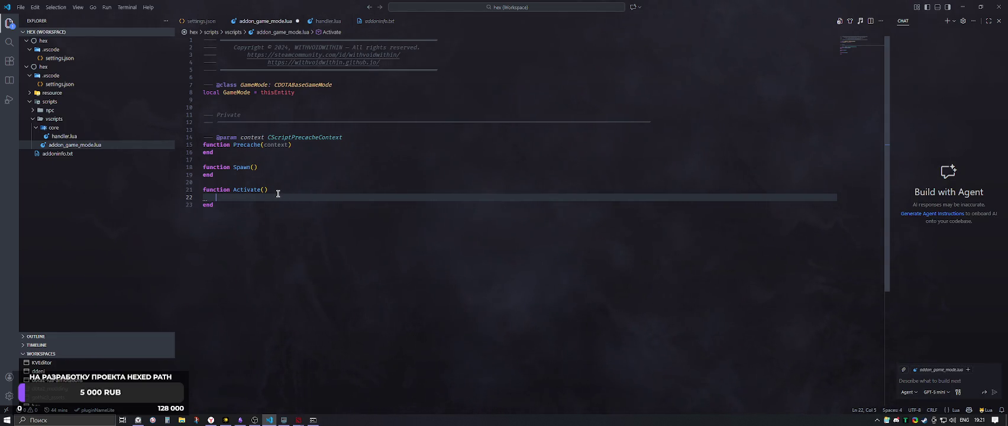
Type GameMode on the new line inside Activate, then switch back to handler.lua
text(self)
key(BackSpace)
key(BackSpace)
key(BackSpace)
text(eMode)
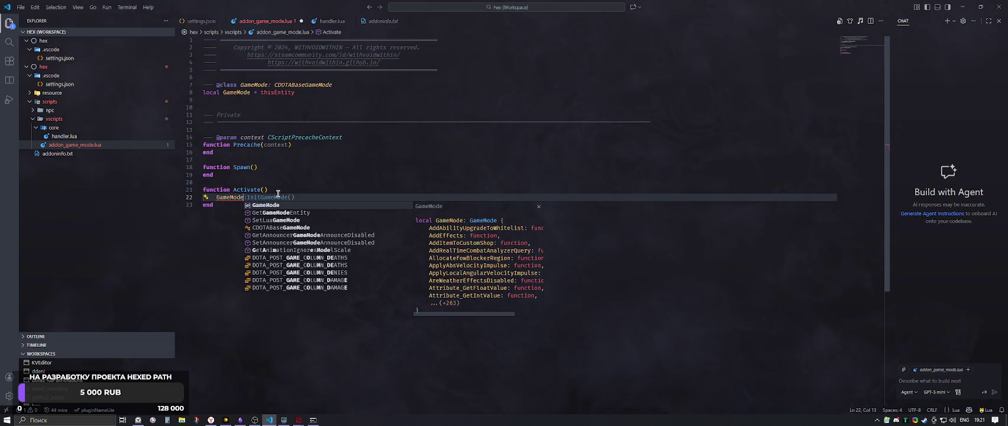
click(89, 137)
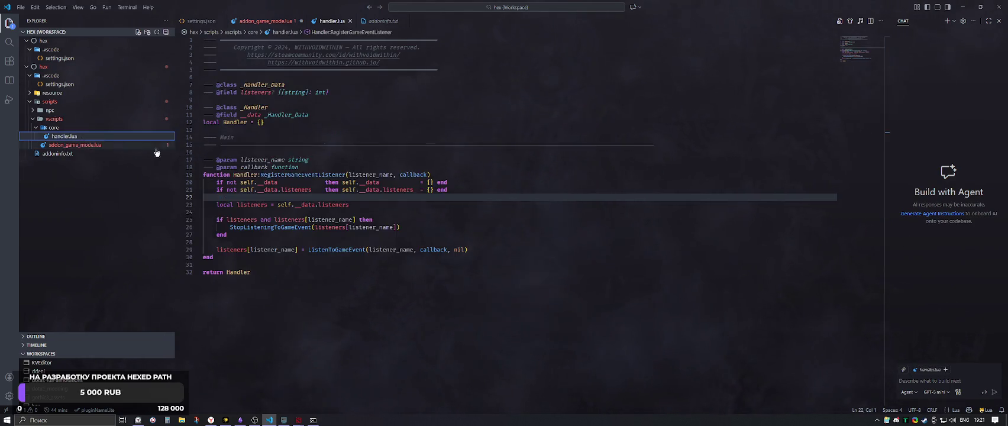
Add a Handler:InjectMethods function below the listener function, taking a class parameter
click(271, 258)
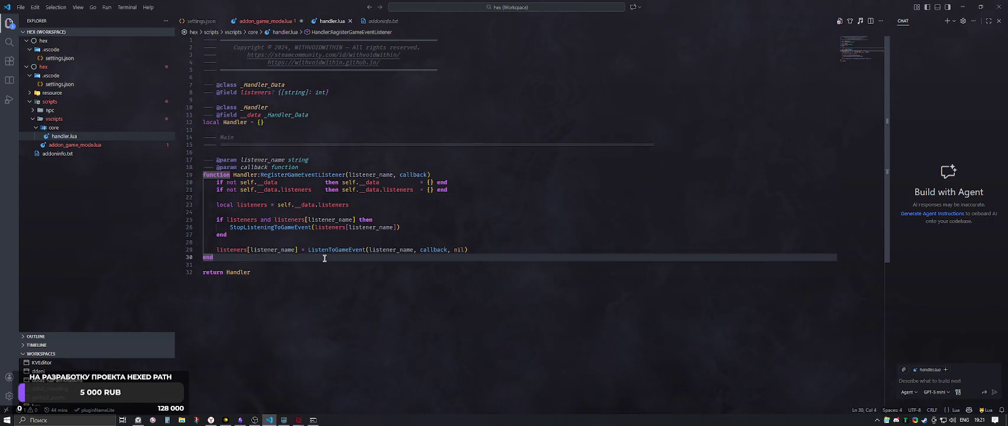
key(Return)
key(Return)
text(functio)
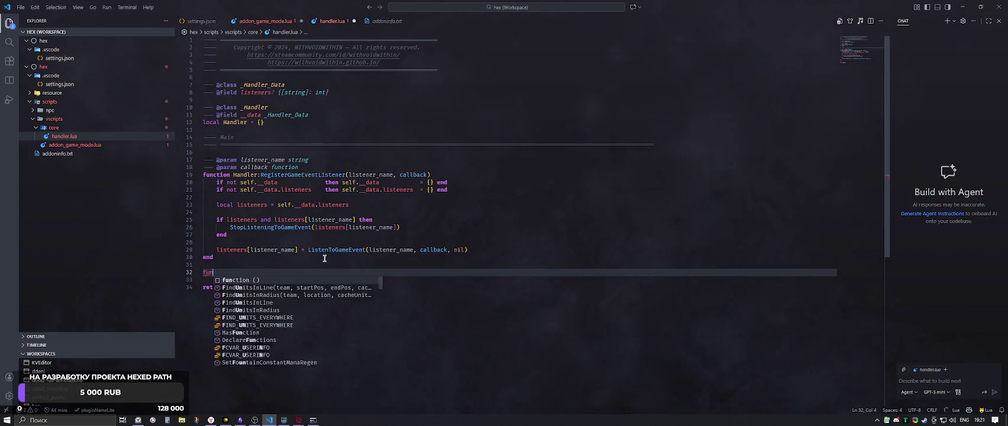
text(n )
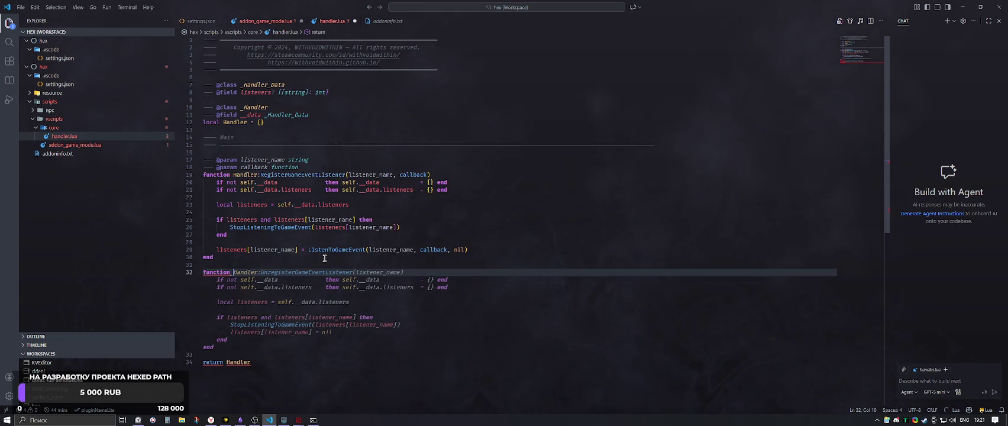
text(Handler:)
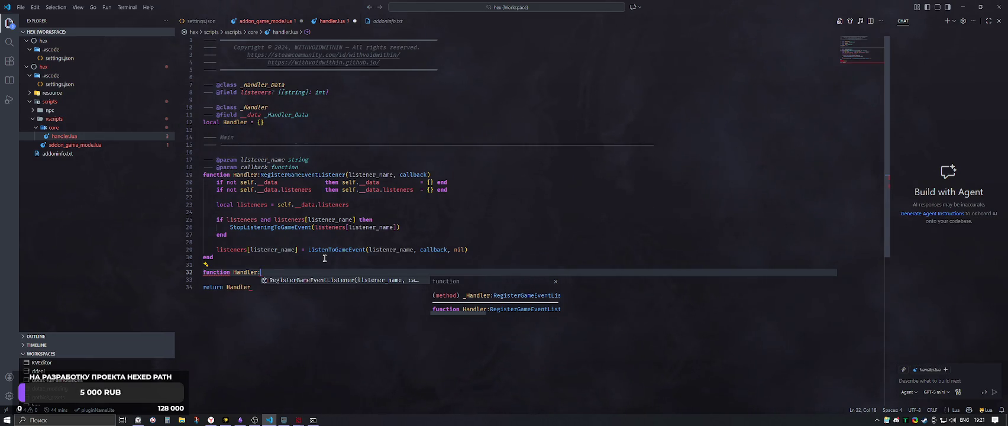
text(In)
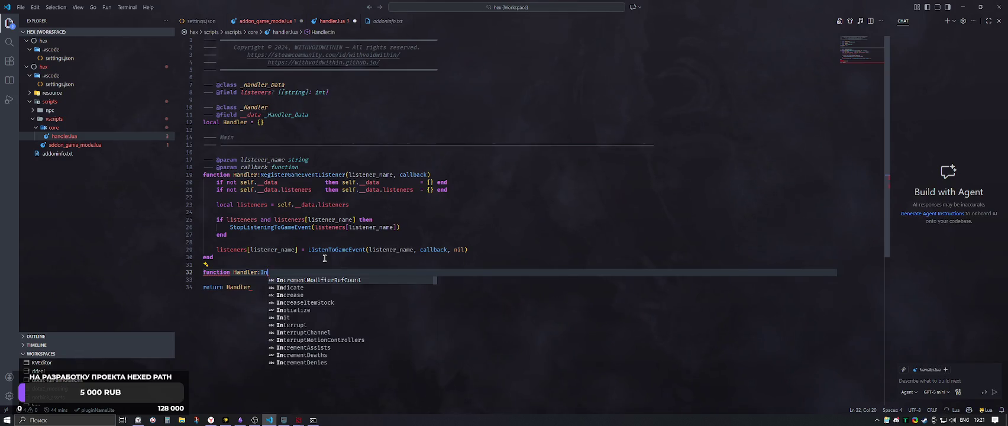
text(i)
text(ect)
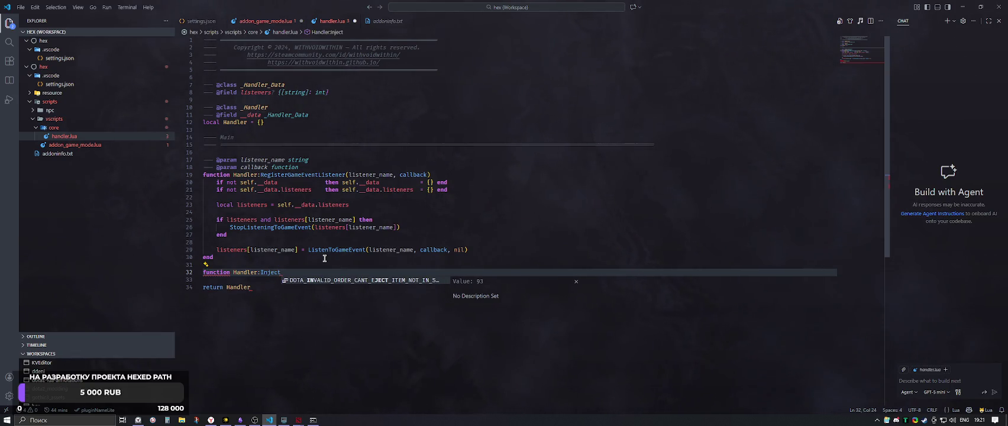
text(Me)
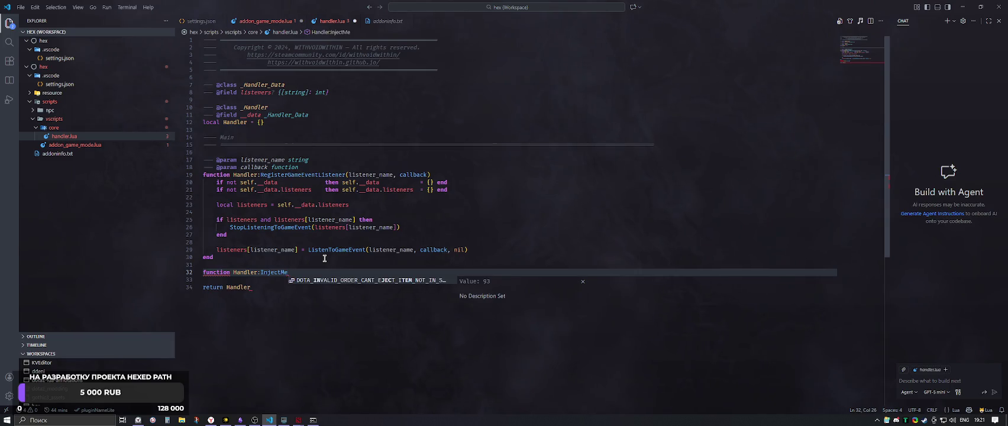
text(thods()
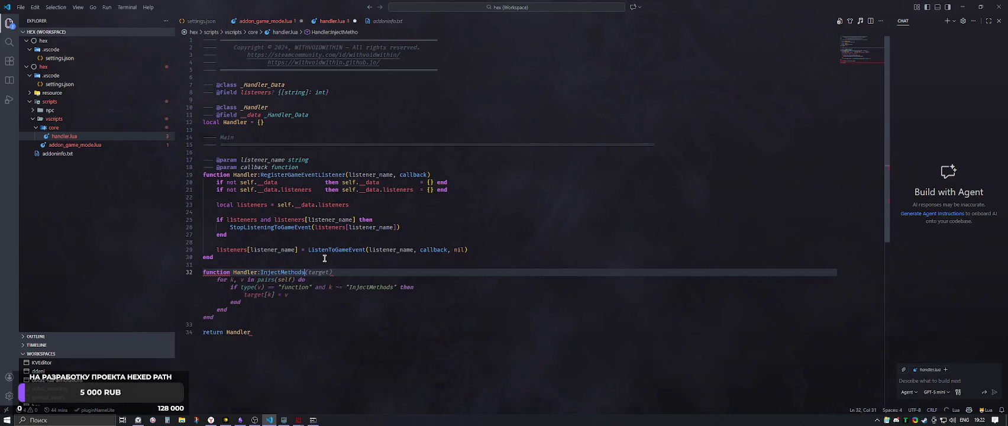
key(Tab)
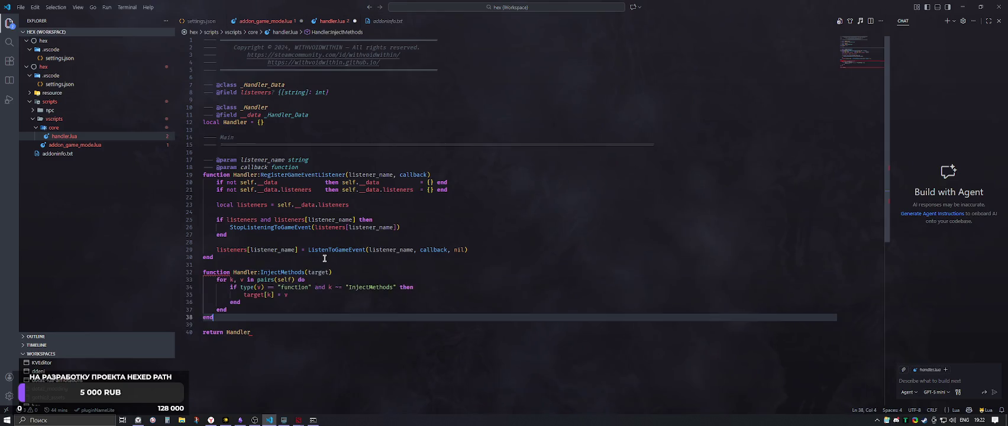
click(326, 272)
key(Down)
key(Up)
key(Down)
double_click(326, 272)
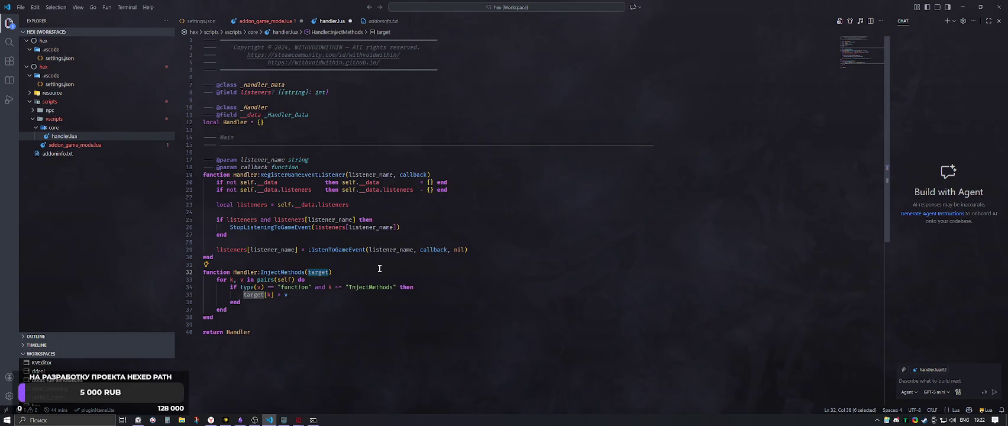
text(cl)
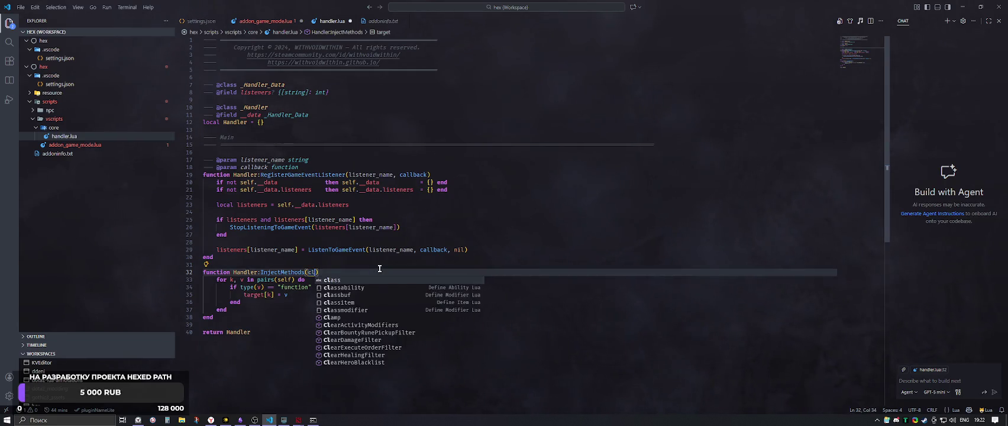
text(ass)
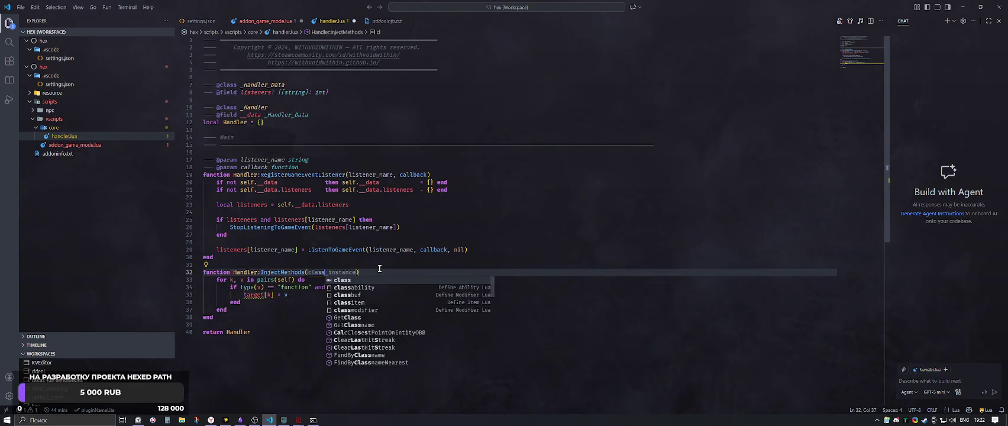
key(Escape)
Make the InjectMethods loop copy into class instead of self, and save handler.lua
click(341, 279)
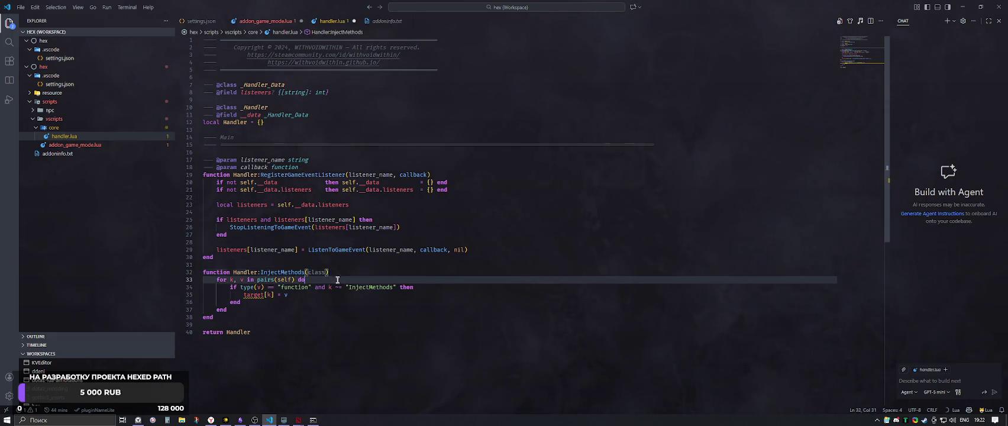
double_click(284, 279)
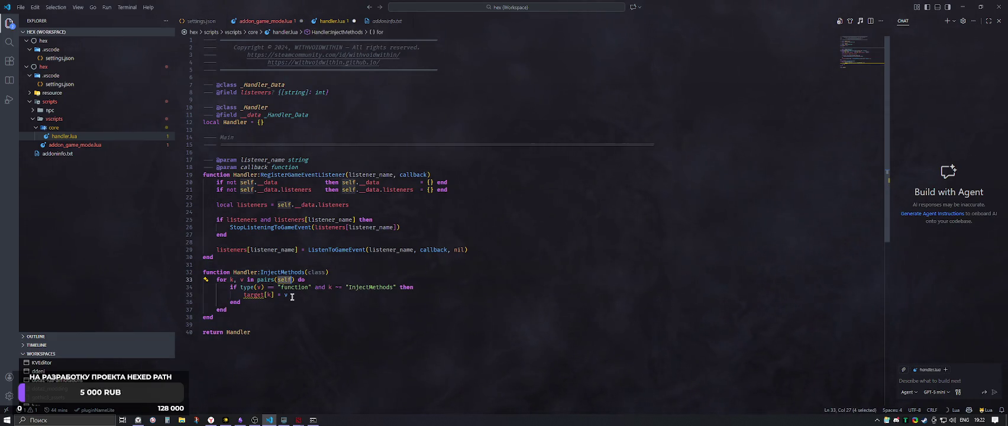
click(286, 315)
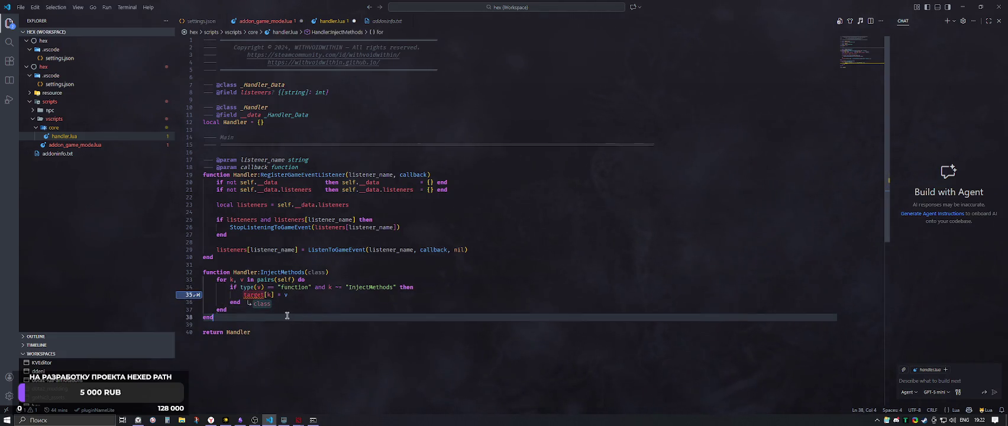
click(231, 279)
click(243, 279)
key(Down)
key(Down)
key(Down)
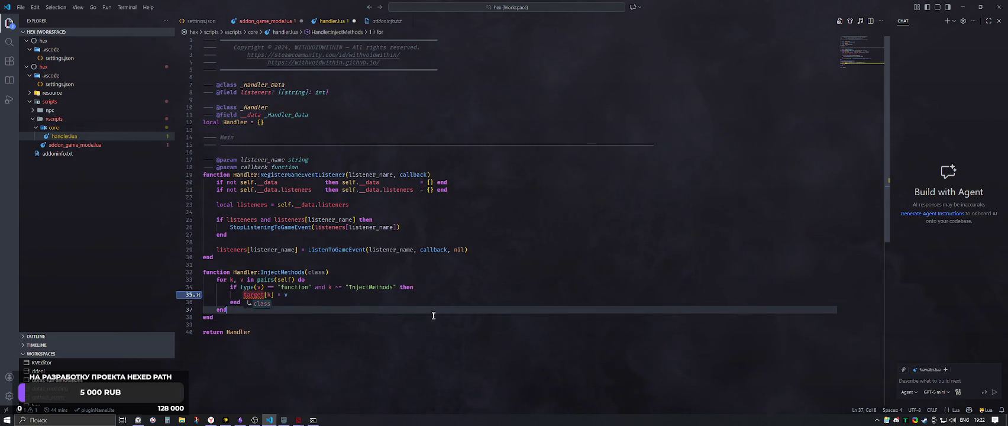
key(Tab)
click(285, 320)
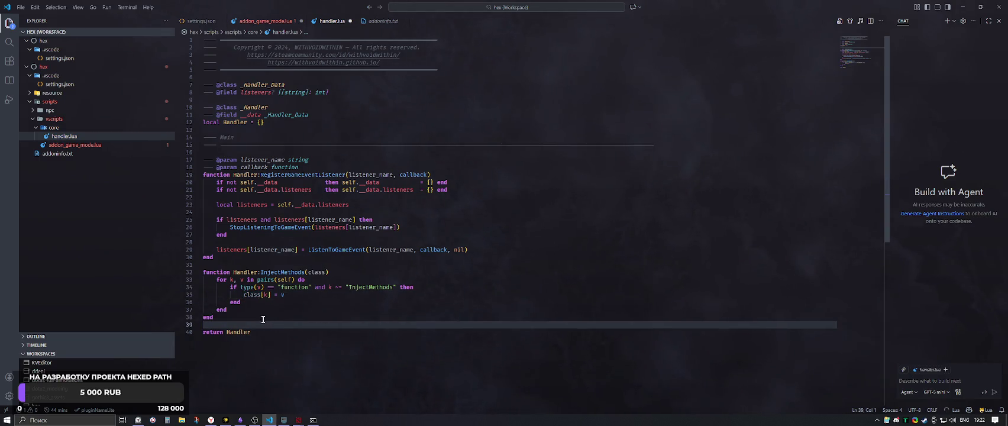
click(276, 273)
click(272, 266)
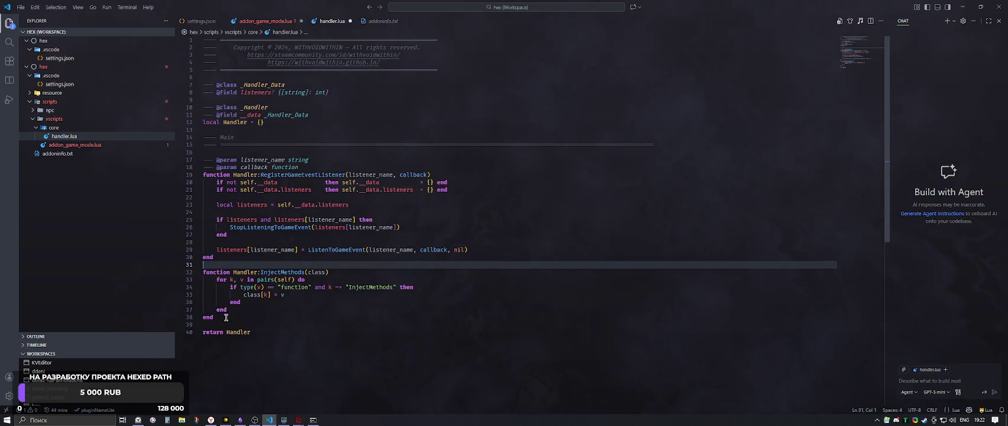
drag(226, 317, 194, 272)
click(361, 275)
mouse_move(363, 277)
mouse_down()
mouse_move(441, 293)
mouse_move(443, 308)
mouse_up()
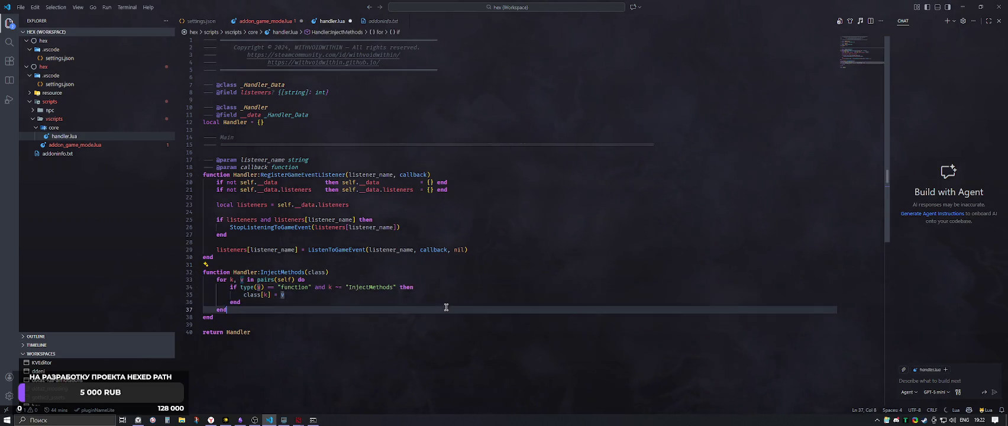
click(440, 322)
key(ctrl+s)
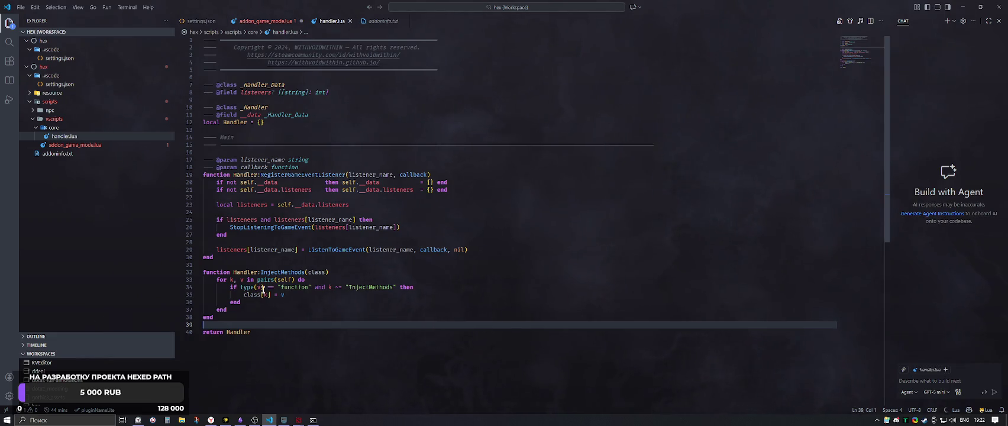
Review InjectMethods' name check, fold handler.lua's blocks, then return to addon_game_mode.lua
mouse_move(256, 287)
double_click(295, 286)
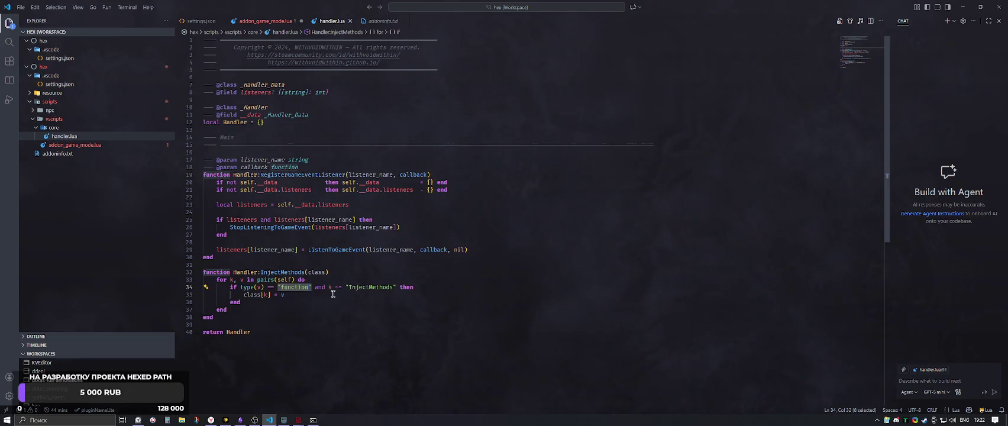
drag(326, 287, 416, 287)
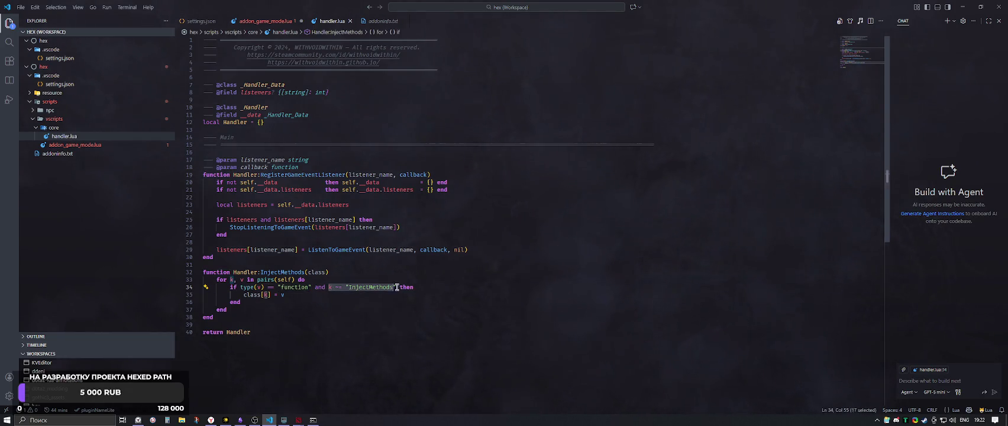
click(416, 287)
key(Down)
key(Down)
key(Down)
key(Down)
key(Down)
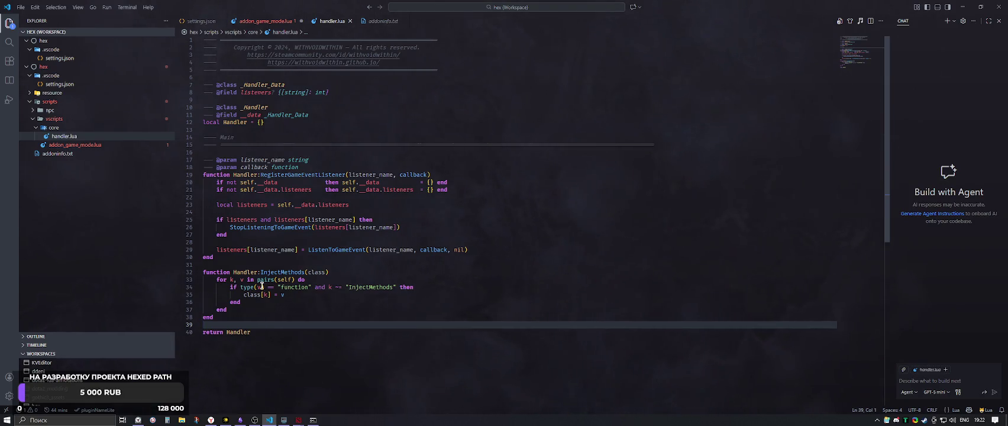
drag(223, 317, 198, 272)
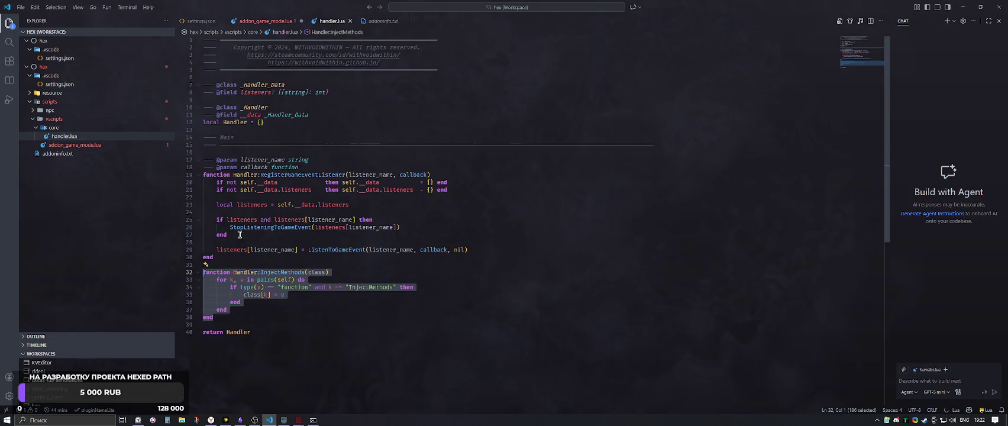
click(198, 175)
click(199, 160)
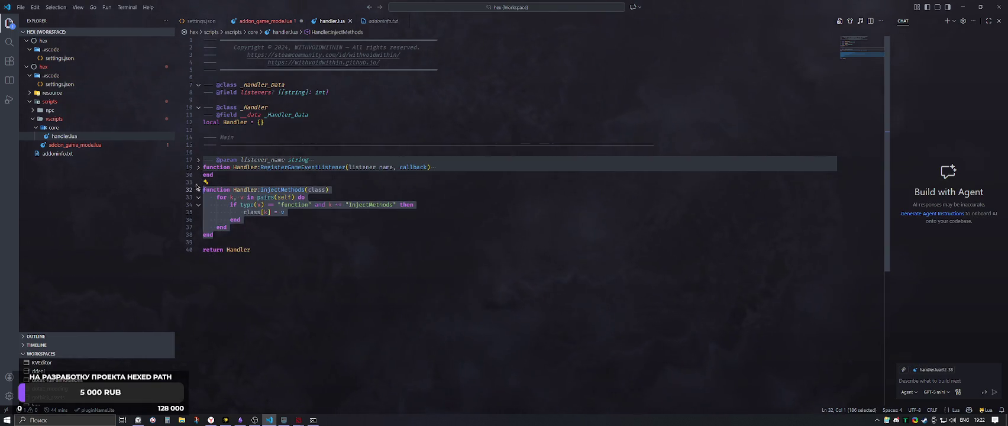
click(199, 189)
click(230, 182)
key(Return)
text(--- @)
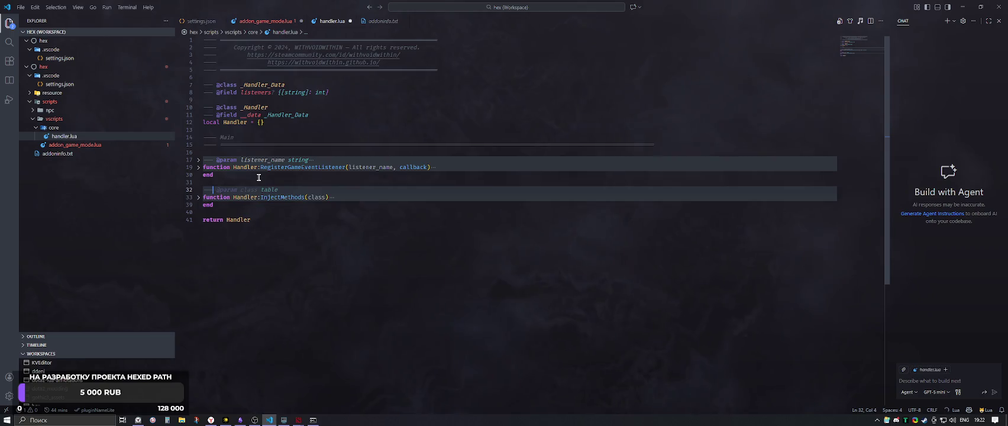
key(ctrl+z)
key(ctrl+z)
double_click(273, 197)
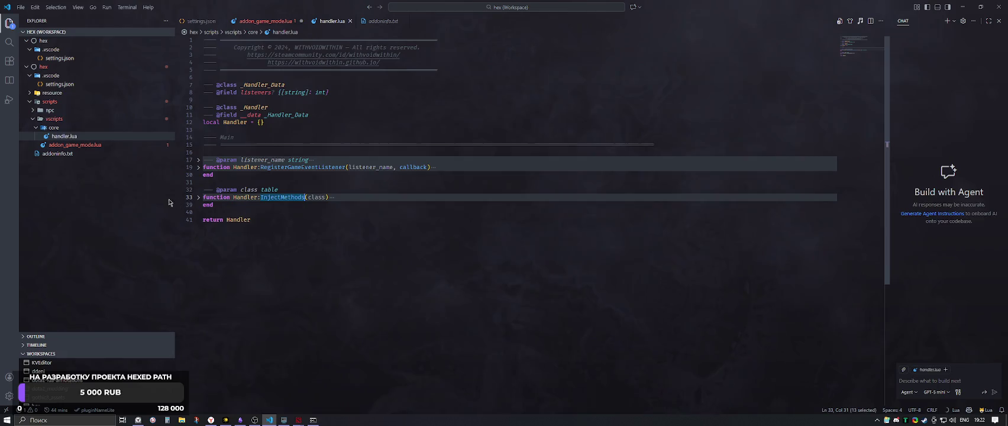
click(74, 145)
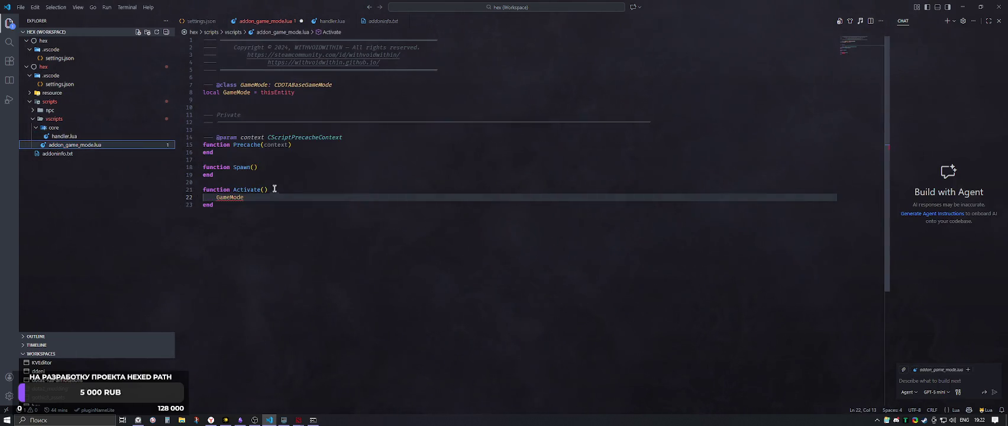
Replace Activate's bare GameMode line with require("core.handler"):InjectMethods(GameMode)
click(335, 198)
key(BackSpace)
key(BackSpace)
key(BackSpace)
text(require()
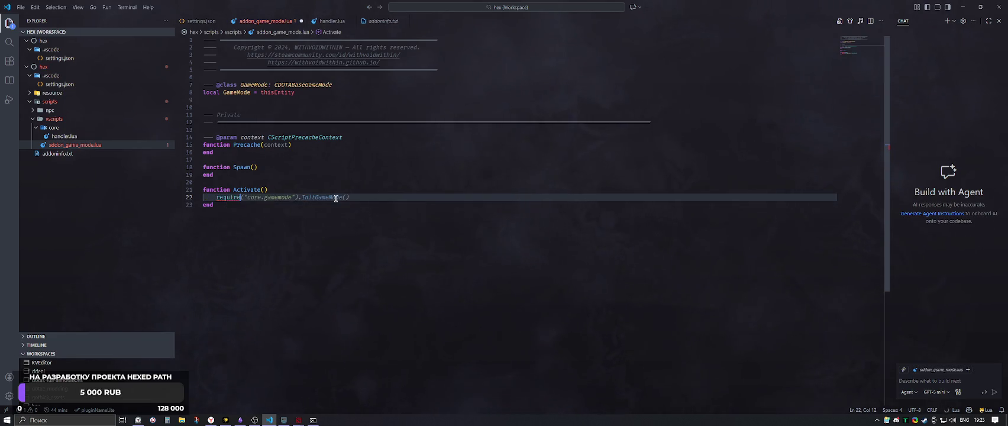
text("core.)
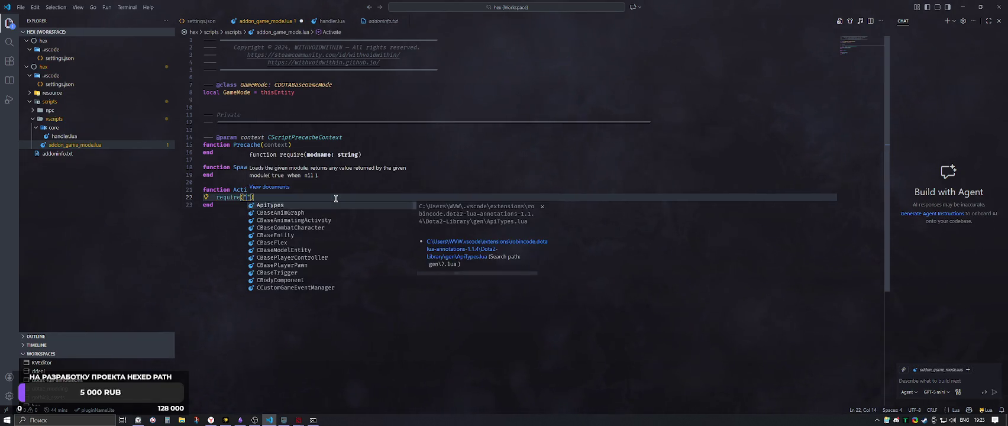
key(Return)
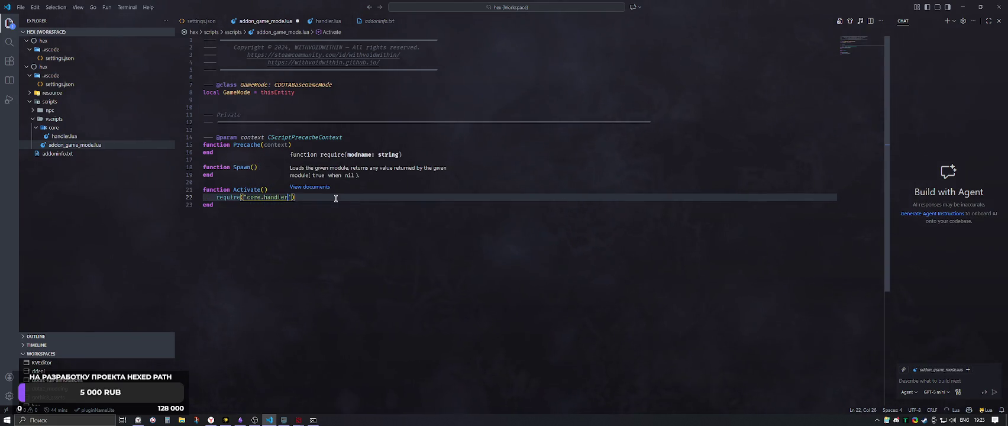
key(End)
text(:)
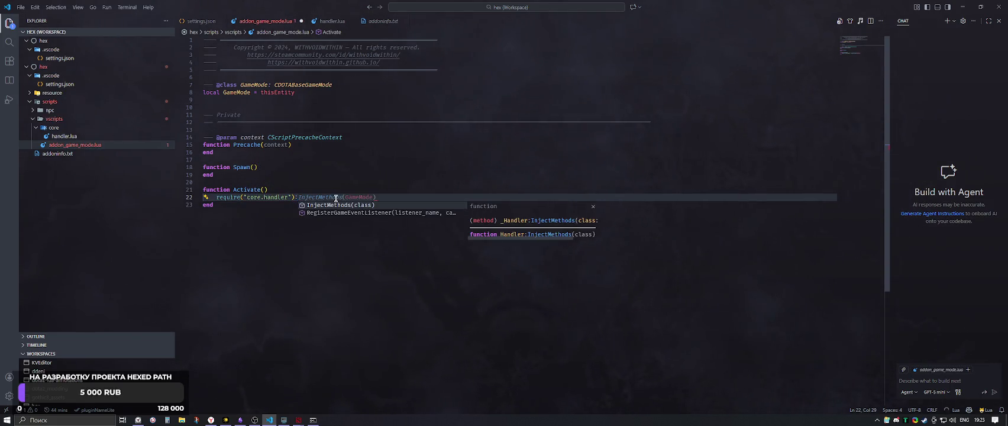
key(Return)
text(GameMode)
key(Return)
key(Return)
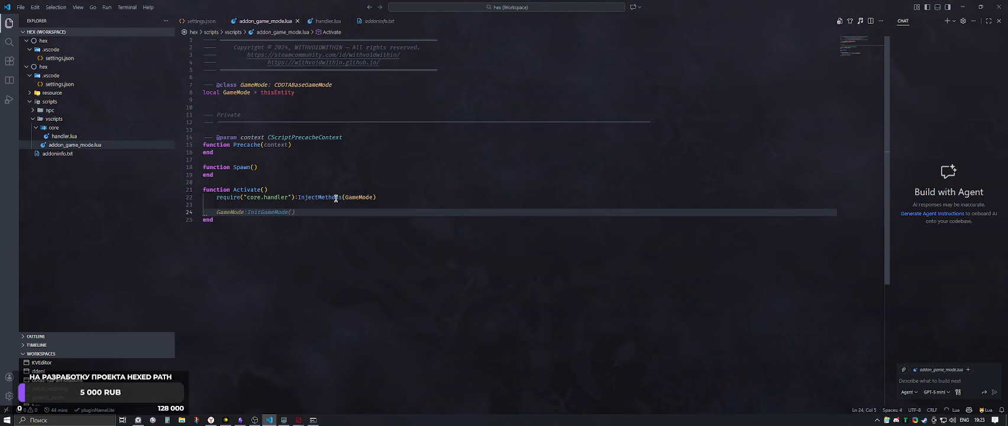
ctrl+click(336, 199)
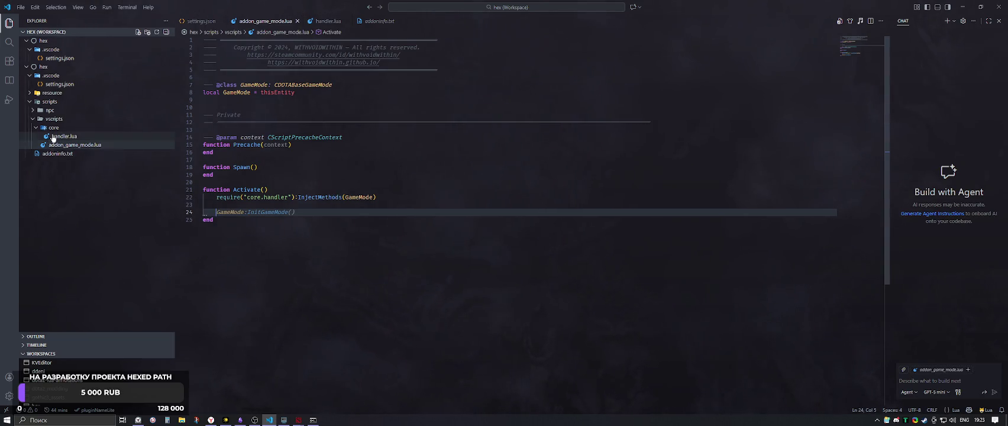
click(94, 145)
click(354, 85)
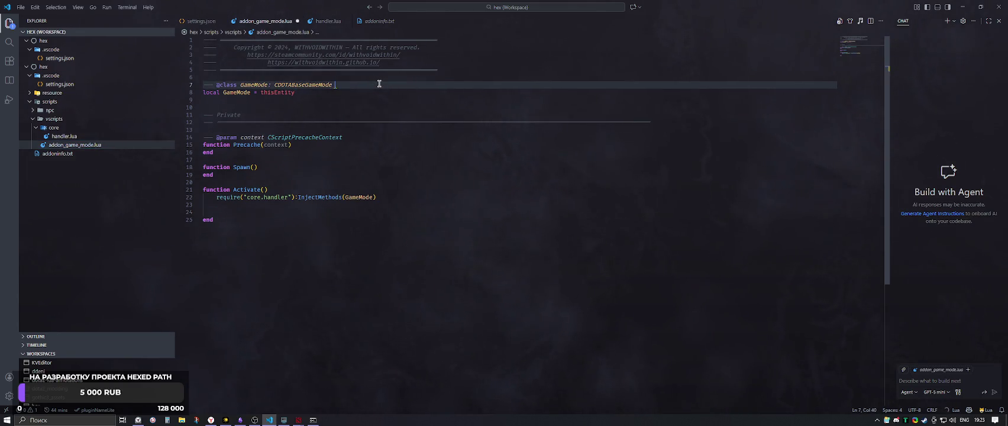
text(, )
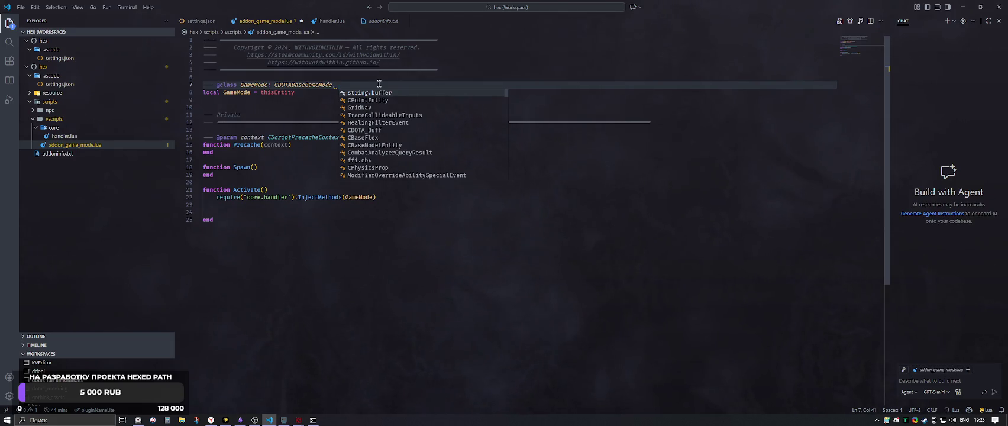
text(Handler)
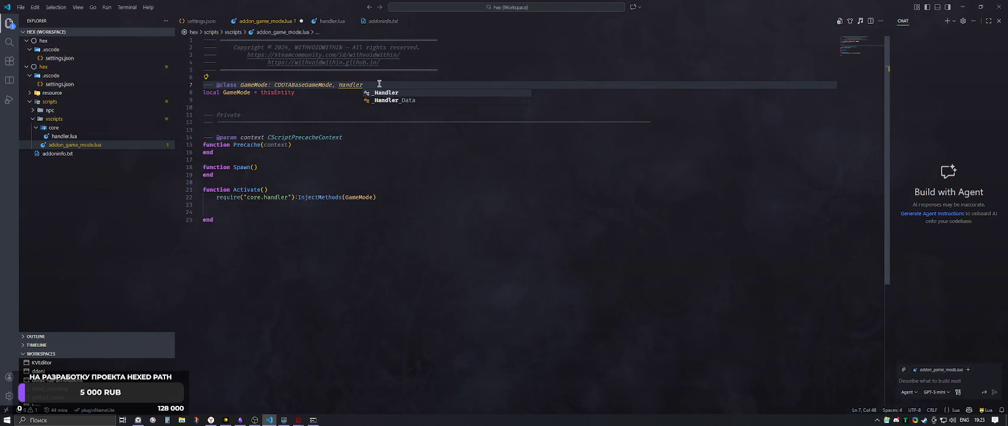
click(372, 84)
click(65, 136)
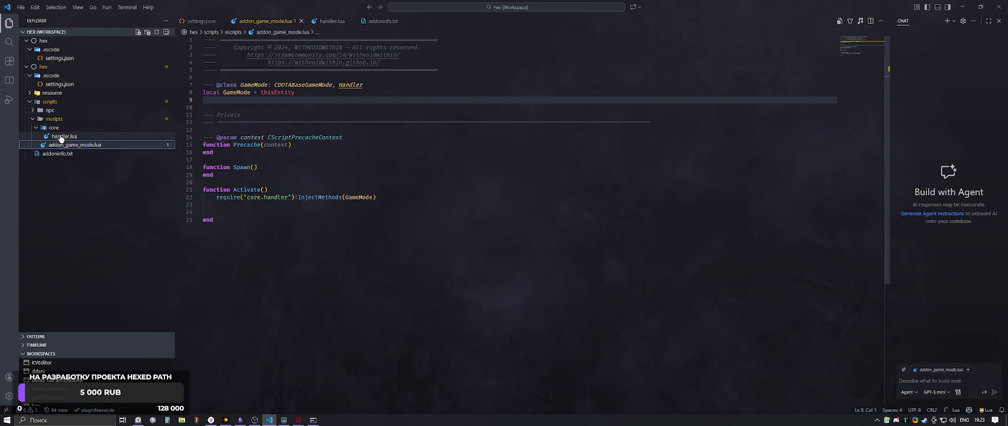
Change GameMode's class annotation from Handler to _Handler, matching handler.lua's class name
click(245, 85)
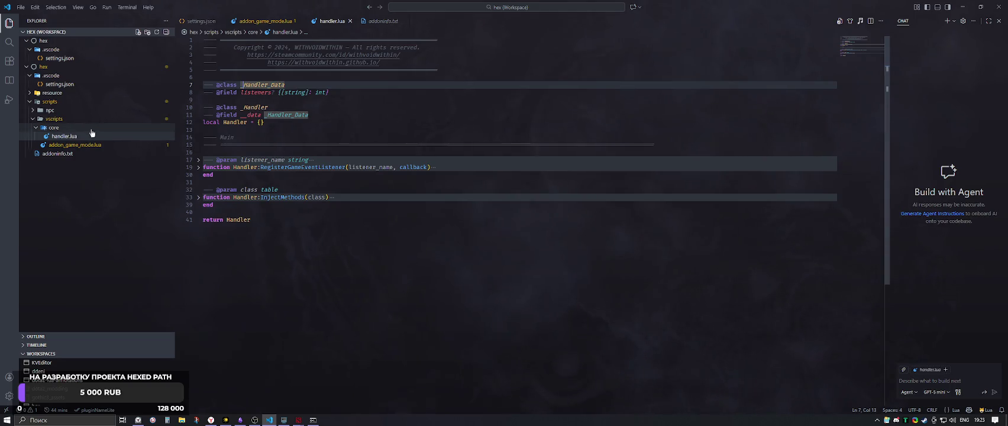
click(69, 145)
click(342, 85)
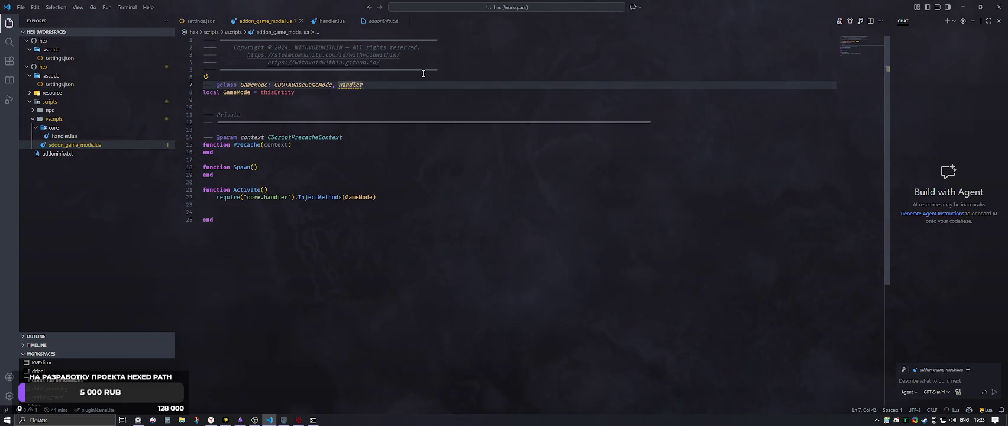
text(_)
click(385, 100)
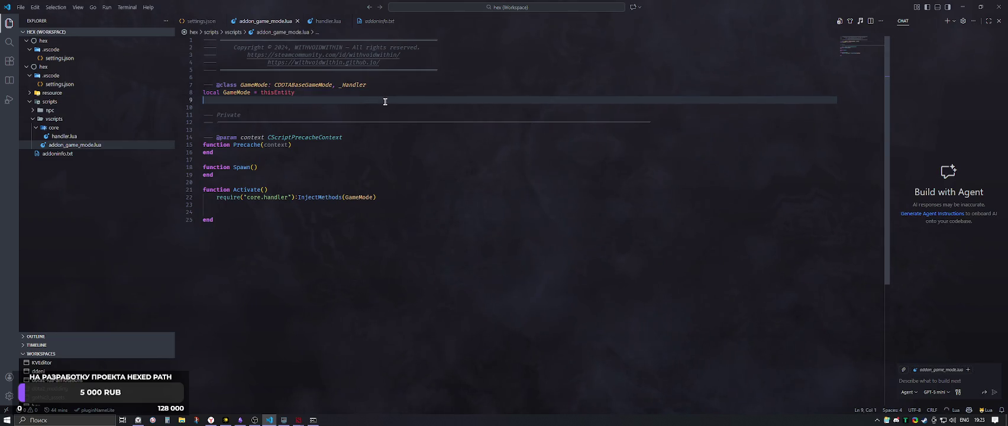
click(376, 107)
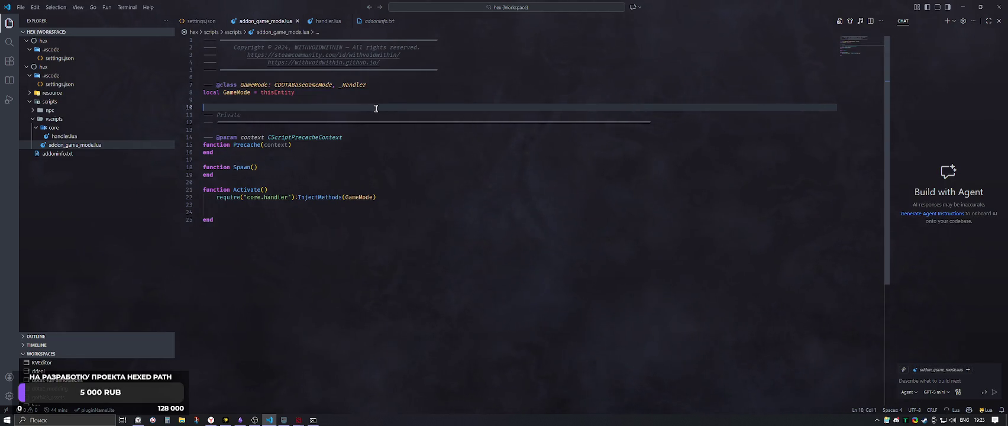
click(69, 136)
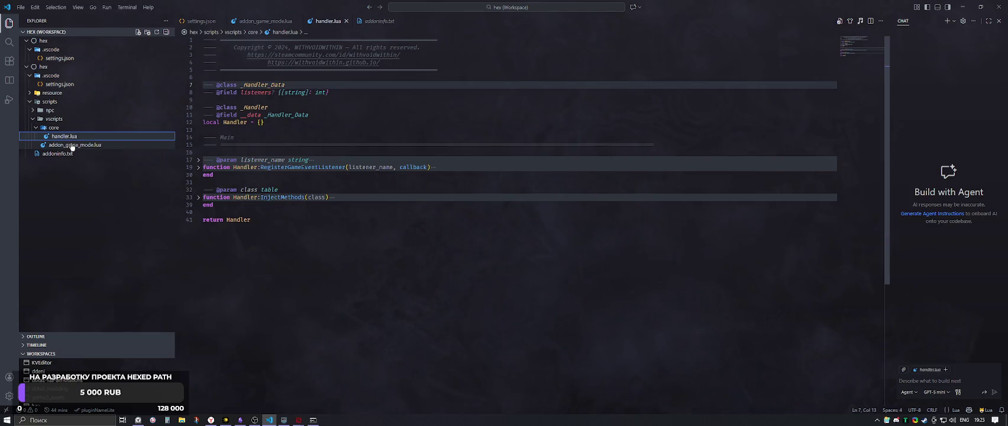
click(72, 146)
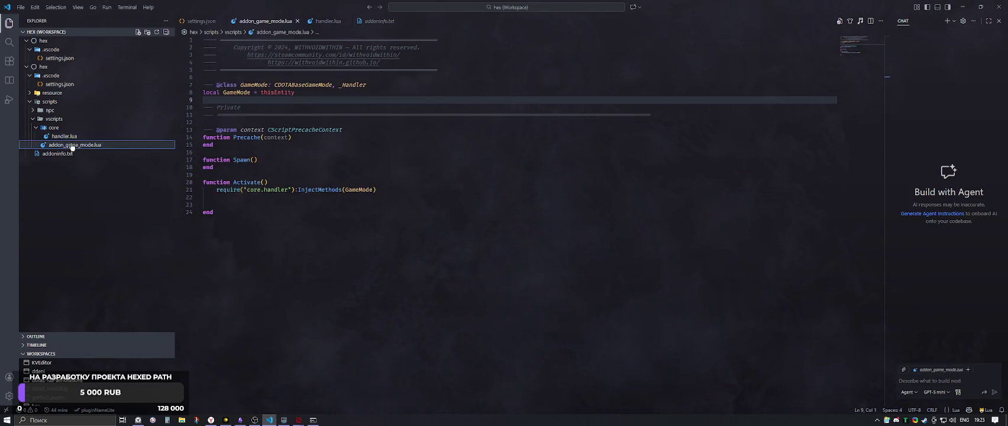
Add a GameMode:RegisterGameEventListener call in Activate for game_start printing "The game has started!"
click(383, 208)
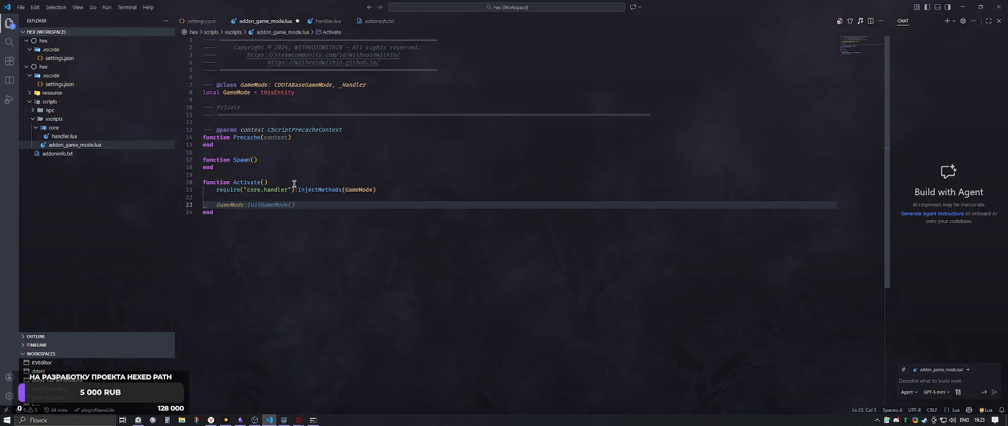
text(GameMode:Register)
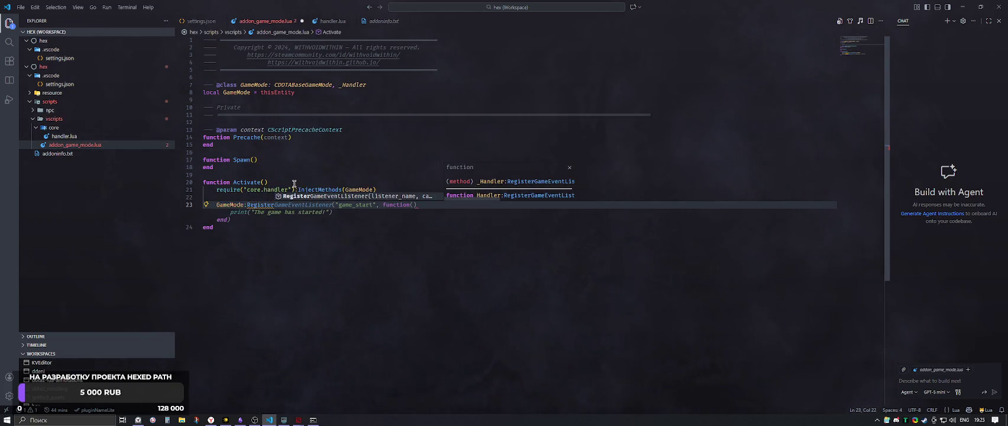
key(Tab)
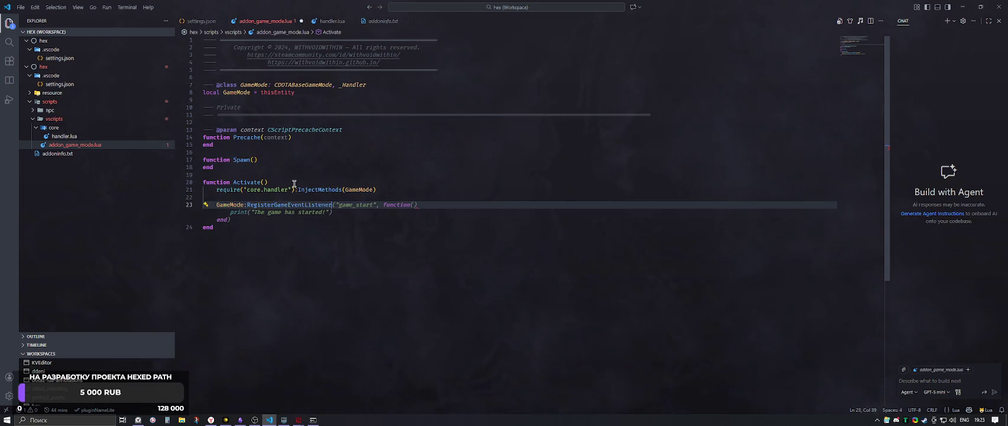
key(Tab)
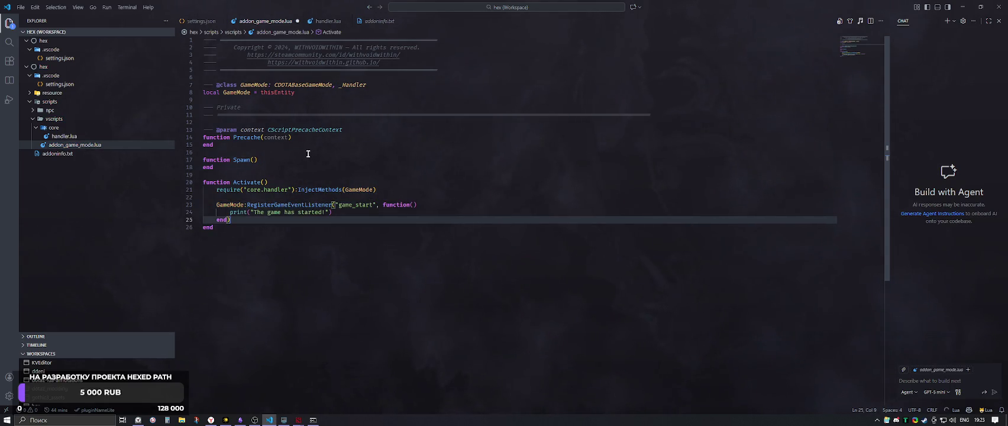
click(65, 136)
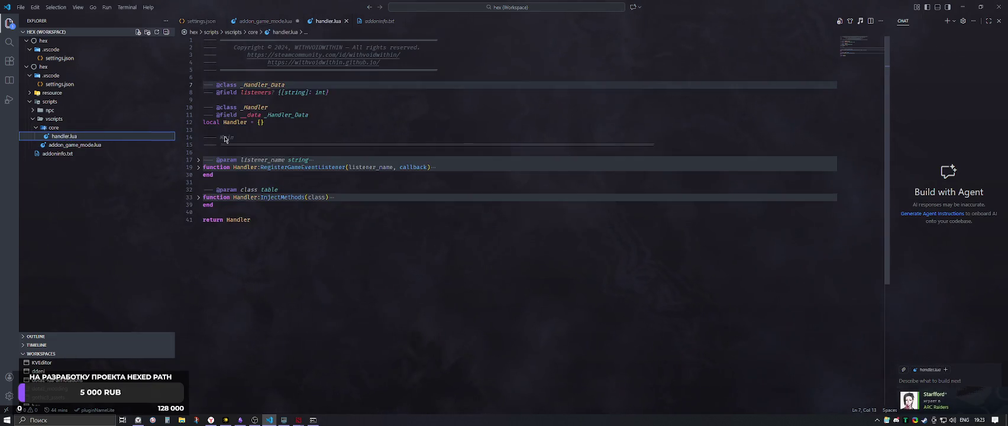
Rename the methods to _RegisterGameEventListener and _InjectMethods and remove extra blank lines
click(286, 168)
key(F2)
key(Home)
text(_)
key(Return)
key(Tab)
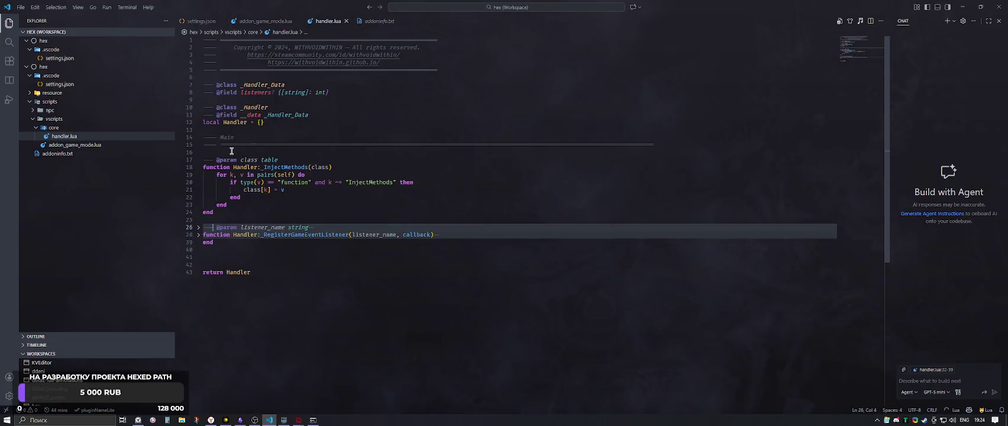
click(214, 260)
key(BackSpace)
key(BackSpace)
click(198, 166)
click(221, 152)
In addon_game_mode.lua, review the game_start listener and add blank lines under the Private header
click(71, 145)
click(274, 217)
click(284, 204)
click(374, 212)
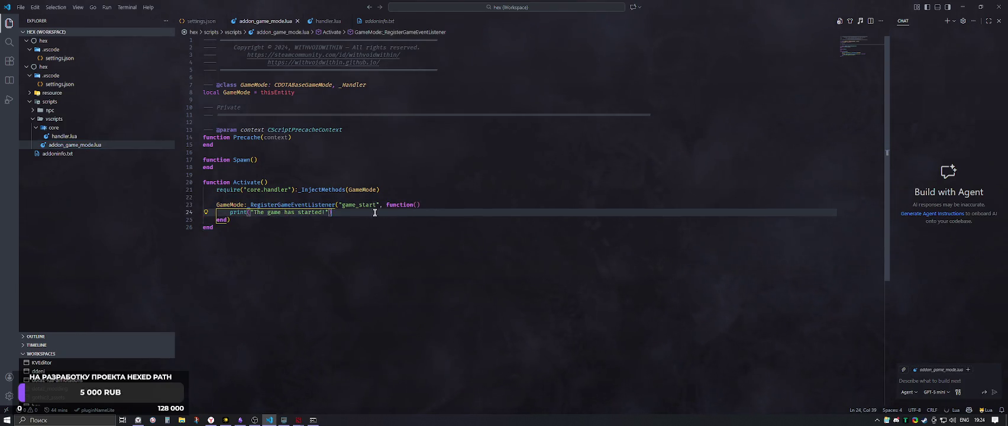
click(335, 220)
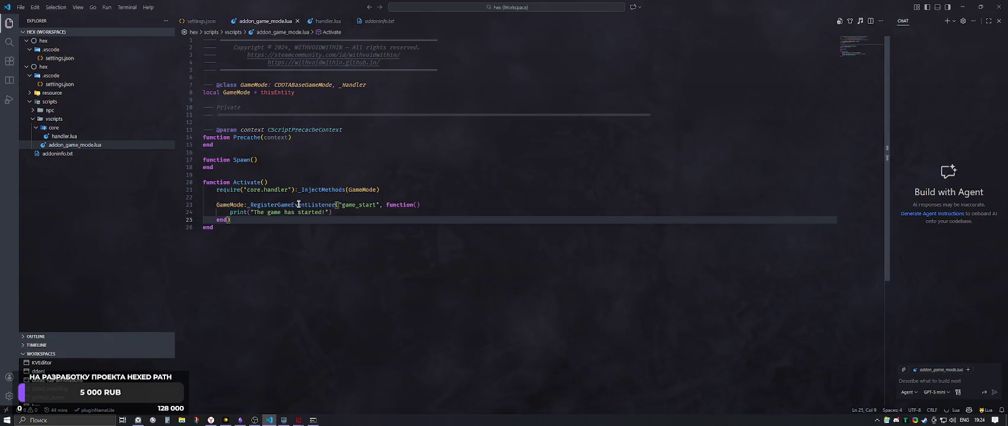
click(358, 204)
double_click(358, 205)
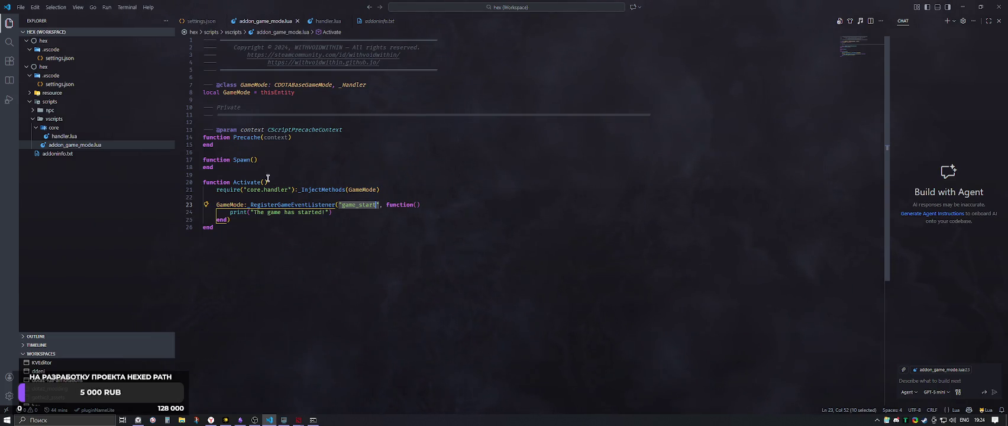
click(219, 124)
key(Return)
key(Return)
Tidy the blank lines, save, and add an empty function Init() after Activate
key(Up)
key(BackSpace)
key(ctrl+s)
key(Down)
key(Down)
key(Down)
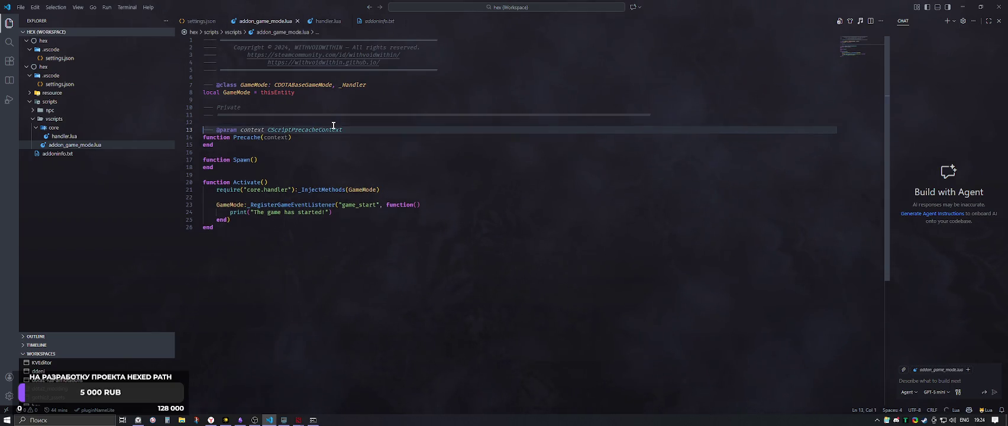
key(End)
key(Return)
key(Return)
text(function Init())
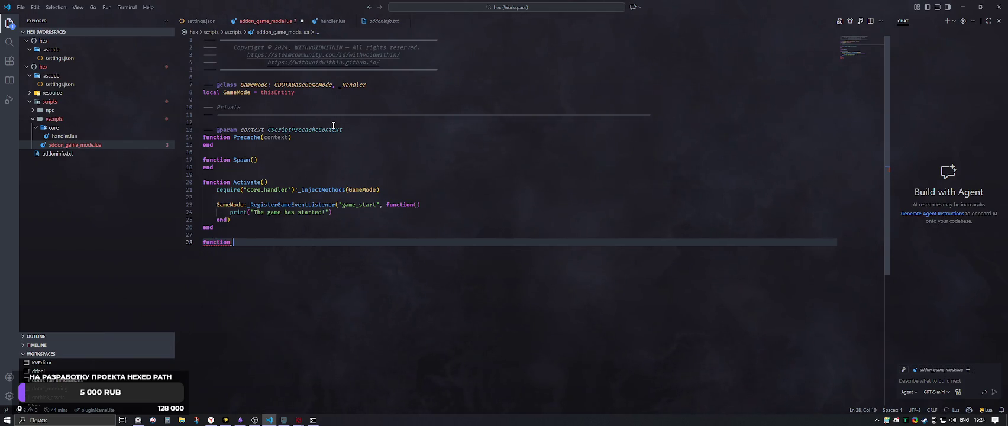
key(Return)
text(end)
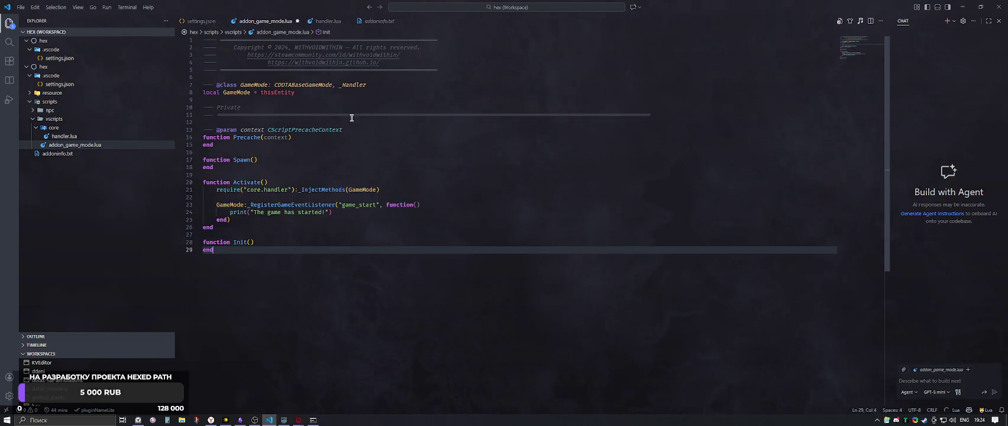
Add an Init section divider and an Init() call at the end of the file
drag(662, 116, 159, 111)
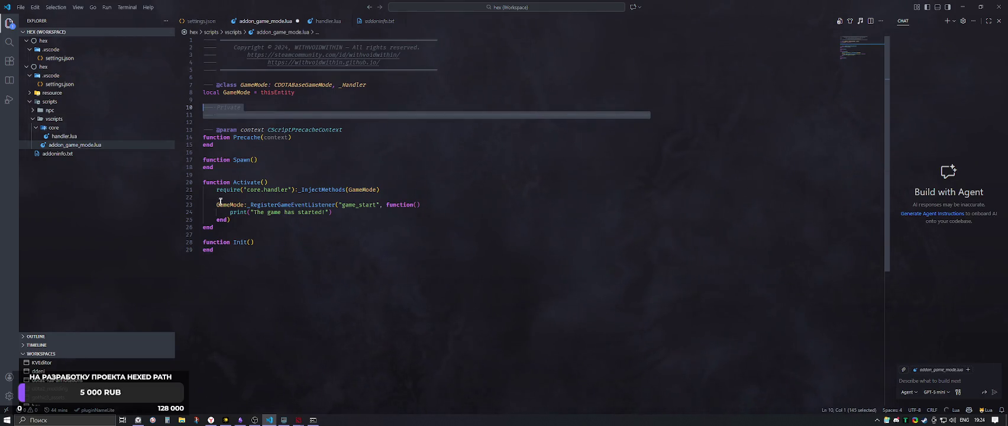
click(247, 260)
key(Return)
key(Return)
text(--- Init)
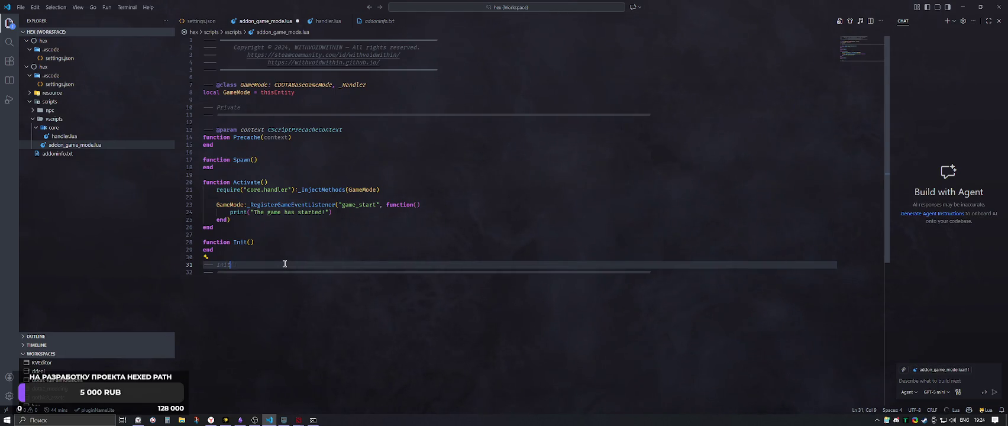
key(Tab)
key(Return)
key(Return)
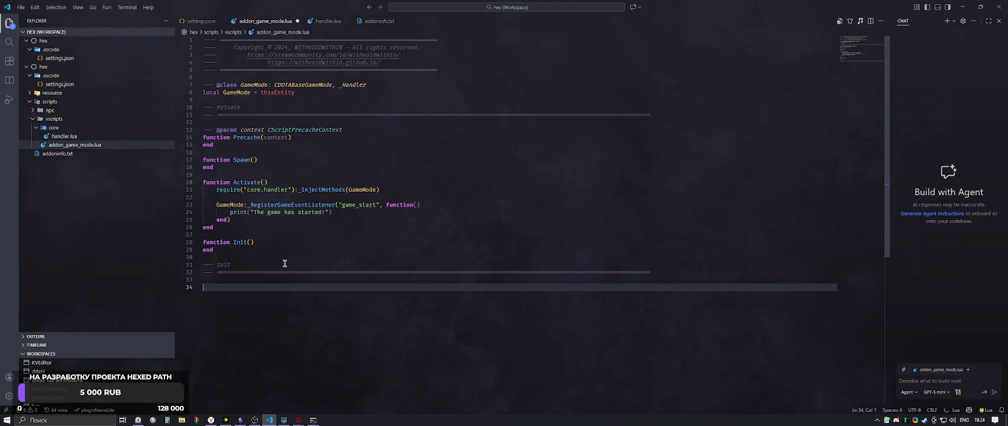
text(Init()
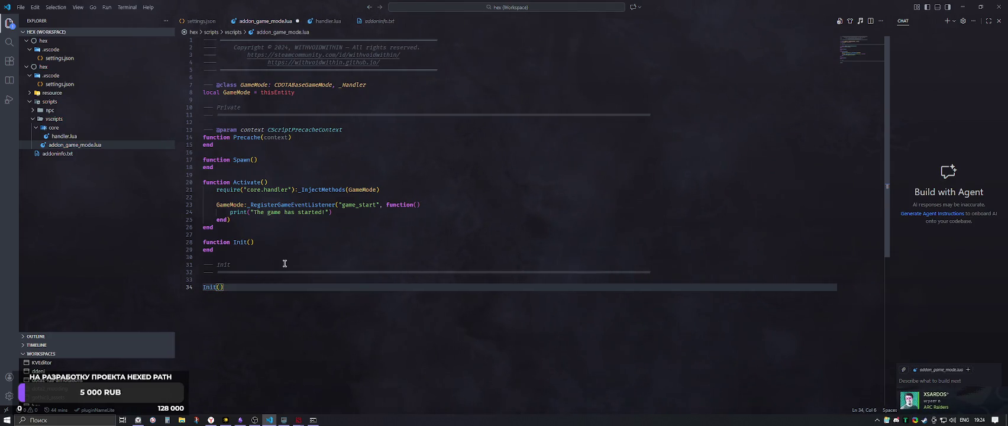
drag(666, 272, 139, 253)
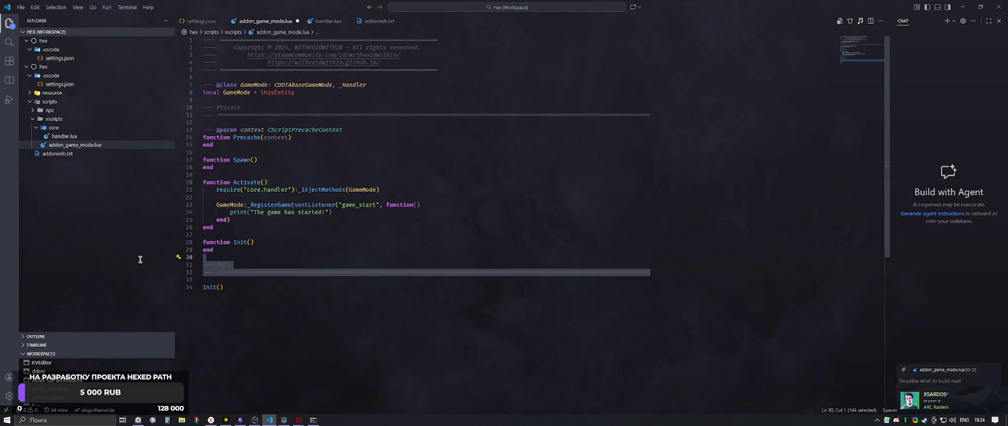
key(BackSpace)
key(Down)
key(Up)
key(Up)
key(Up)
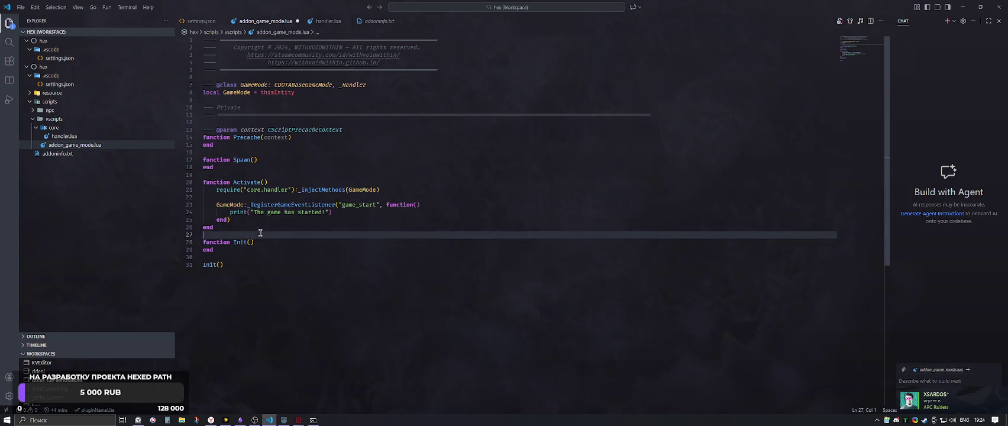
key(ctrl+z)
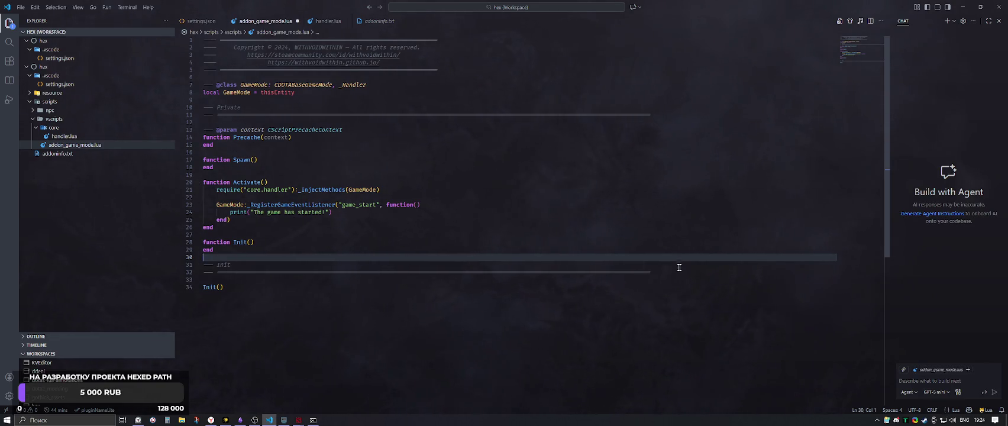
click(292, 265)
click(294, 241)
key(Return)
Move the listener block into Init, switch its event to gamerules_state_changed, and save
drag(217, 204, 292, 220)
key(ctrl+c)
key(BackSpace)
key(BackSpace)
key(BackSpace)
key(Delete)
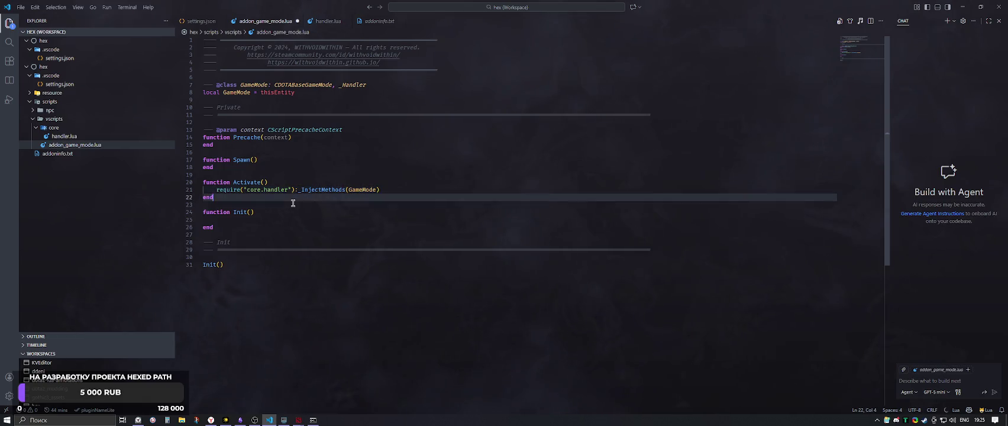
key(Down)
key(Down)
key(Down)
key(ctrl+v)
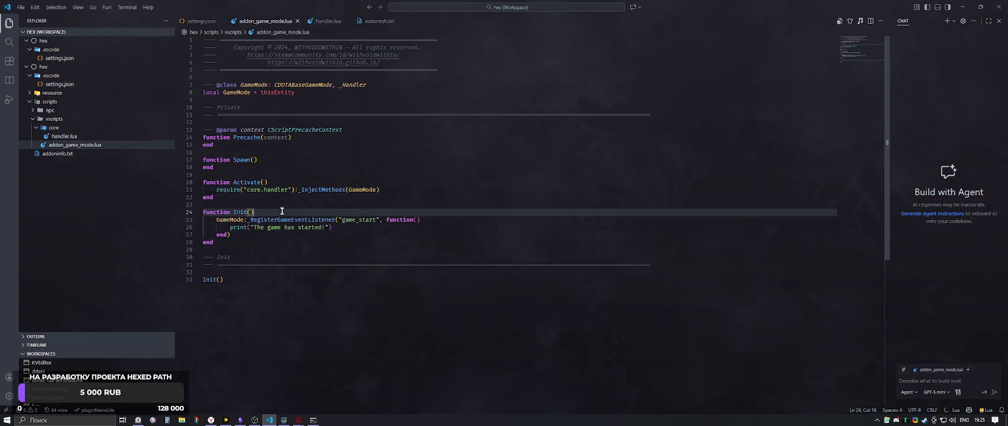
double_click(359, 219)
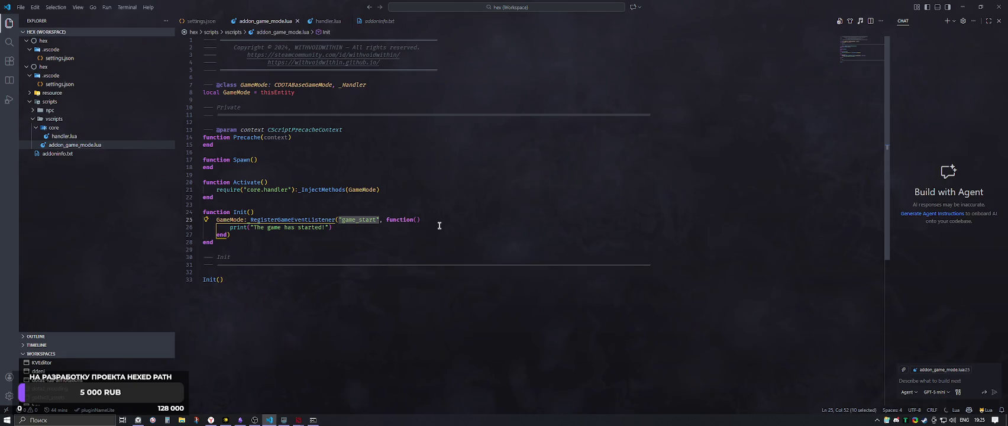
text(gamerules)
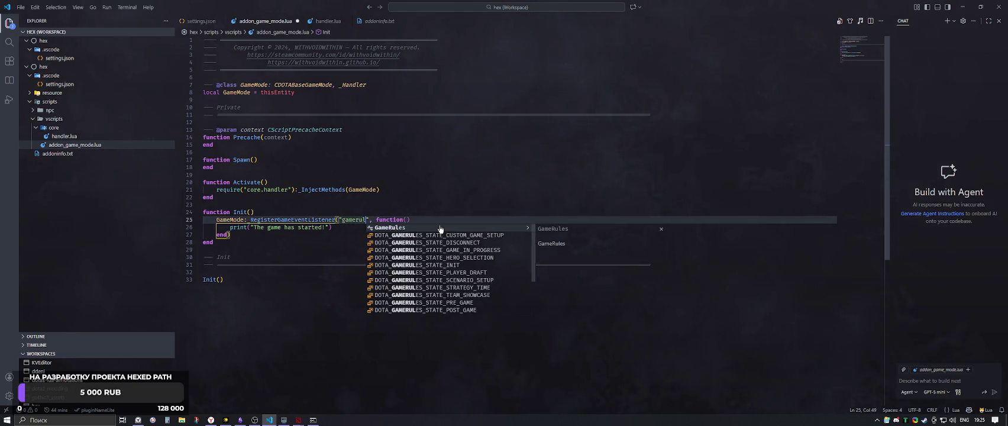
text(_state_)
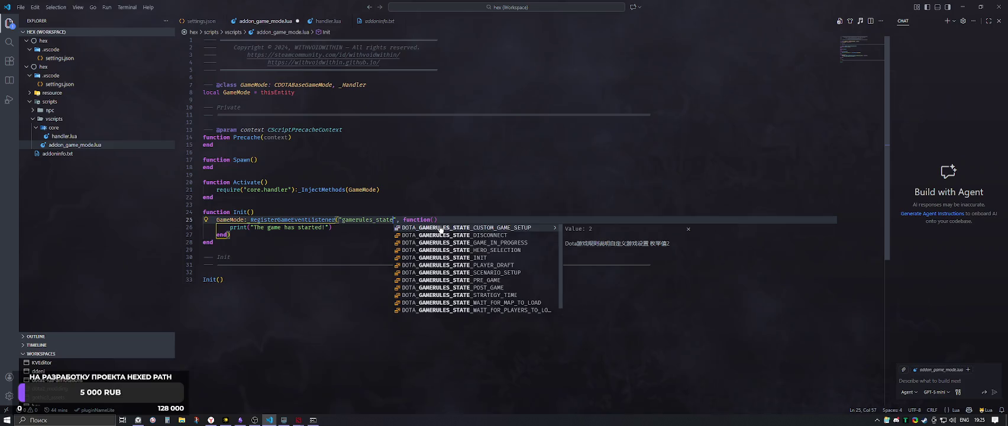
text(changed)
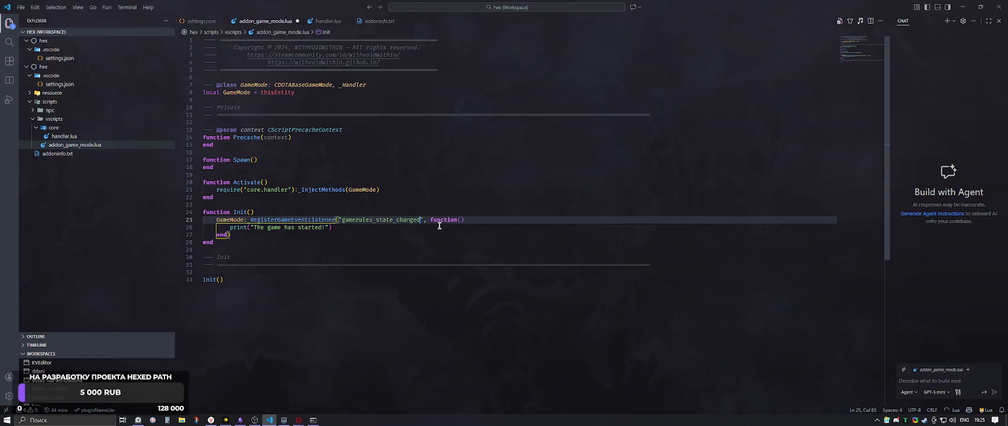
key(ctrl+s)
click(358, 234)
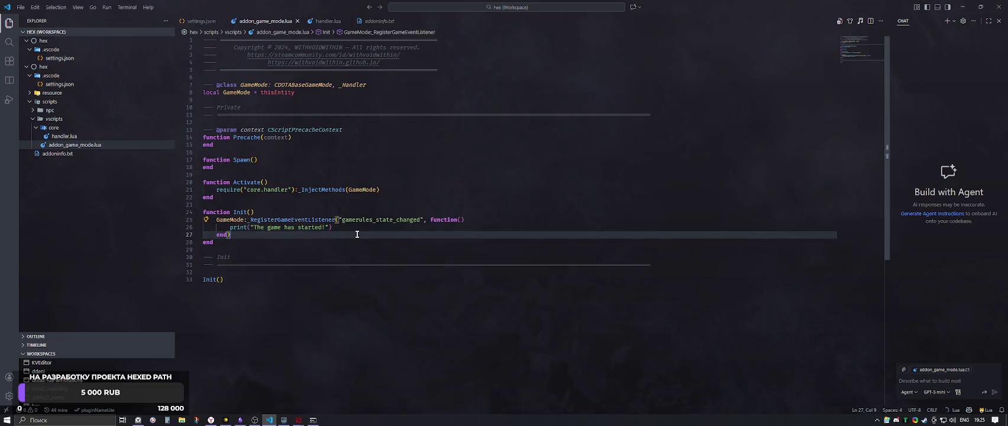
In handler.lua, rename the listener_name parameter of _RegisterGameEventListener to event_name everywhere
click(65, 137)
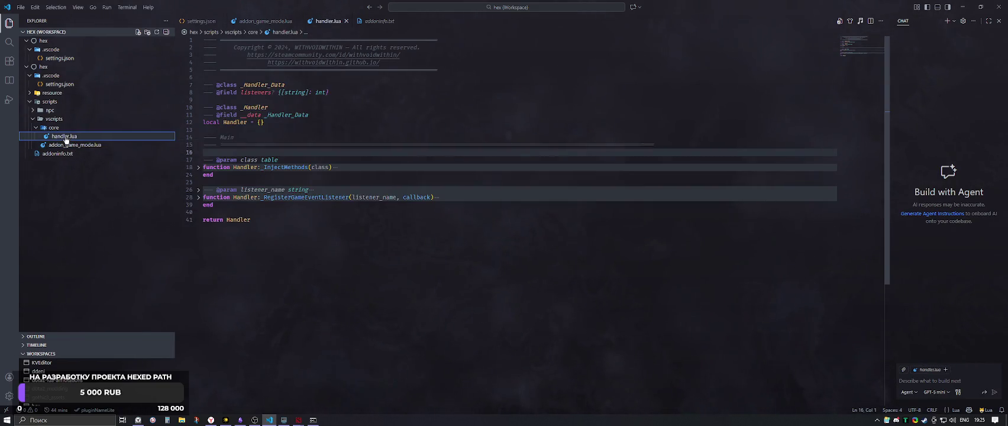
click(330, 210)
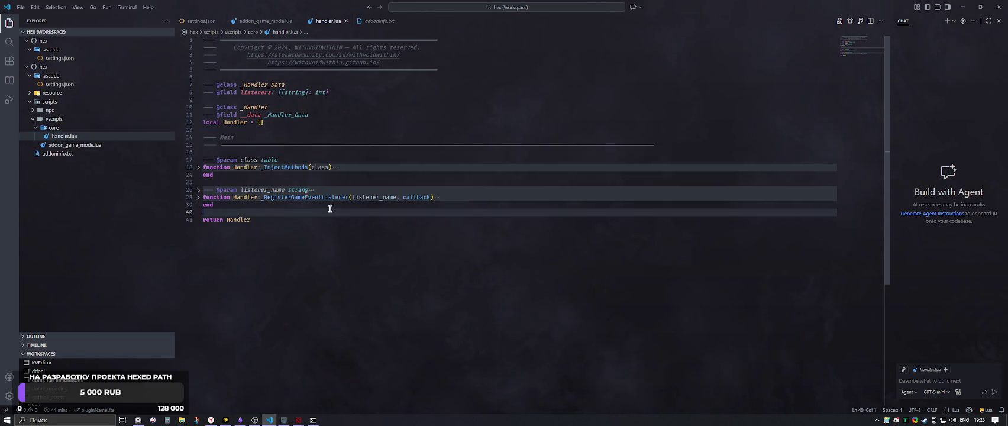
click(372, 197)
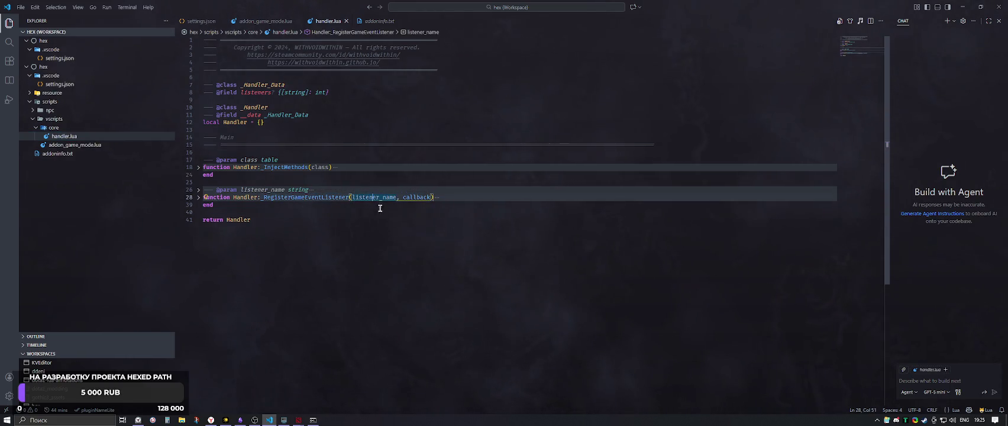
click(198, 197)
key(F2)
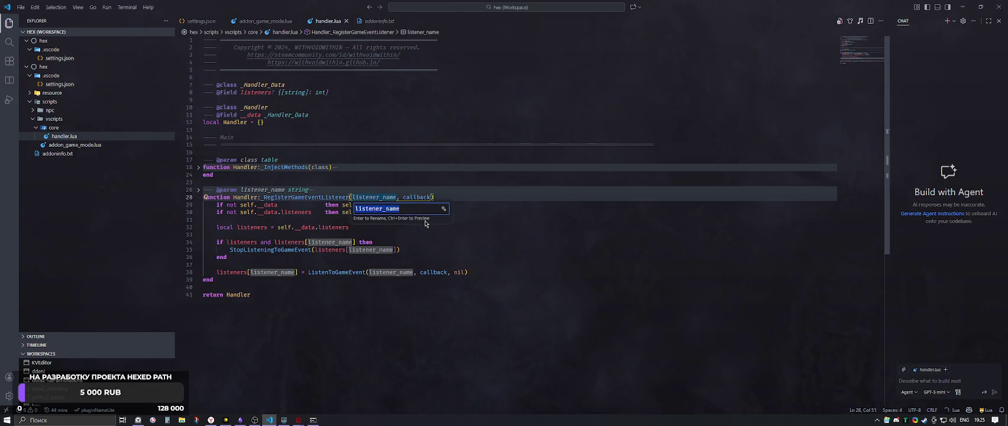
text(ga)
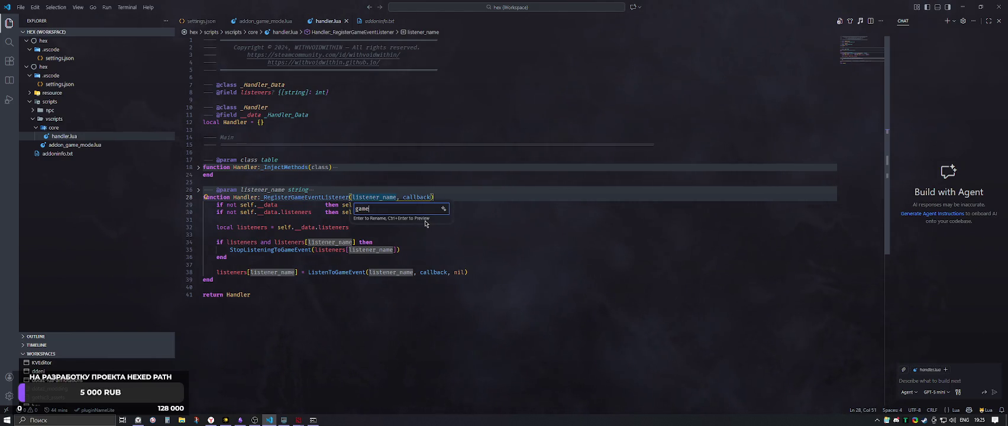
key(BackSpace)
key(BackSpace)
key(BackSpace)
text(ev)
text(me)
key(Return)
Save handler.lua, confirm event_name's string annotation, and create a new file in the core folder
click(300, 183)
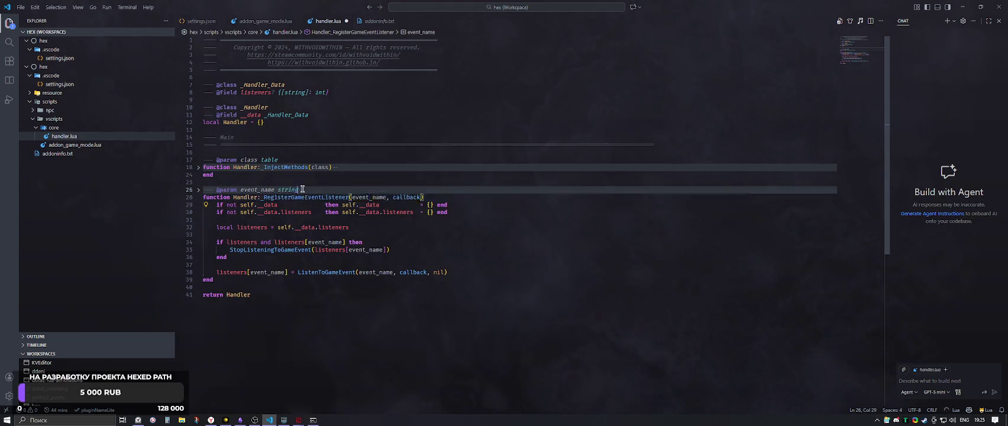
click(198, 190)
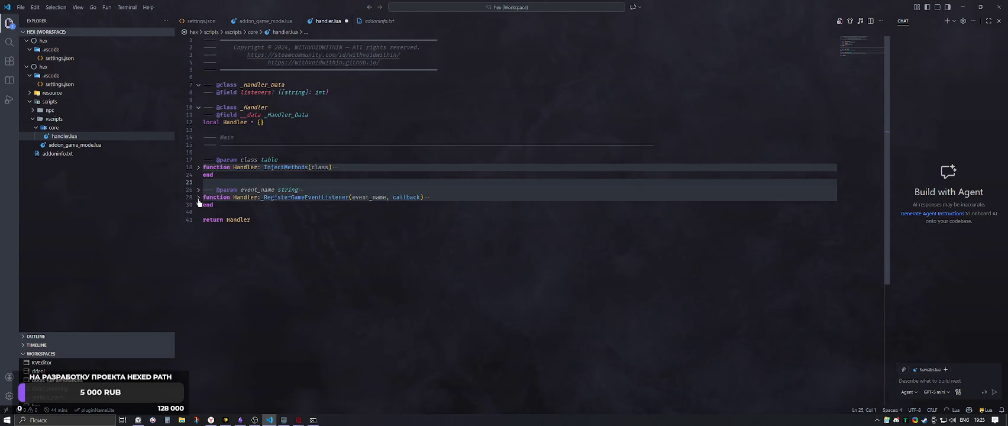
click(274, 229)
key(ctrl+s)
click(467, 213)
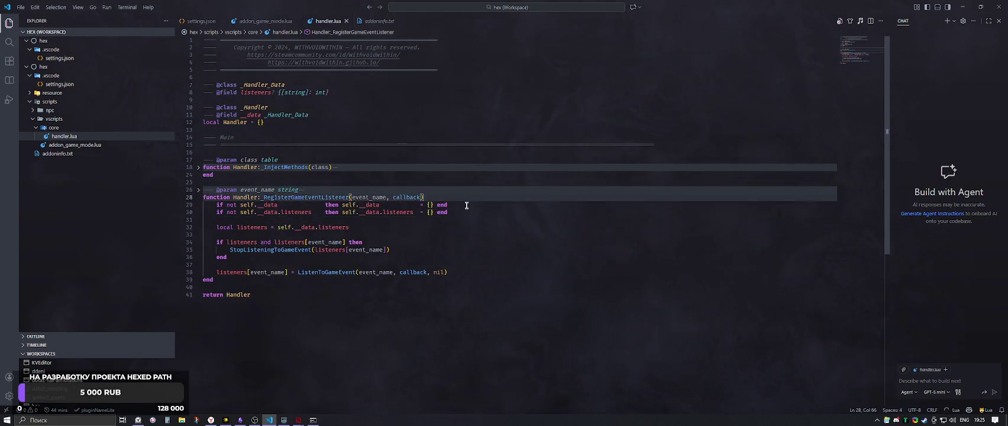
key(Down)
key(Down)
key(Down)
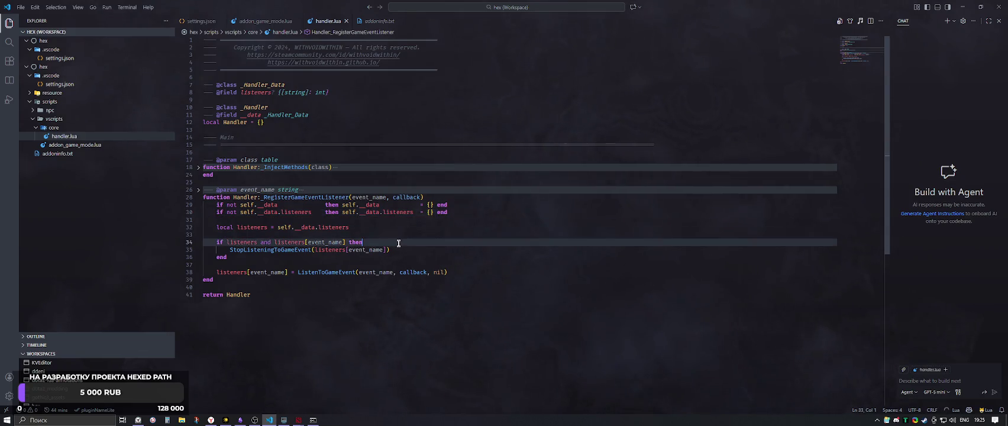
click(288, 189)
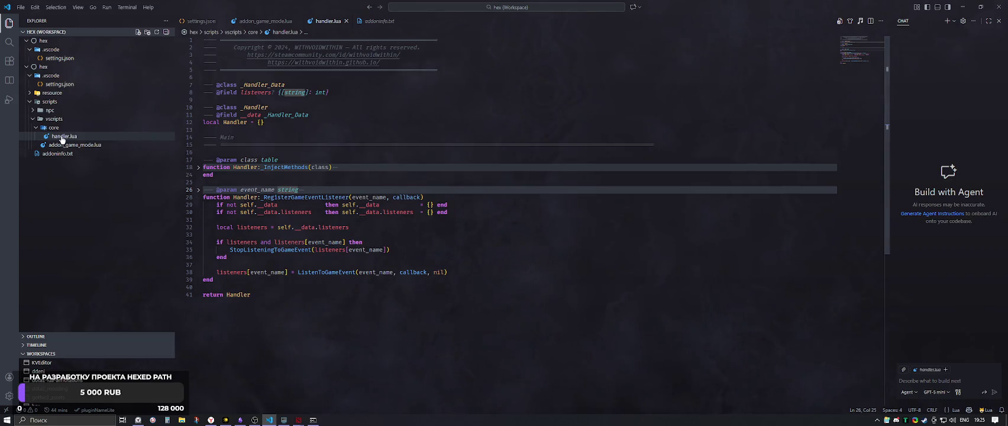
click(138, 33)
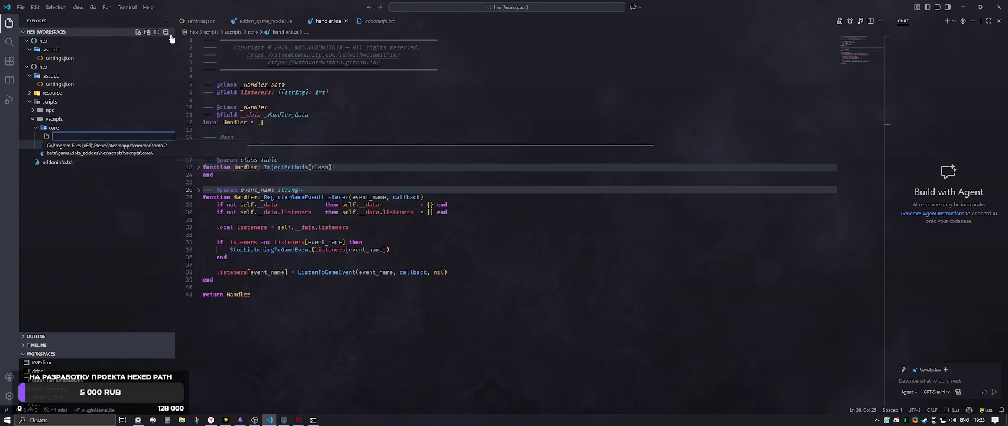
Create a new file named types.lua
text(anno)
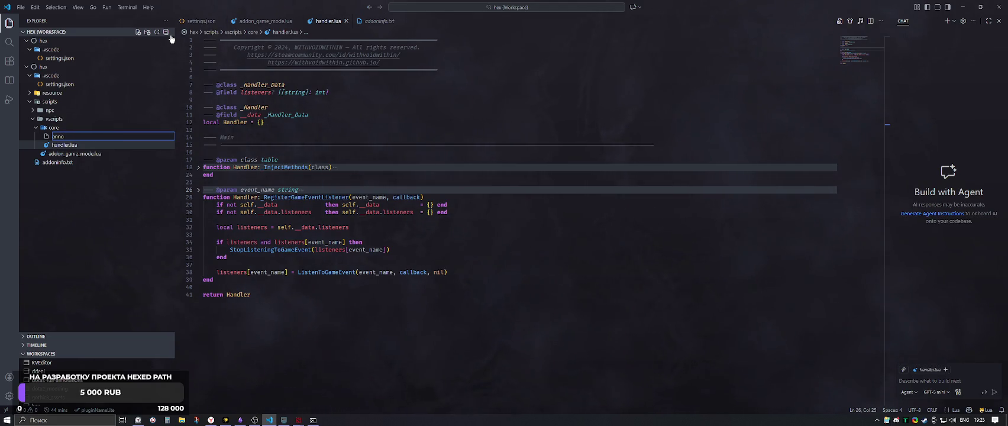
key(ctrl+a)
text(types.lu)
click(98, 147)
click(302, 122)
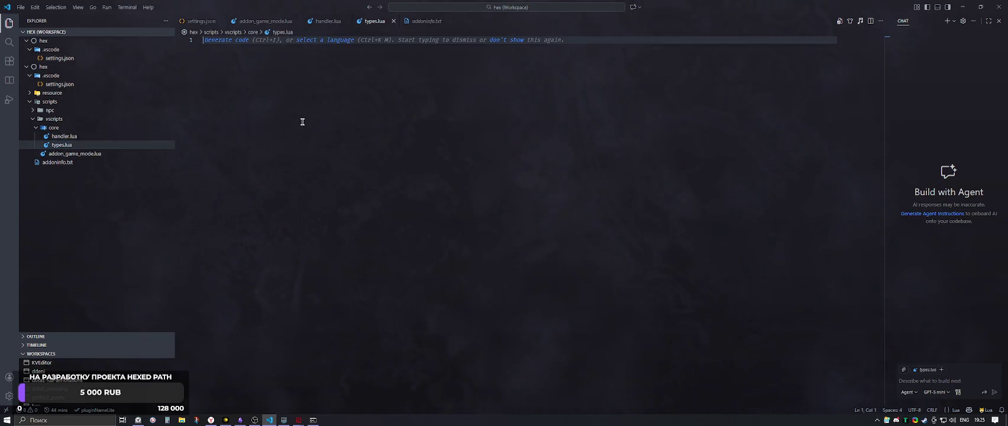
Copy the copyright header from handler.lua to the top of types.lua
click(63, 136)
click(446, 70)
key(ctrl+shift+Home)
key(ctrl+c)
click(61, 145)
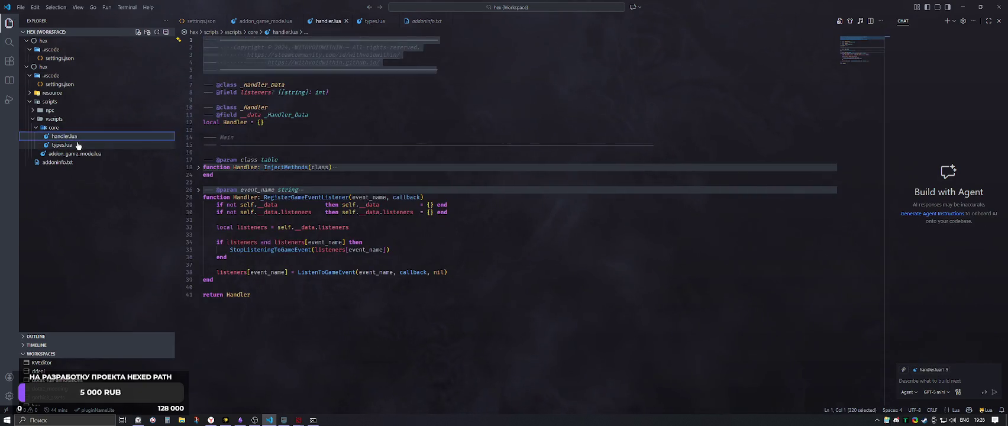
click(322, 90)
key(ctrl+v)
key(Return)
key(Return)
text(--- @meta)
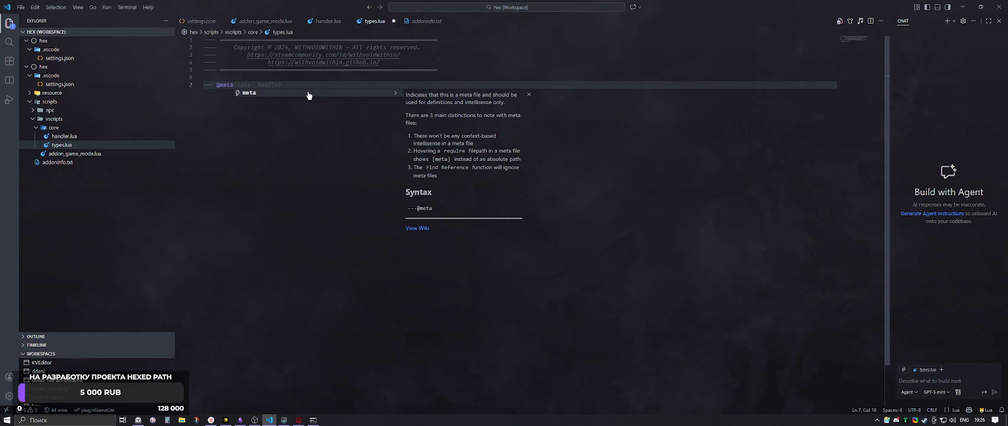
key(Escape)
key(Return)
text(@class _Handler)
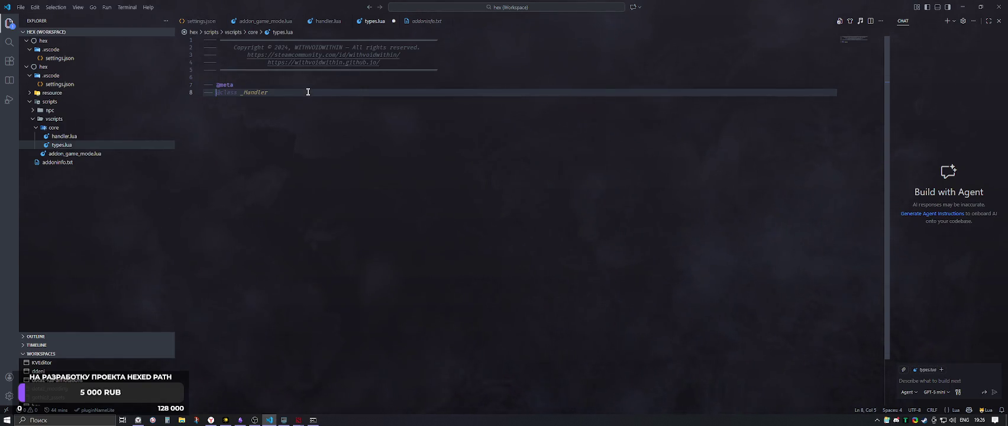
key(BackSpace)
key(Return)
text(--- @class)
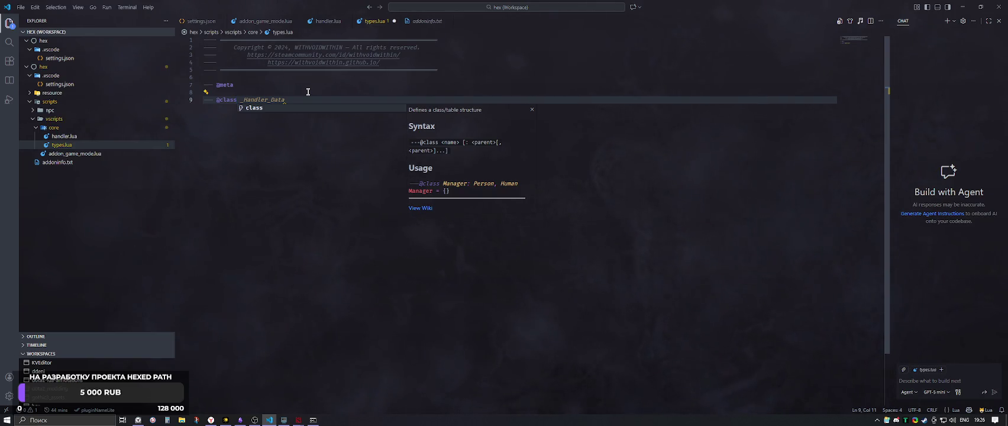
key(BackSpace)
key(BackSpace)
key(BackSpace)
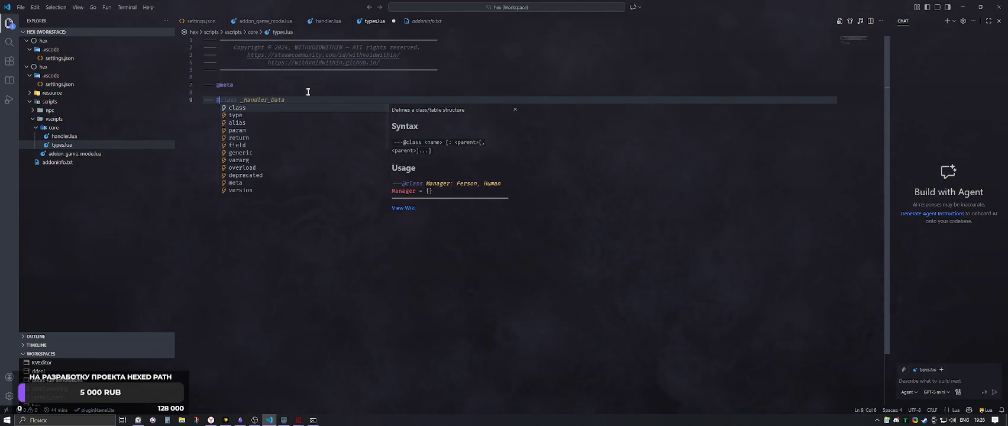
text(alias _)
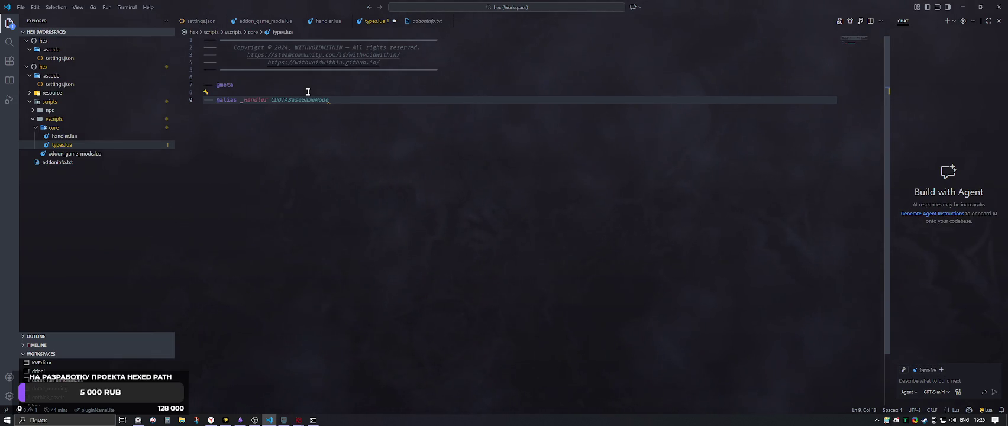
text(GameEvent)
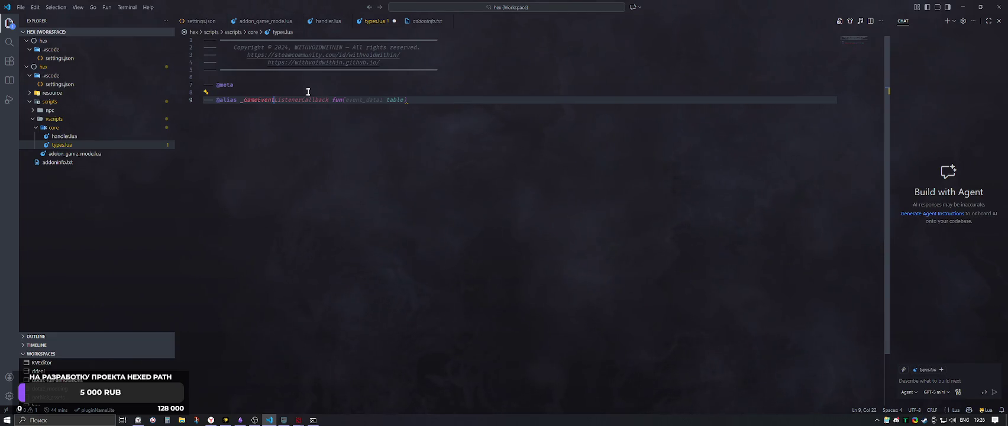
text(Types)
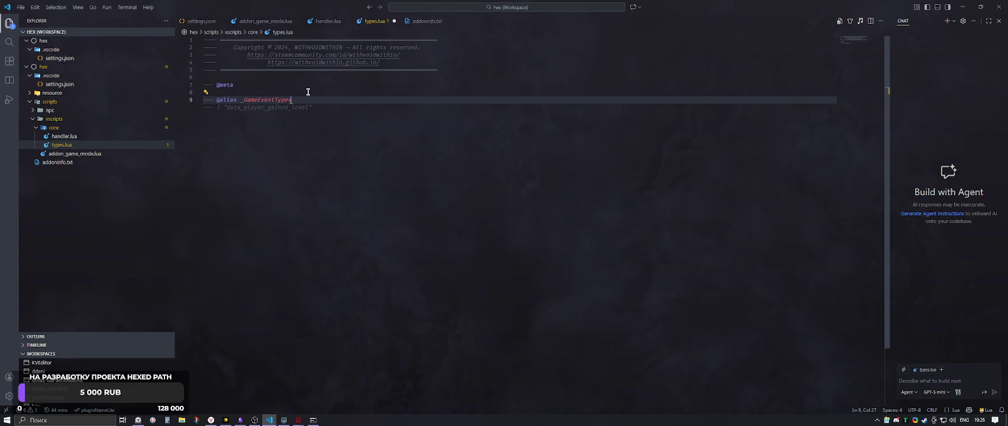
key(Return)
text(@)
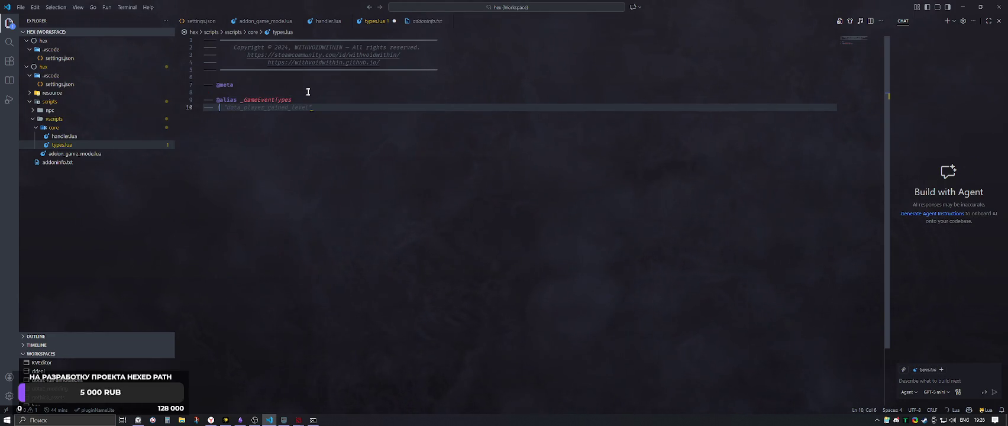
text(")
Search ModDota's Game Events for state change, then enter game_rules_state_change as the alias option
click(210, 420)
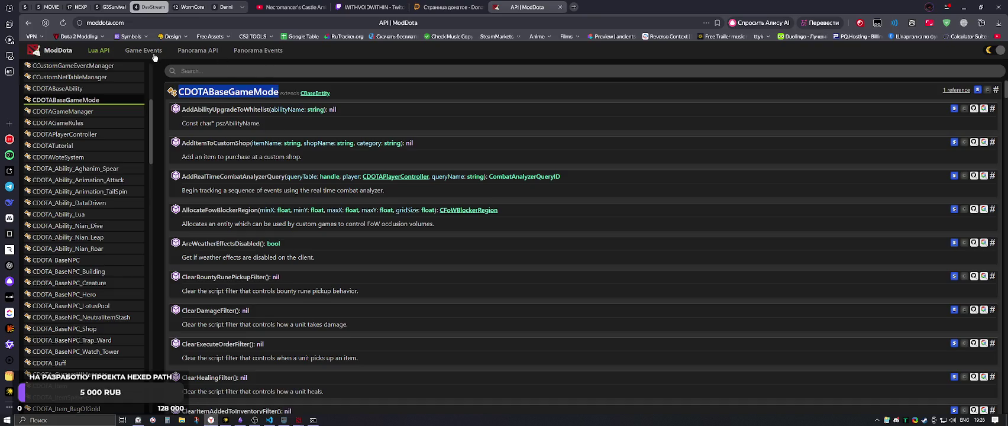
click(151, 53)
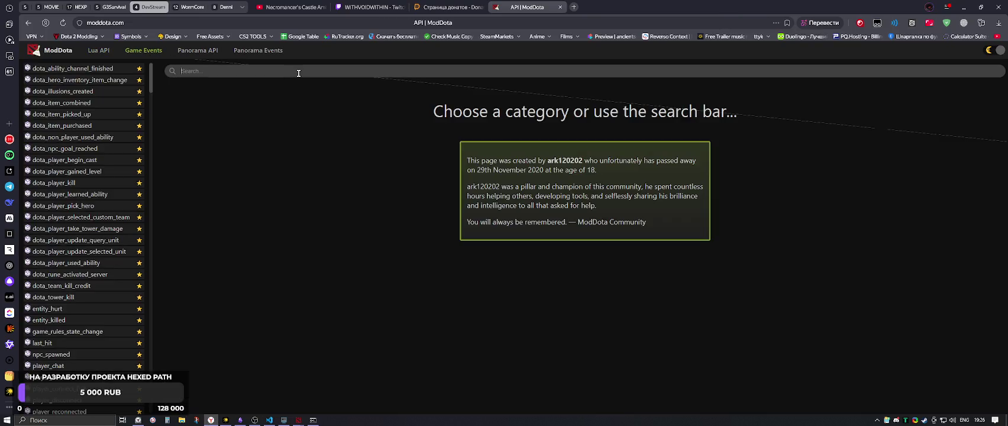
text(state c)
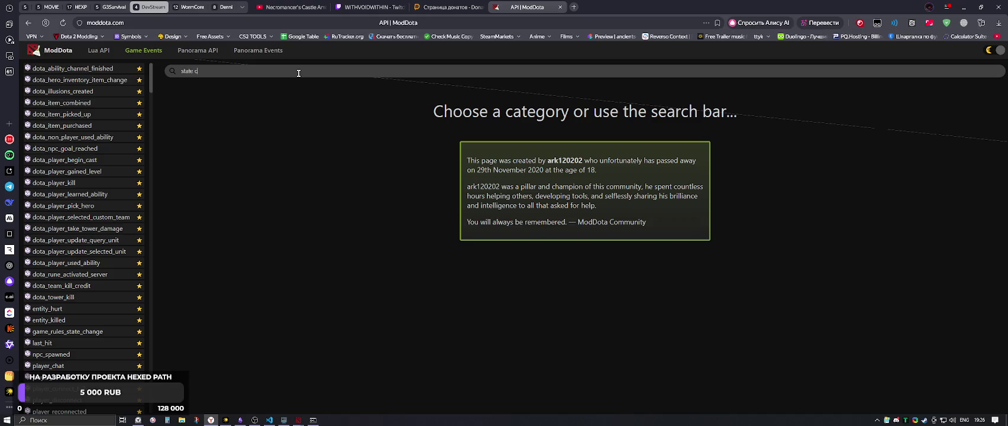
text(ge)
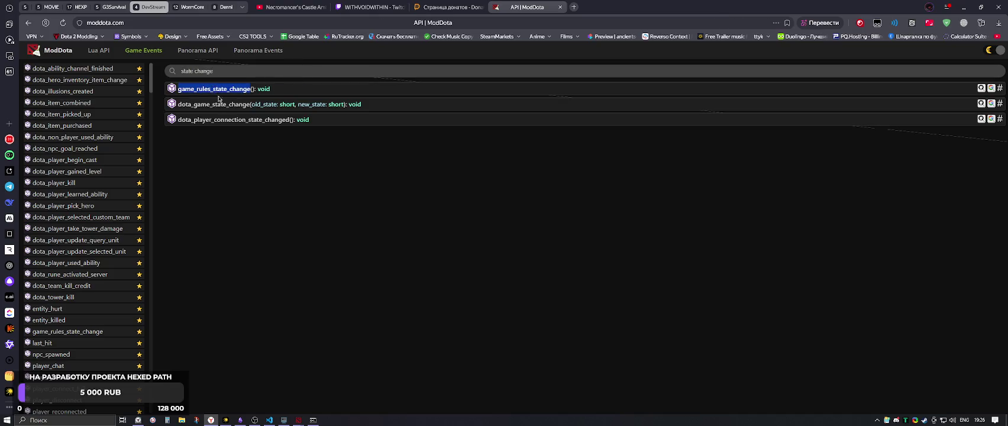
key(alt+Tab)
text(game_rules_state_change)
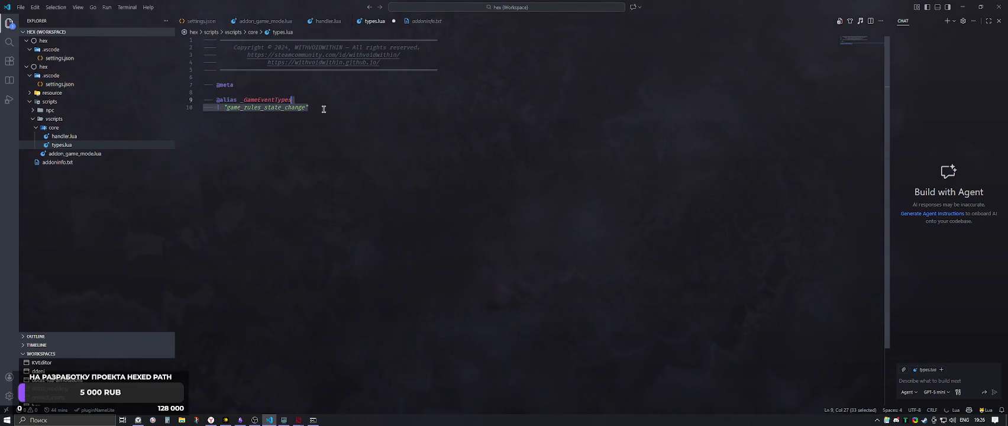
Save types.lua and prefix handler.lua's event_name type with '_GameEventTypes|'
key(ctrl+s)
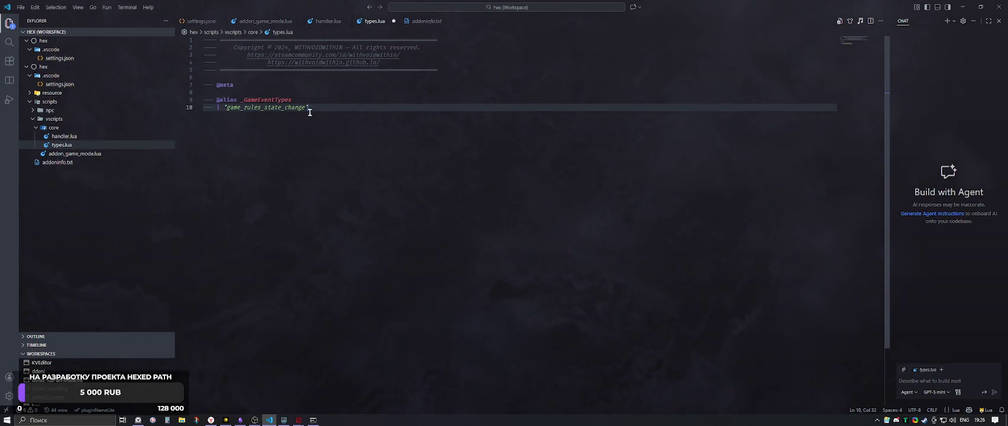
double_click(258, 99)
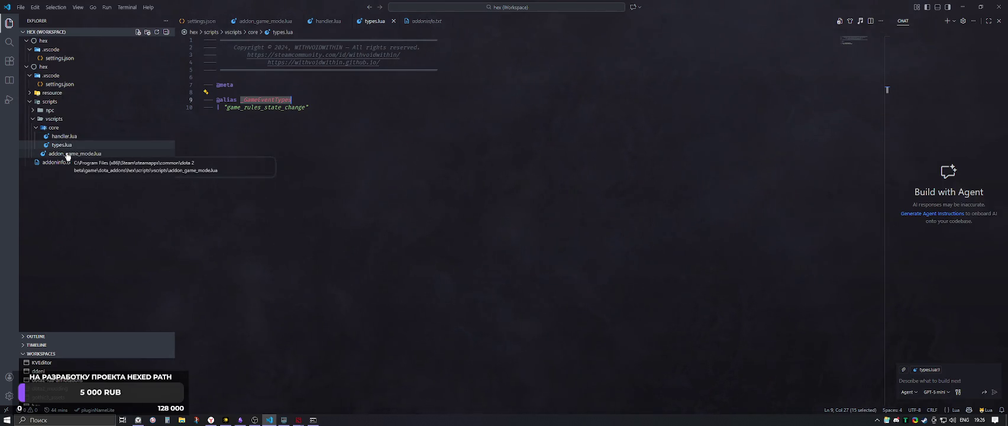
click(64, 136)
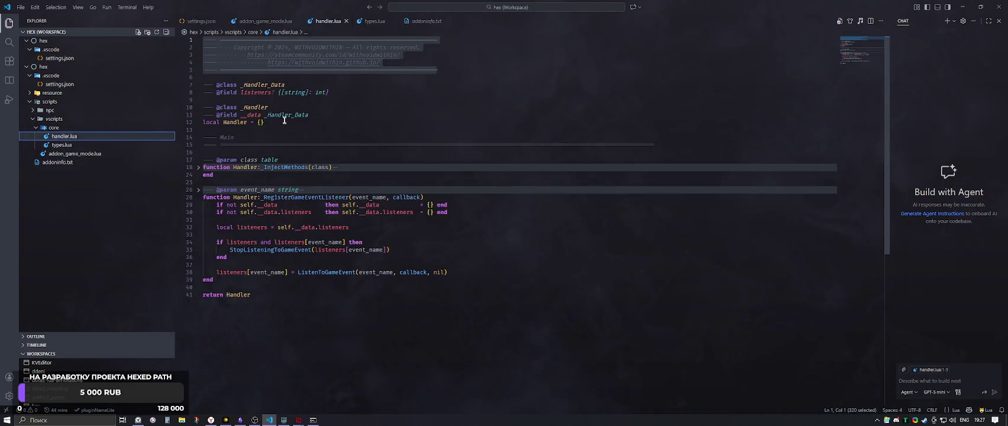
click(299, 189)
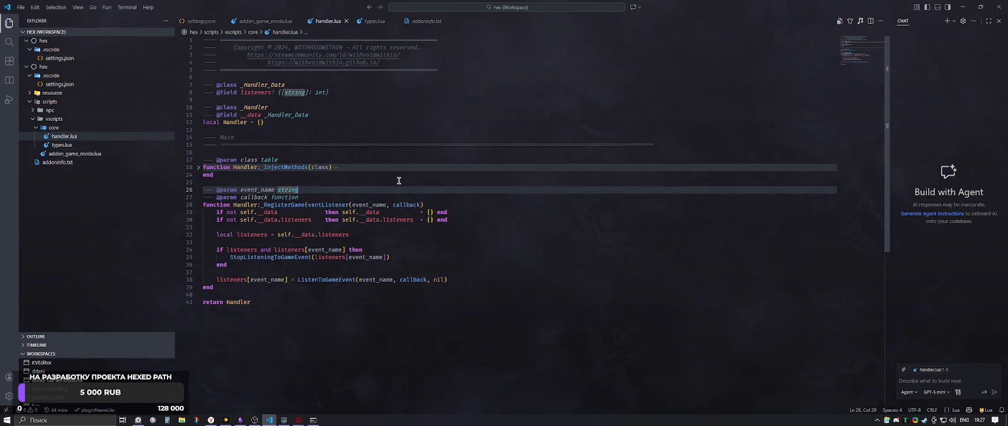
text(_GameEventTypes)
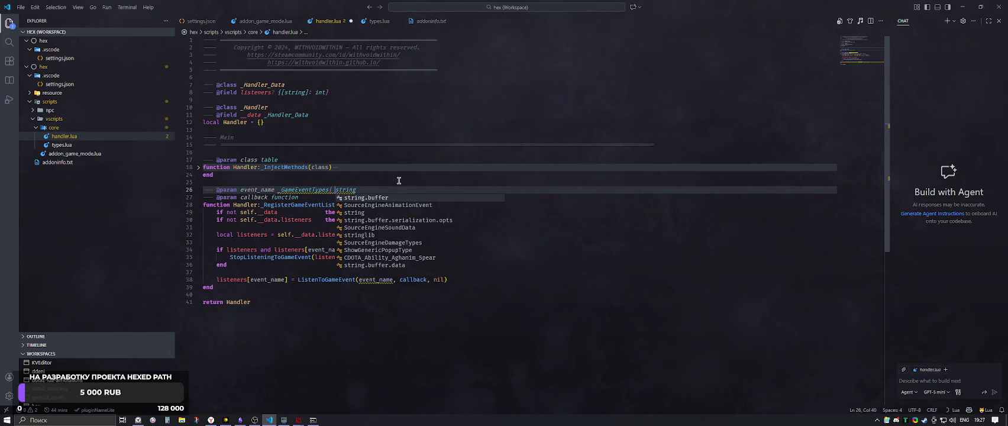
text(|)
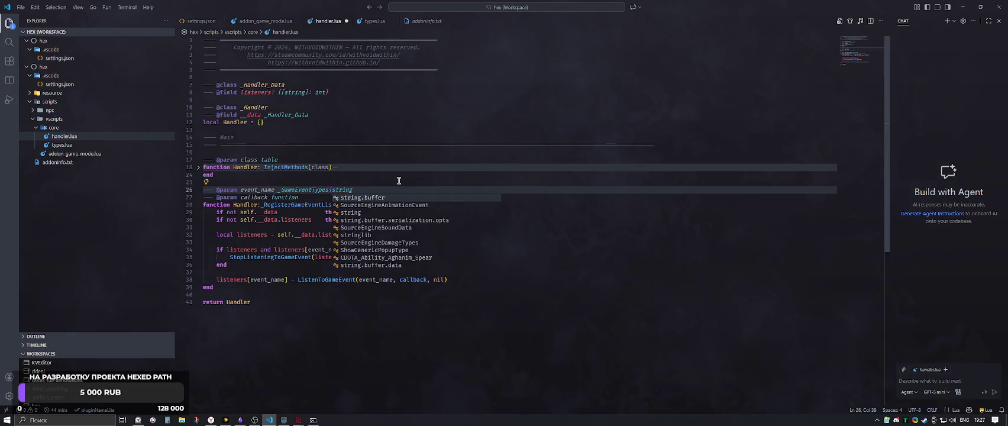
Save handler.lua and change Init's listener event from gamerules_state_changed to game_rules_state_change
key(ctrl+s)
click(390, 197)
click(199, 204)
click(75, 154)
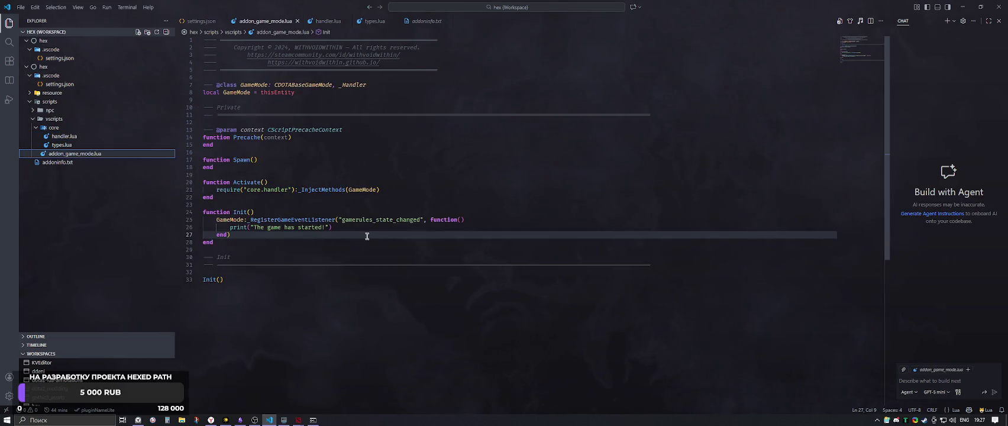
click(376, 220)
double_click(376, 220)
key(BackSpace)
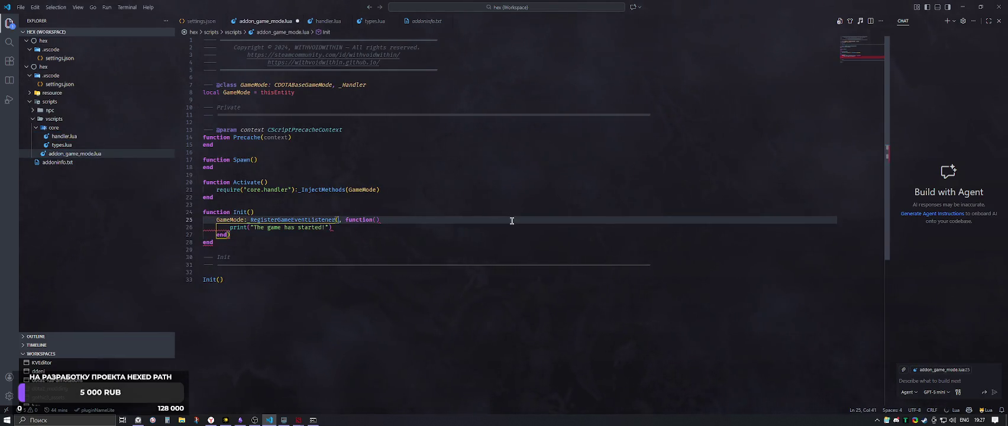
key(ctrl+space)
key(Return)
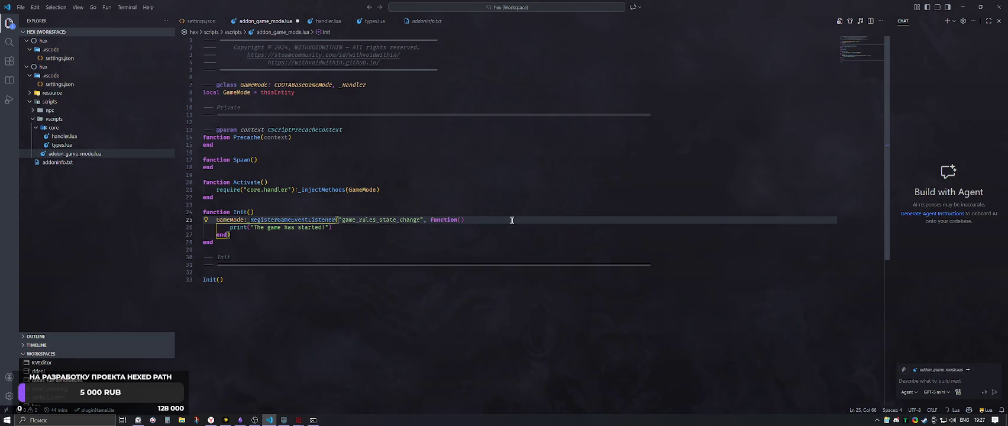
Delete the inline callback function from the listener call
click(390, 229)
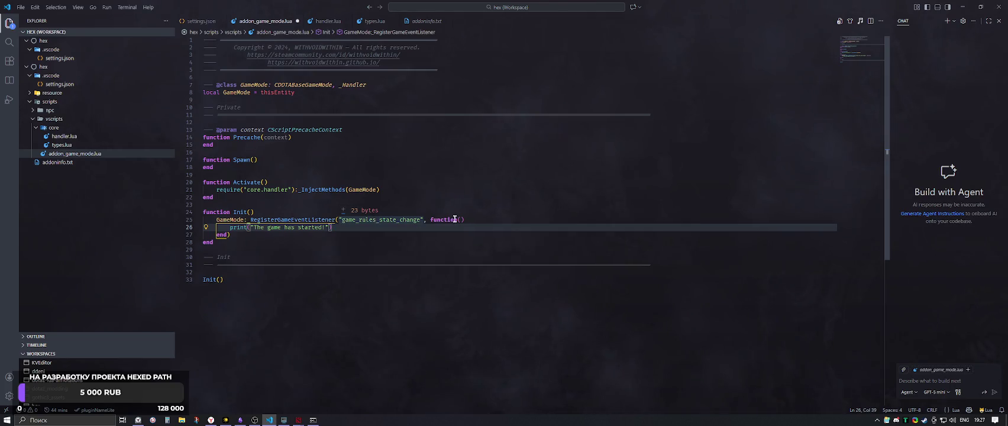
click(428, 219)
key(shift+Down)
key(shift+Down)
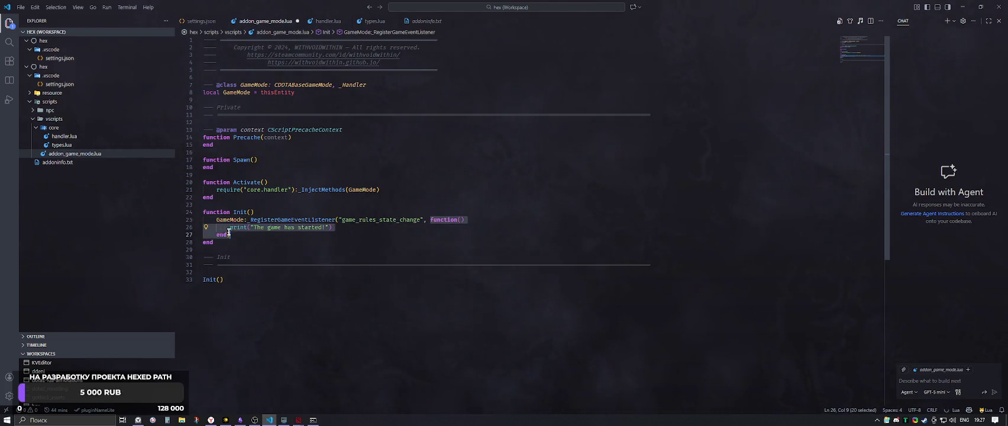
key(BackSpace)
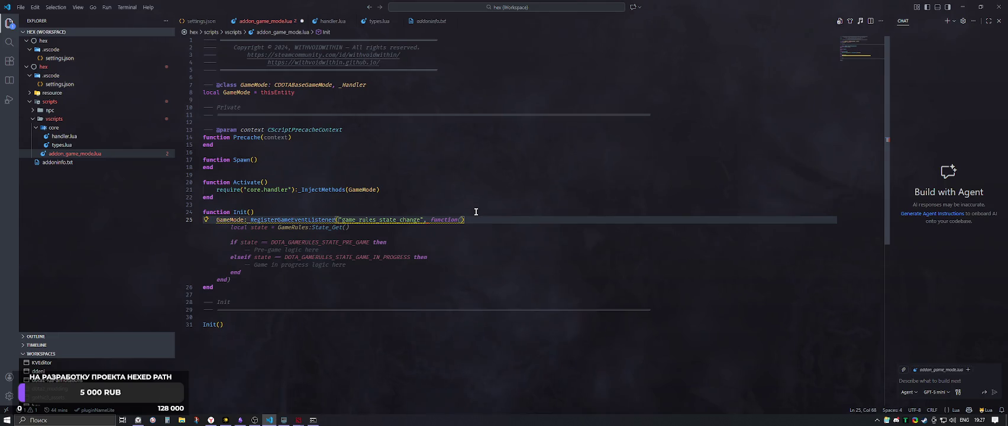
key(Up)
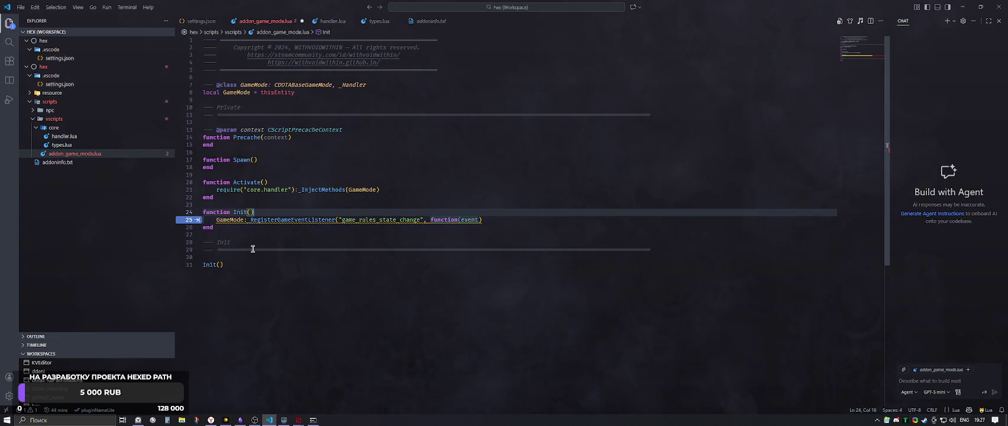
click(664, 251)
Paste a copy of the Init section header below Init, rename it Game Events, and save
click(237, 234)
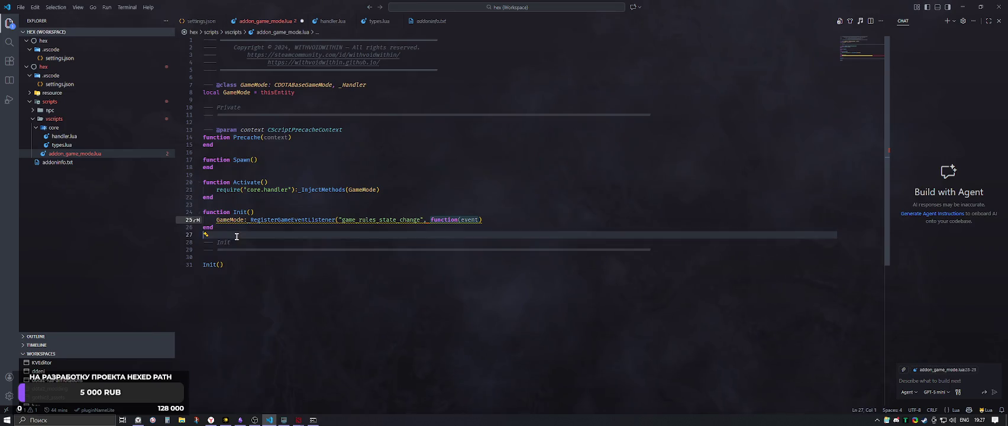
key(ctrl+v)
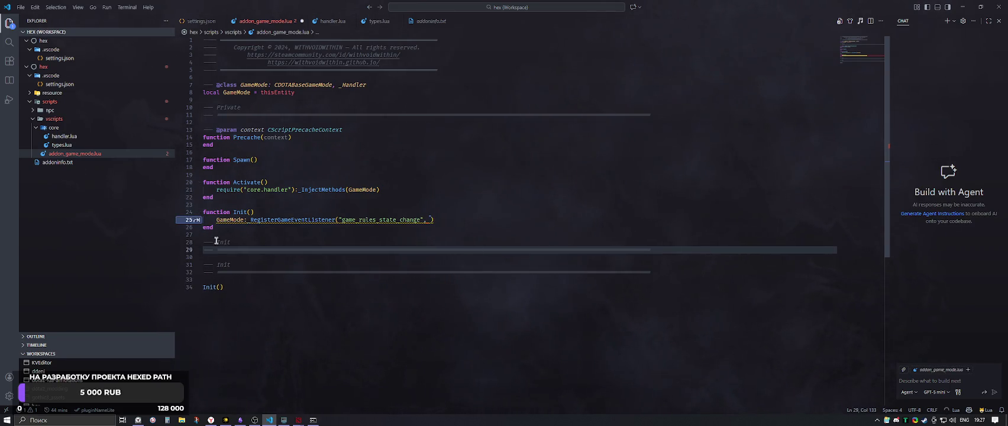
double_click(219, 241)
text(Game Events)
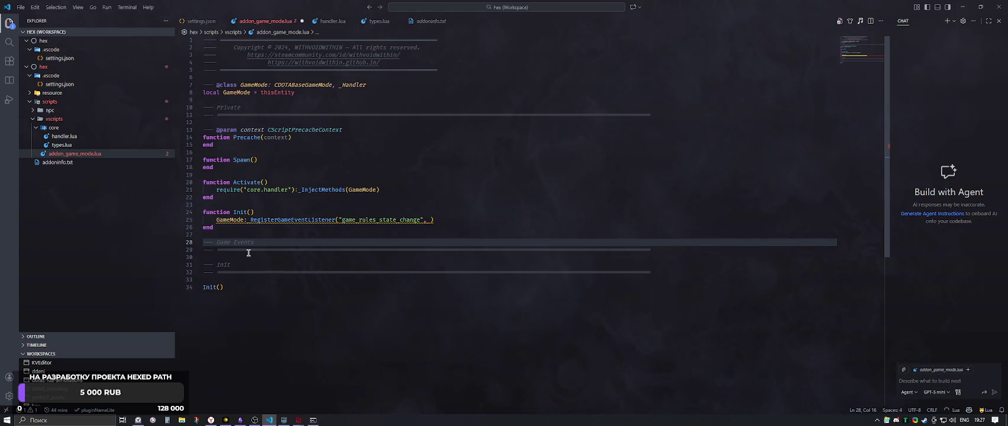
click(249, 250)
key(End)
key(Return)
key(Return)
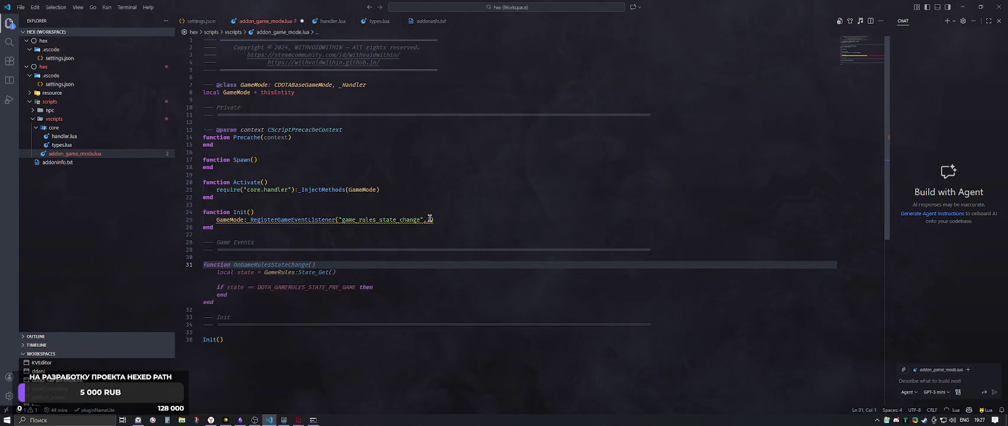
key(ctrl+s)
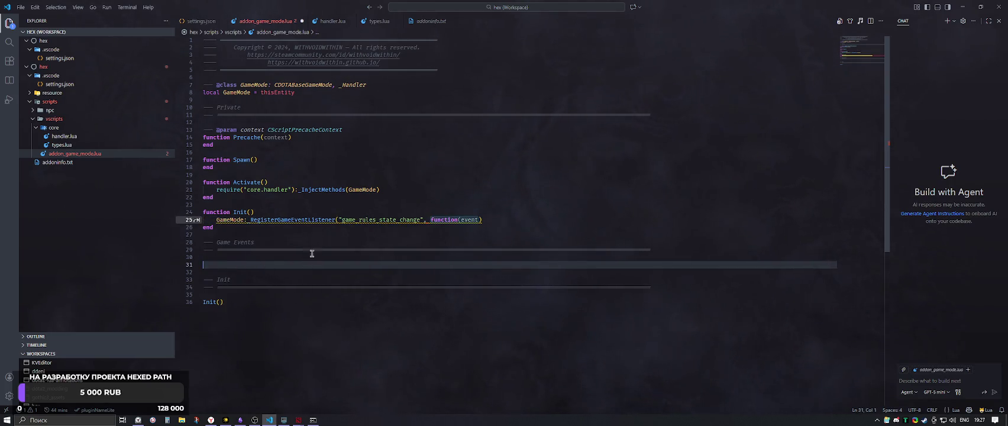
Write an empty function OnGameRulesStateChange() ... end under the Game Events header
text(function O)
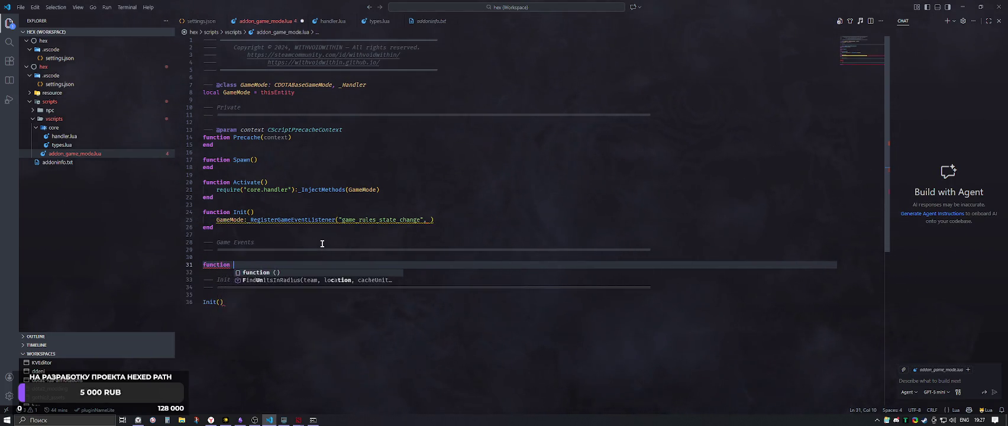
text(n)
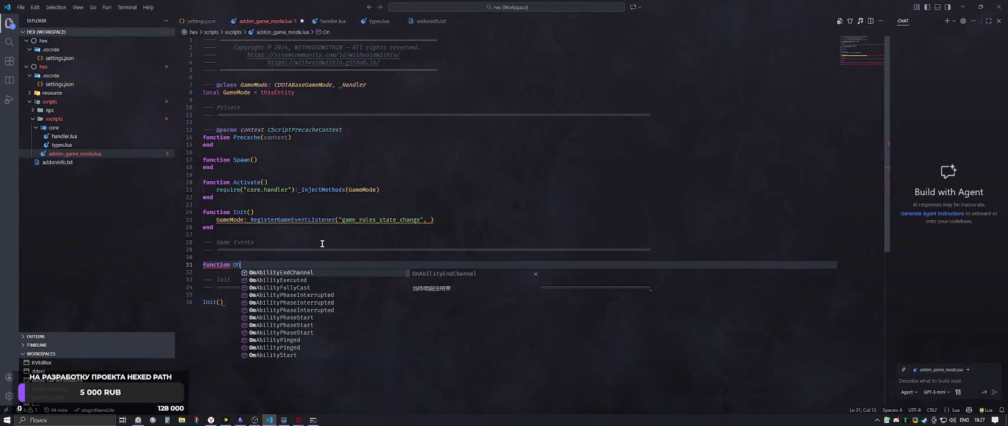
text(GameRul)
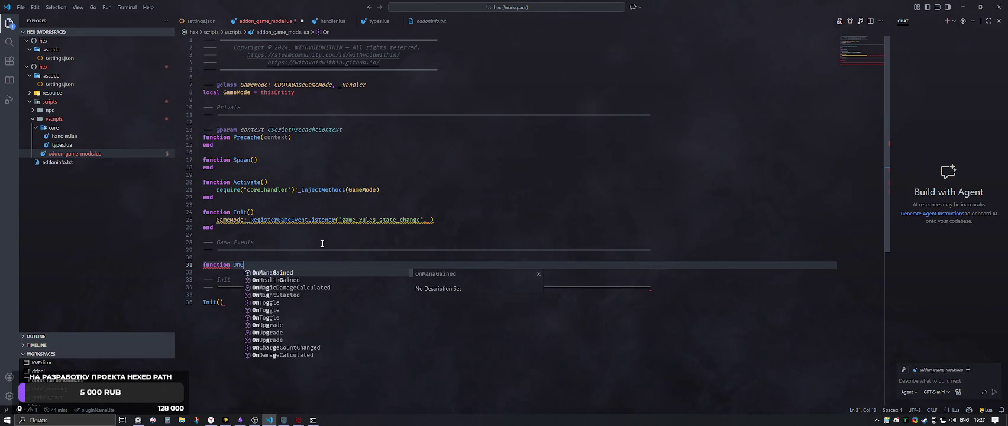
text(esStateChange)
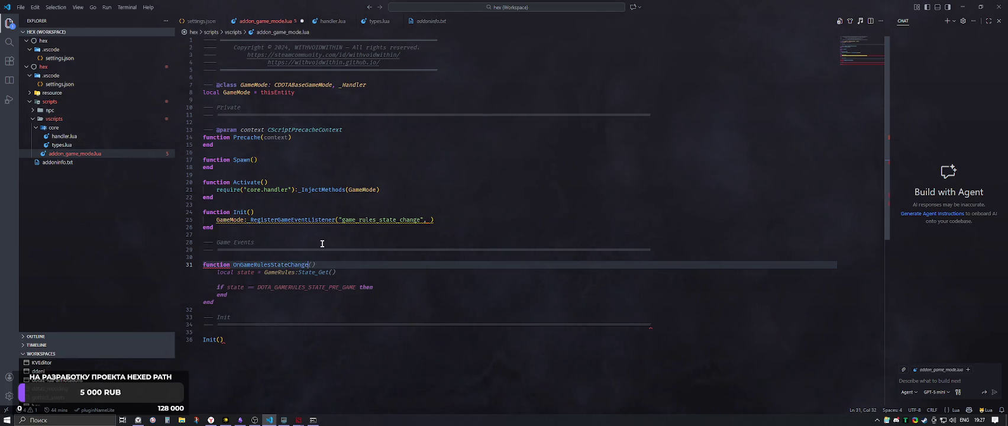
text())
key(Return)
text(end)
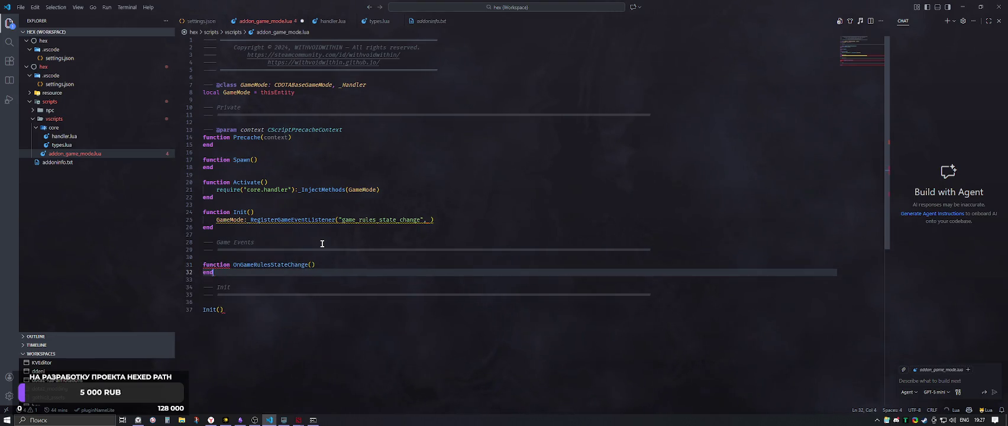
Pass OnGameRulesStateChange as the listener's callback and save addon_game_mode.lua
click(284, 265)
double_click(280, 265)
key(ctrl+c)
click(432, 219)
key(ctrl+v)
click(492, 234)
click(336, 261)
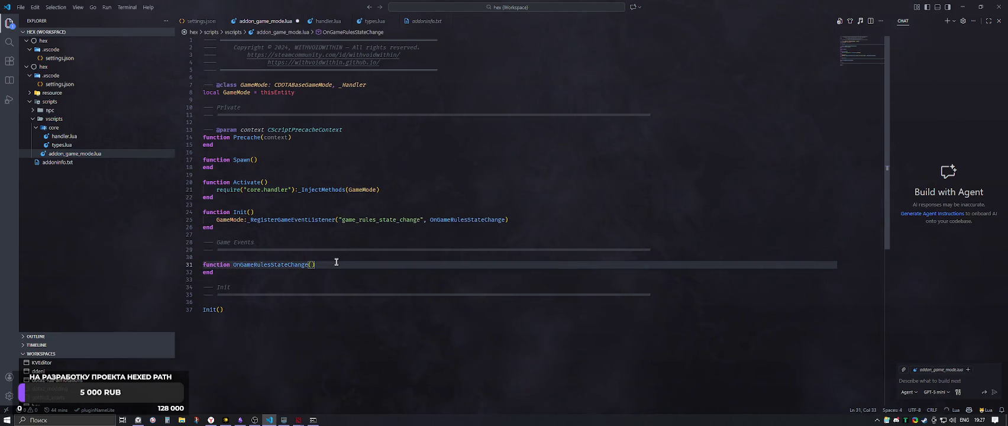
key(Return)
click(323, 257)
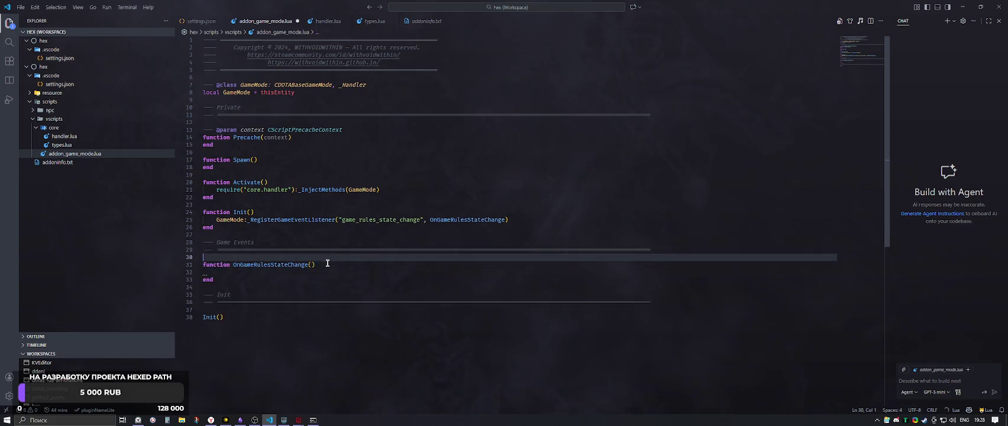
click(329, 270)
key(ctrl+s)
Review RegisterGameEventListener in handler.lua alongside the ModDota game events reference
mouse_move(310, 220)
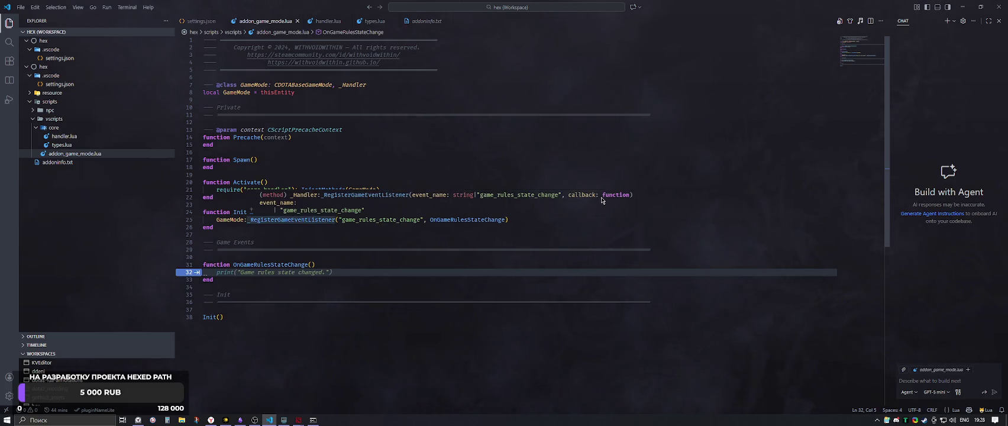
click(331, 234)
click(65, 137)
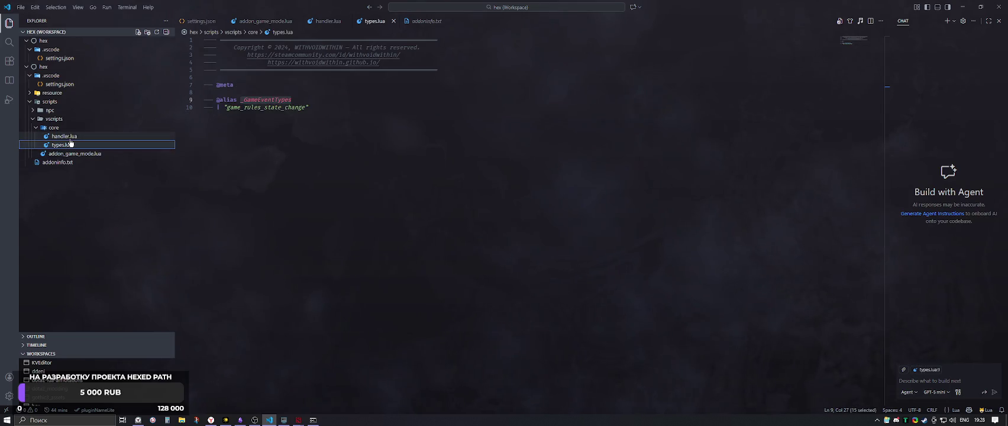
click(199, 197)
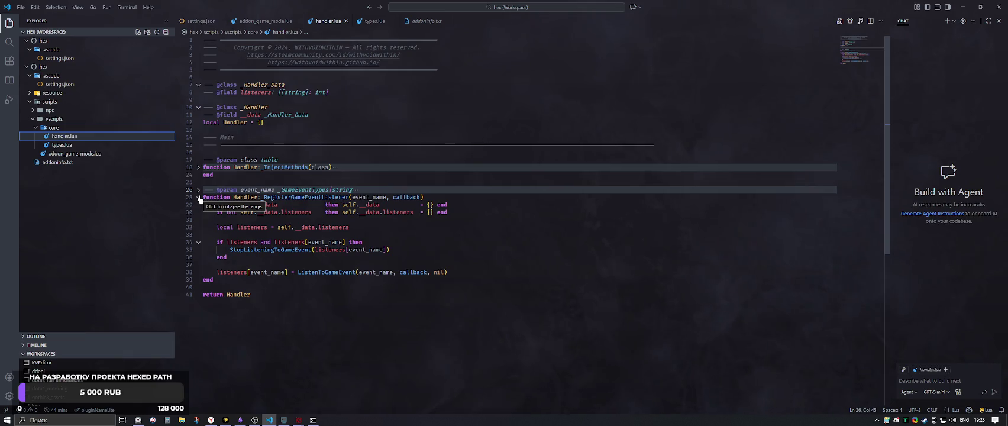
click(210, 420)
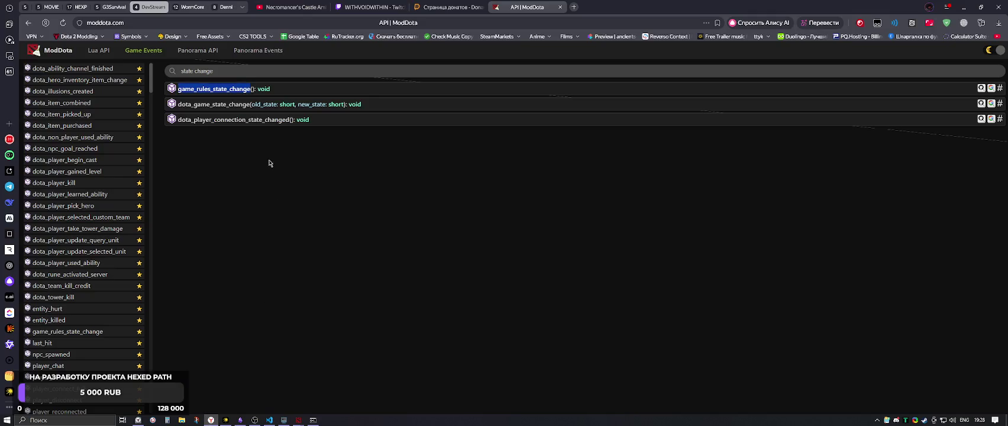
key(alt+Tab)
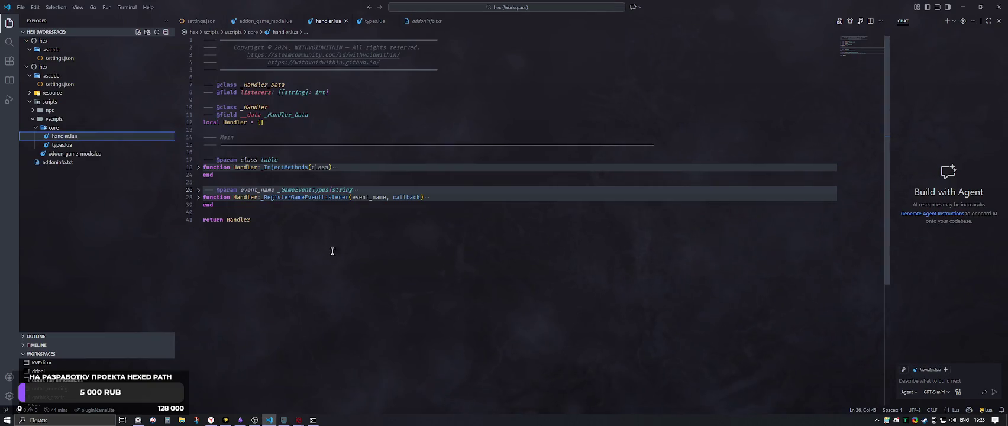
key(Return)
text(--- @param callback function)
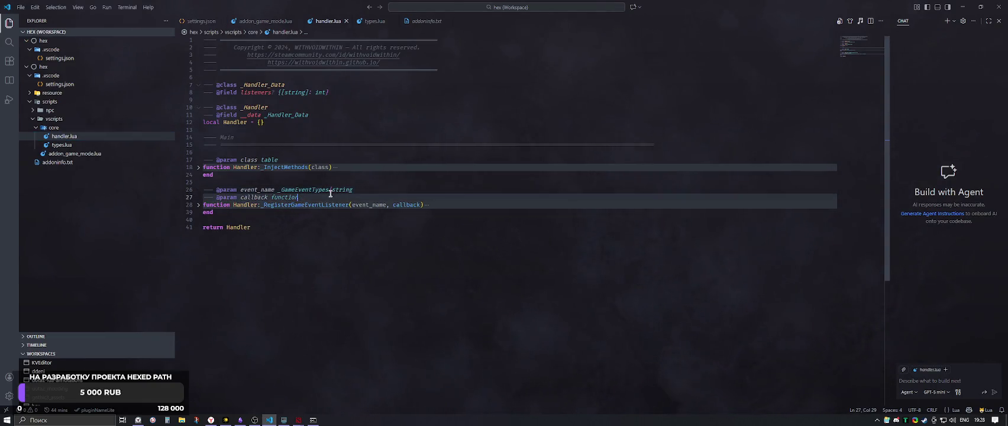
double_click(273, 197)
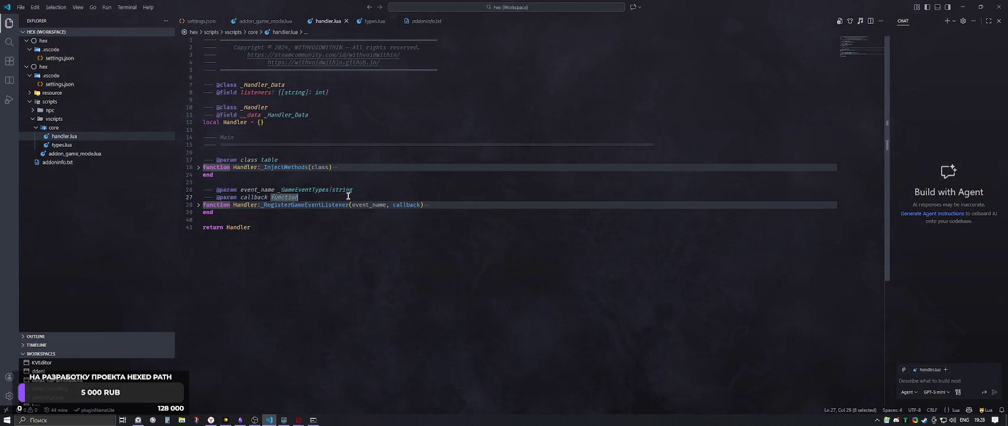
click(300, 224)
click(270, 197)
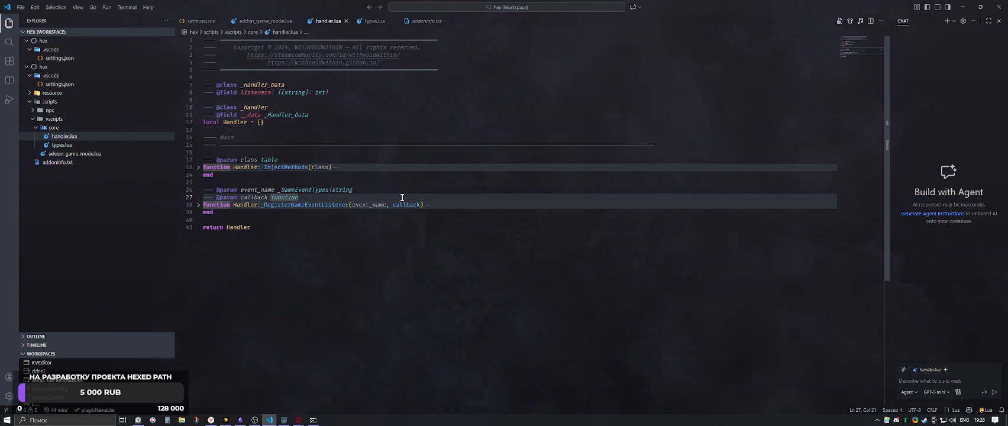
key(ctrl+BackSpace)
text(fun())
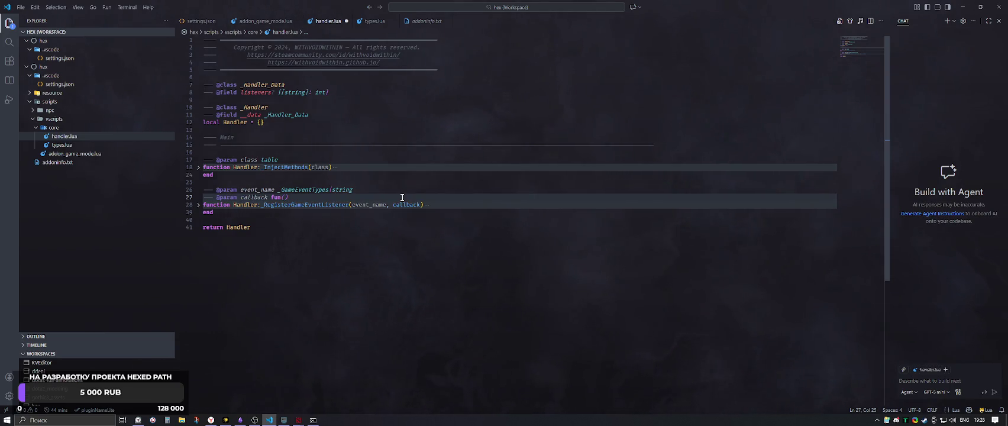
text(event)
text(: )
text(table))
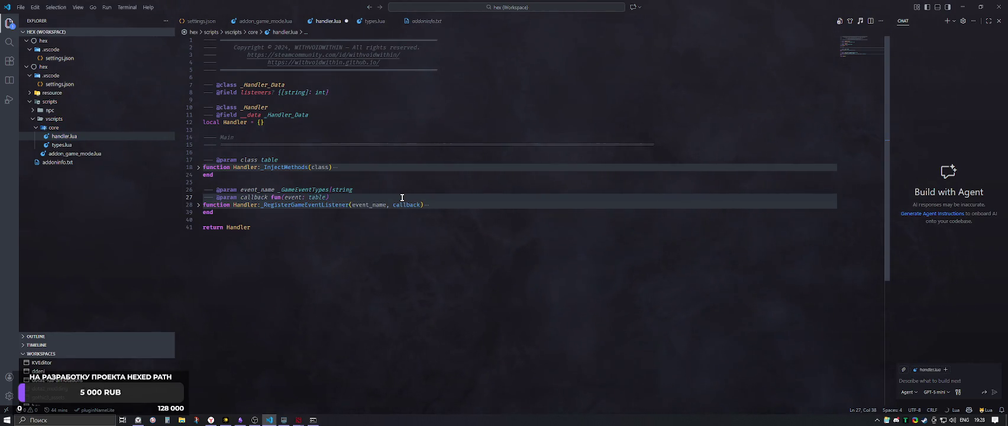
key(Down)
key(Down)
key(Down)
key(ctrl+s)
click(88, 153)
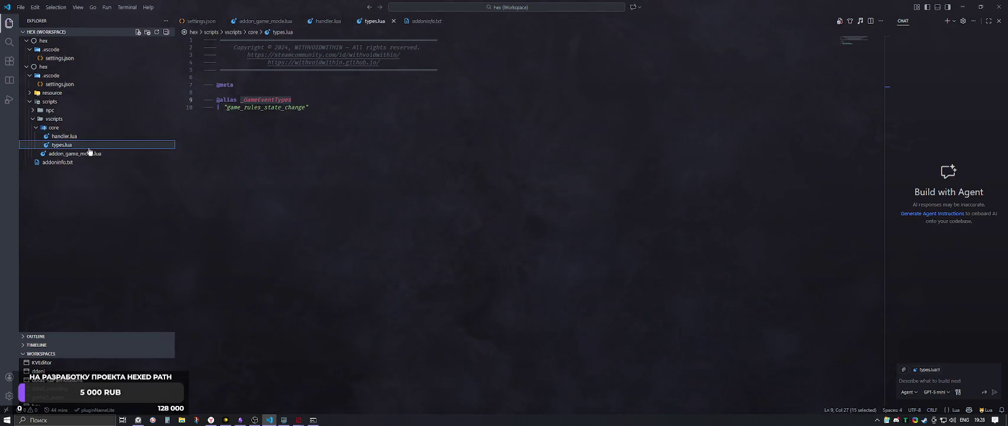
Change the handler signature to OnGameRulesStateChange(event)
key(Down)
key(Down)
key(Down)
mouse_move(455, 221)
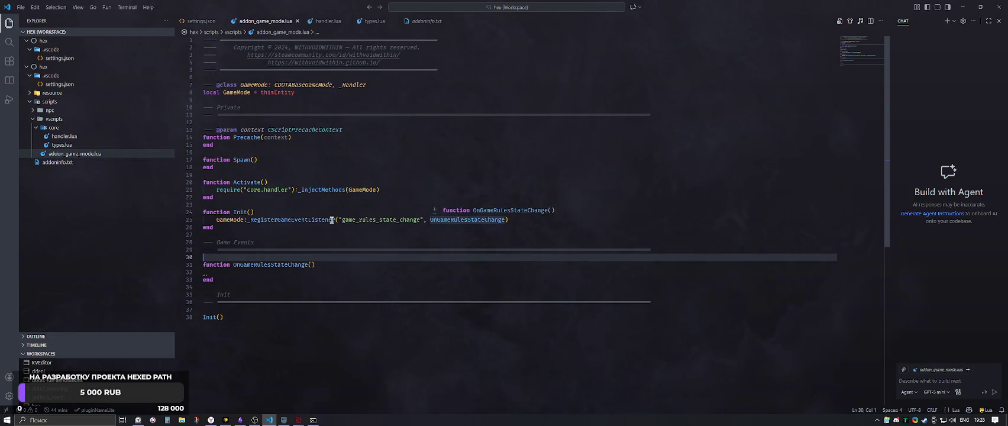
mouse_move(304, 218)
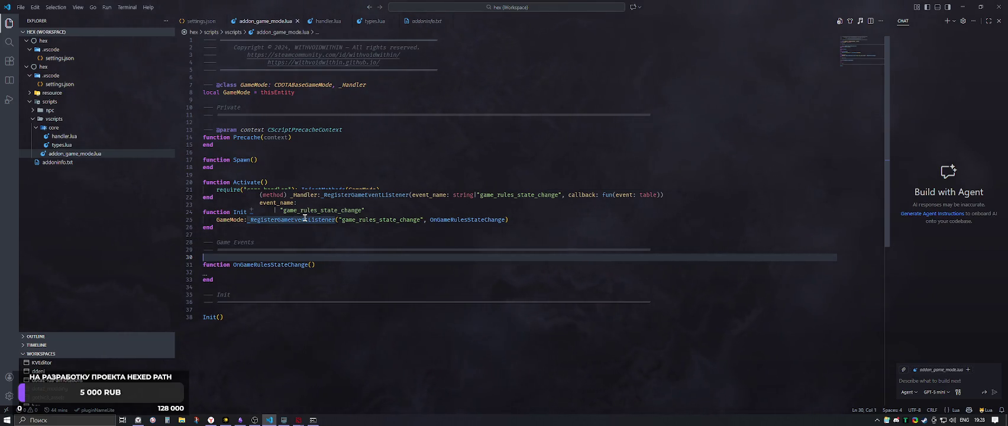
click(313, 264)
text(event)
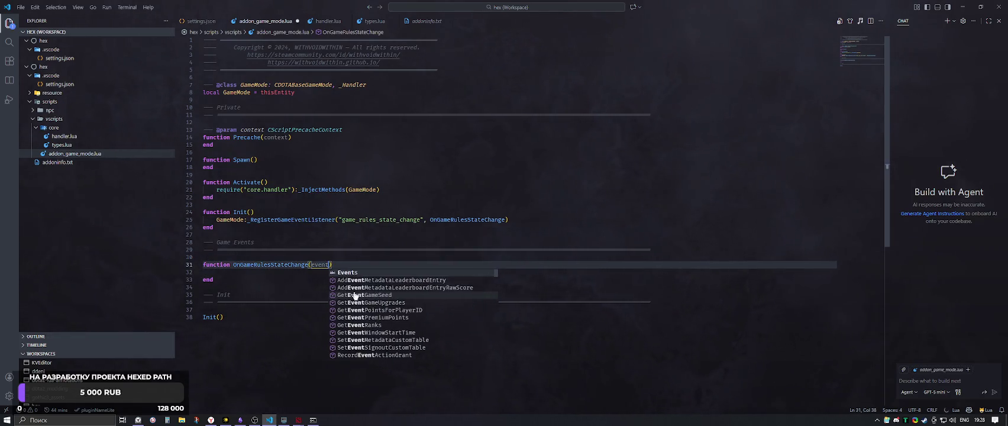
text())
click(339, 274)
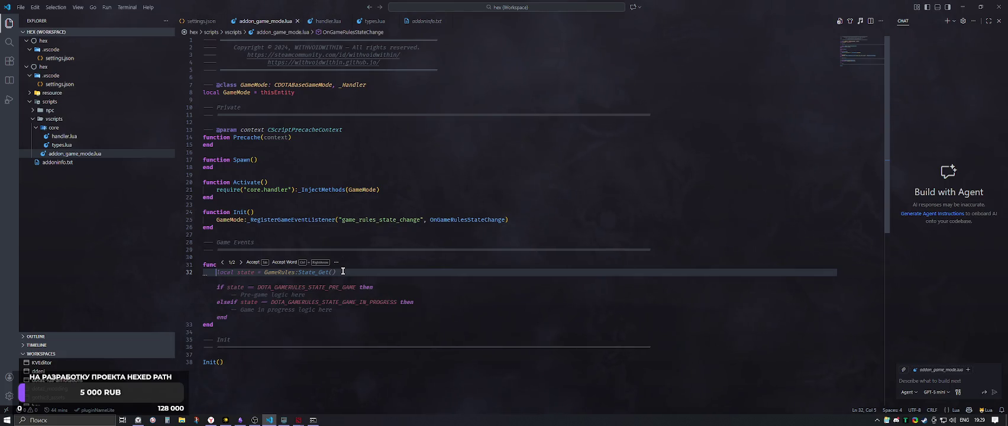
Accept the GameRules:State_Get() lookup and start a states table keyed by DOTA_GAMERULES_STATE_CUSTOM_GAME_SETUP
key(Tab)
key(Return)
key(Return)
text(local states)
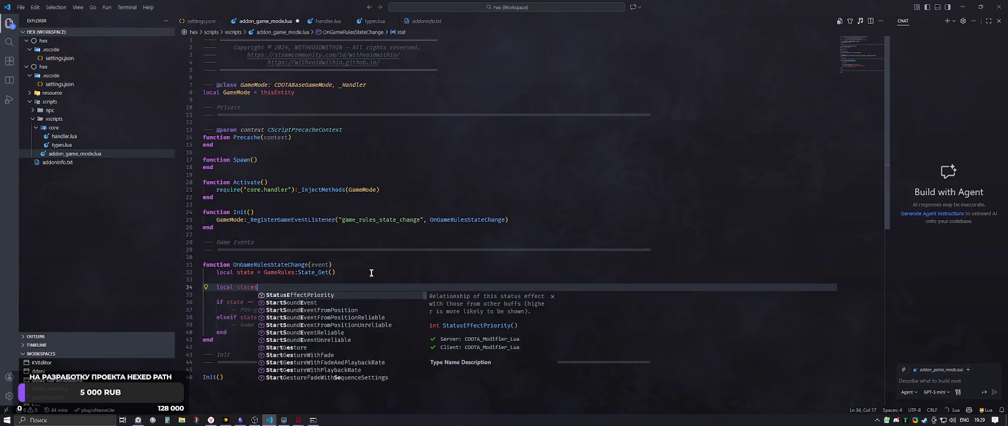
text( = {)
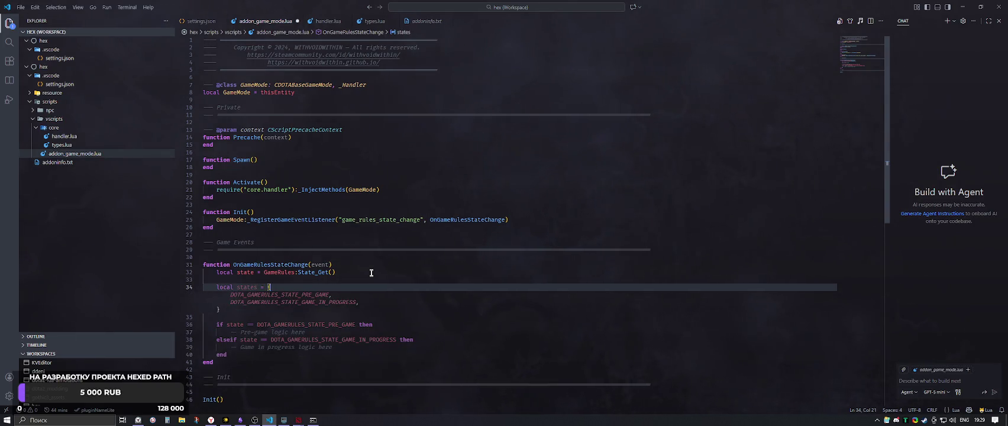
key(BackSpace)
key(Return)
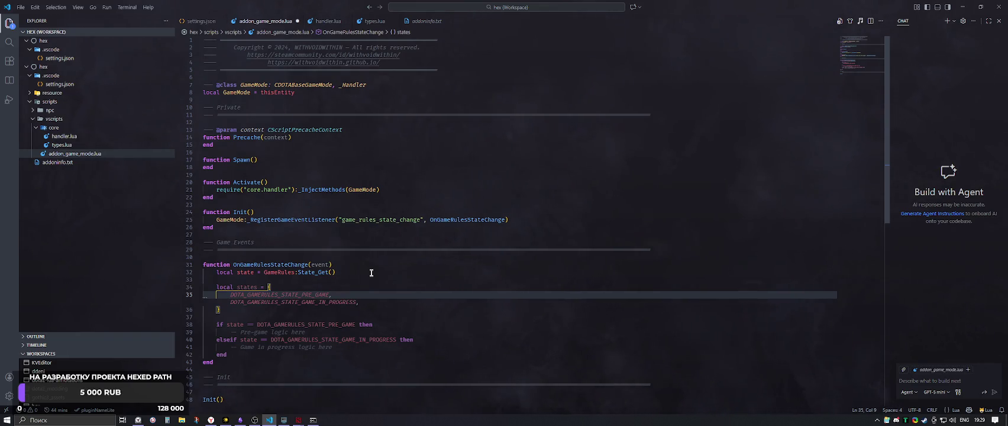
text(DOTA_G)
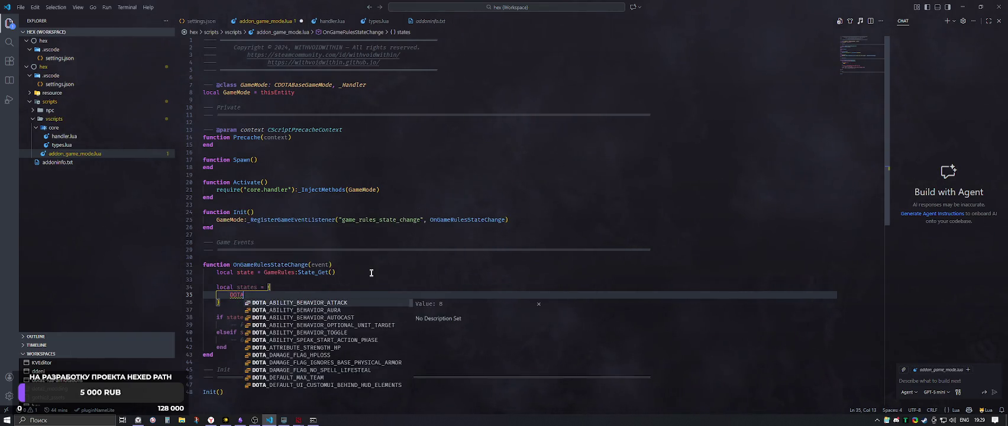
text(AMERULES_S)
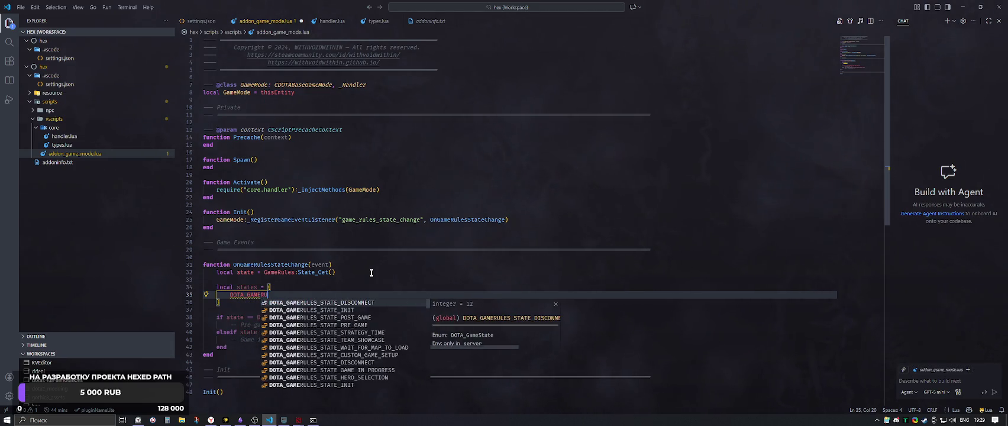
text(TATE)
key(Down)
key(Down)
key(Down)
key(Down)
key(Down)
key(Down)
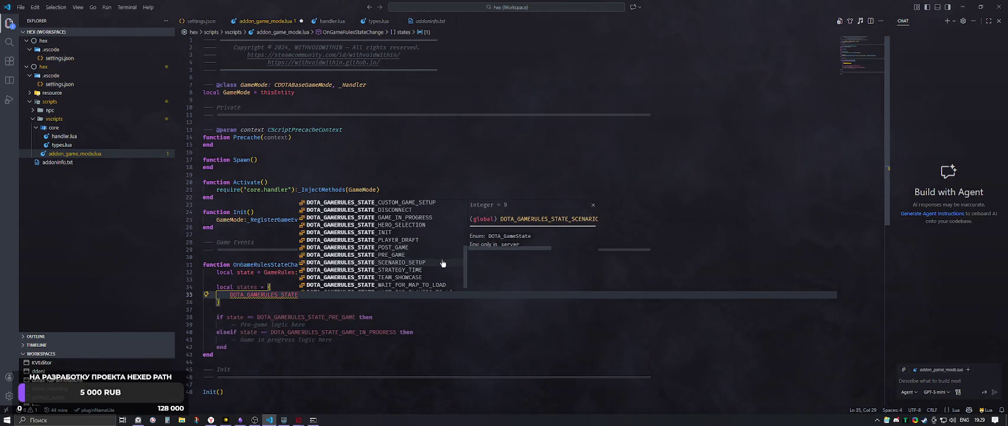
click(404, 204)
Map that state to OnGameStateCustomGameSetup and paste a section header below the handler
text(,)
text(= )
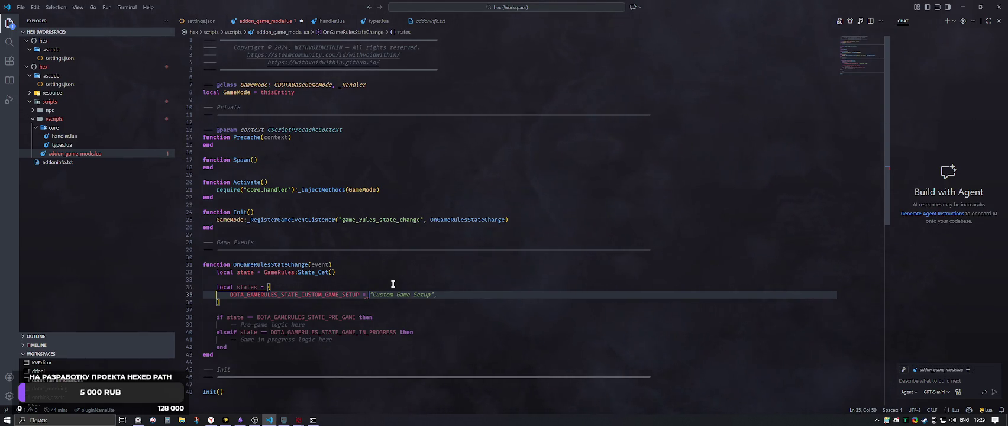
text(On)
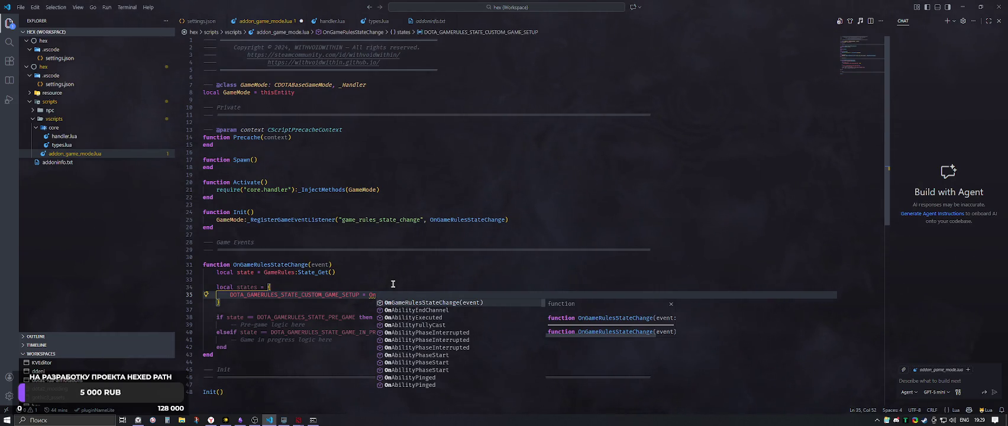
text(GameRulesState)
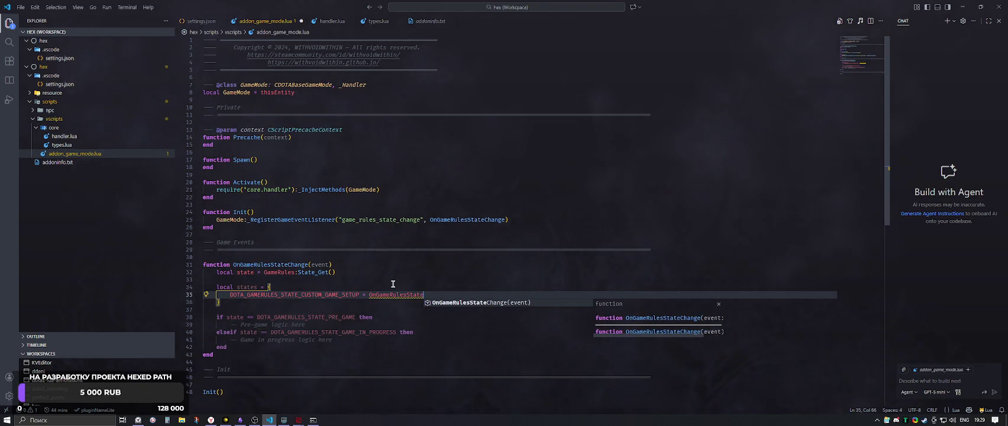
key(BackSpace)
key(BackSpace)
key(BackSpace)
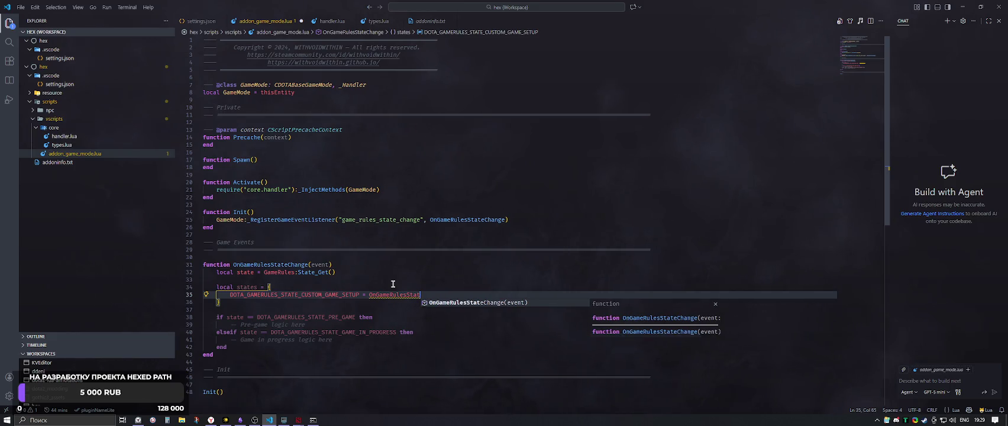
text(State)
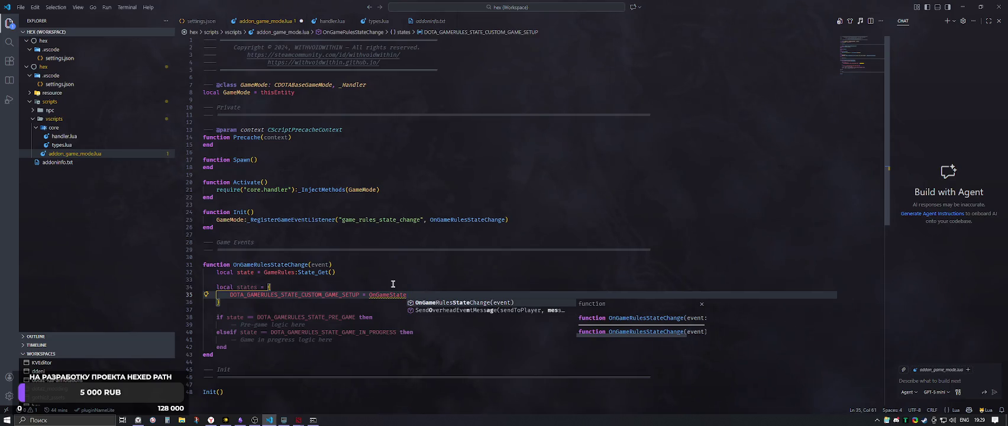
text(CustomGameSetup,)
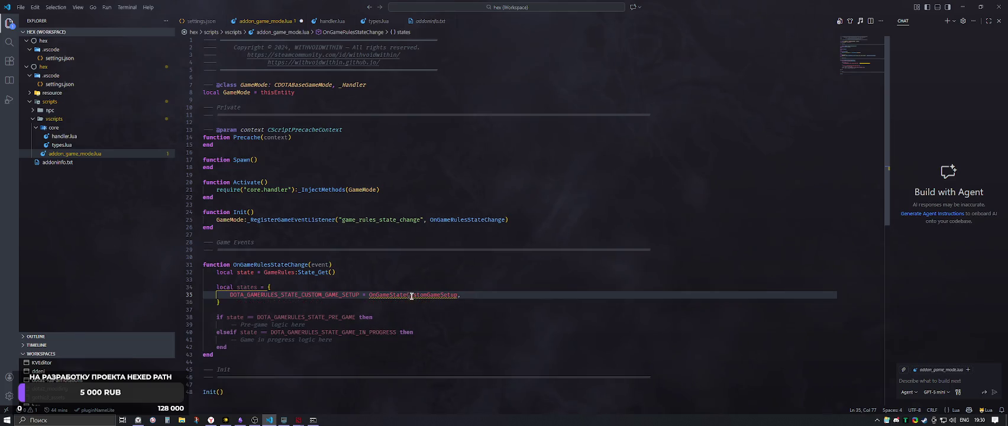
double_click(411, 294)
scroll(443, 295, down, 4)
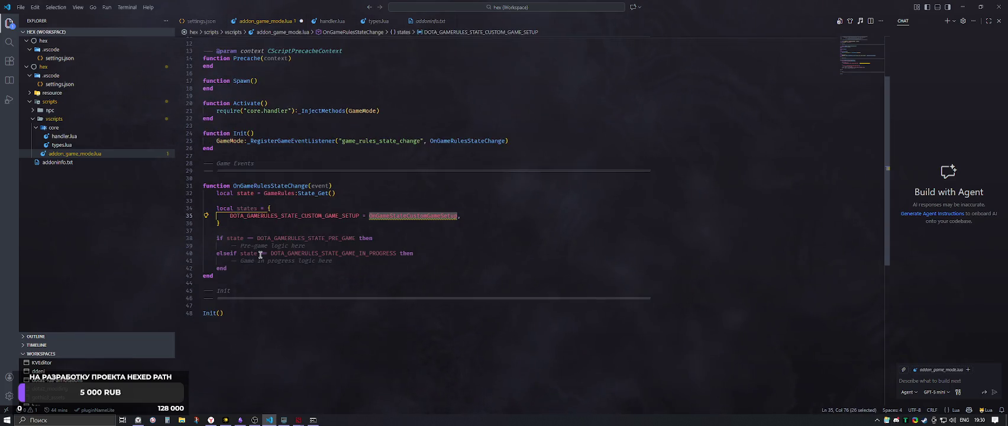
click(663, 294)
click(232, 282)
key(Return)
key(ctrl+v)
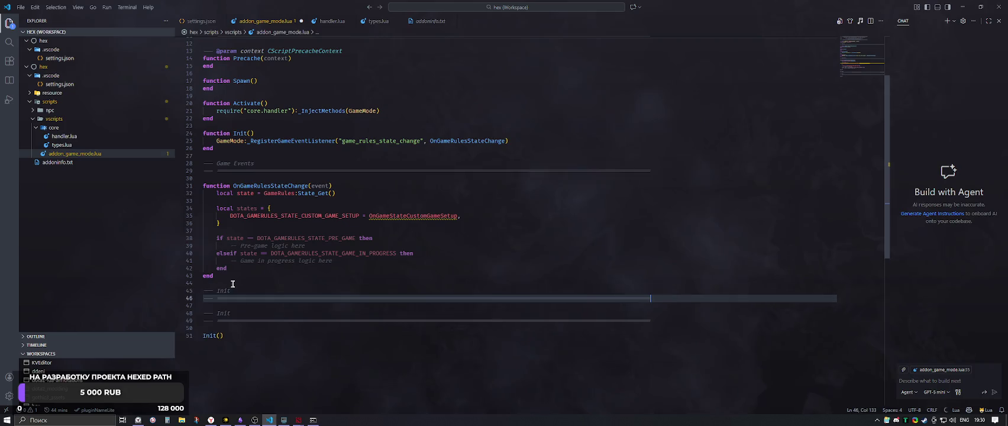
Rename the copied header to 'Game States' and add blank lines beneath it
double_click(220, 290)
text(Game )
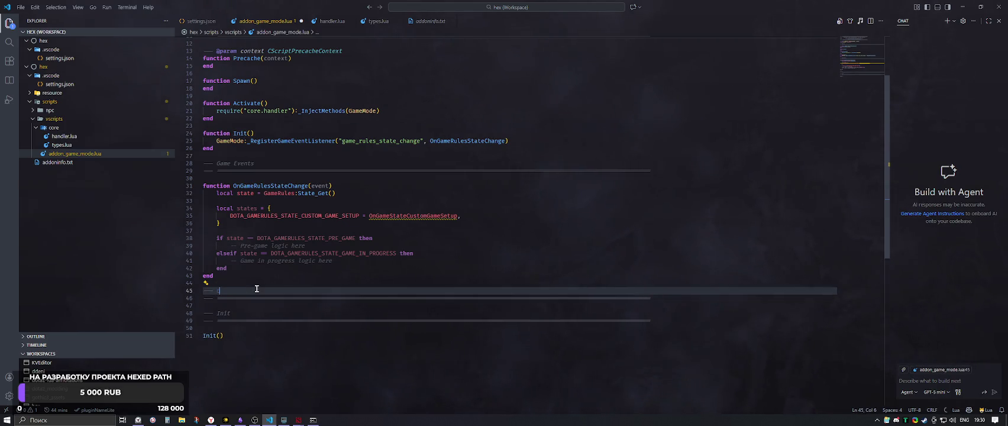
text(St)
click(233, 305)
key(Return)
key(Return)
key(Up)
Add an empty function OnGameStateCustomGameSetup() ... end under the Game States header
double_click(402, 216)
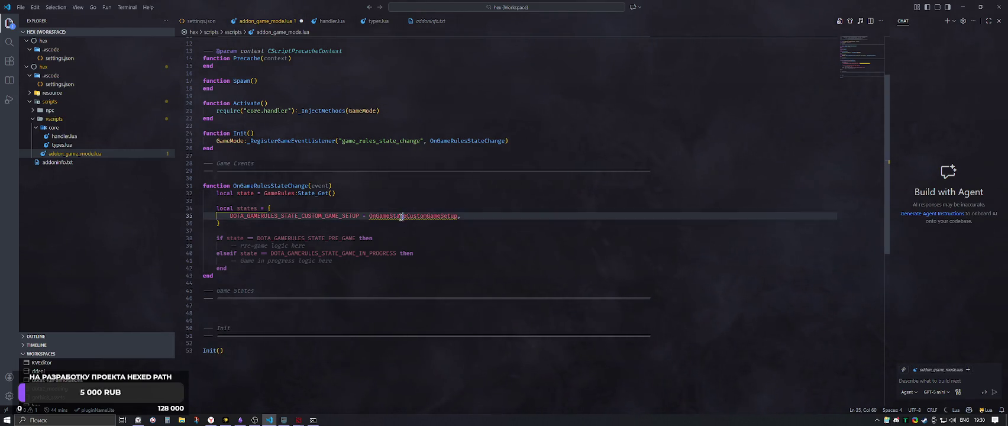
click(277, 311)
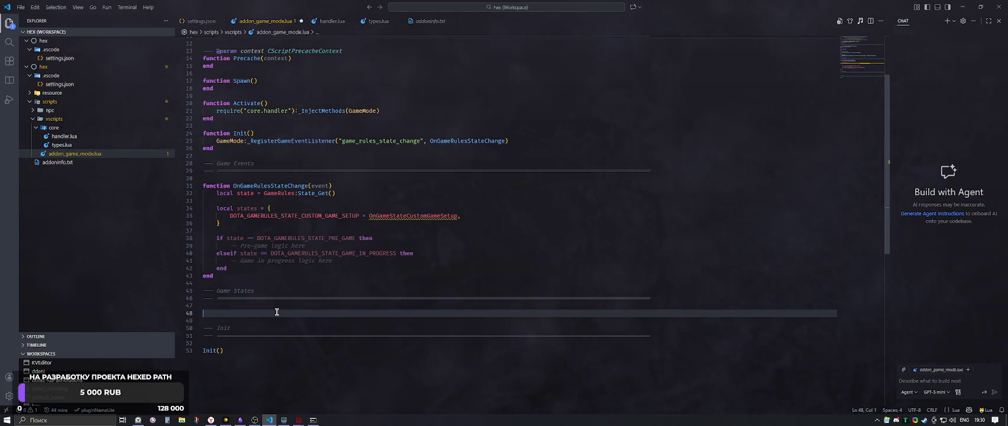
text(function OnGameStateCustomGameSetup)
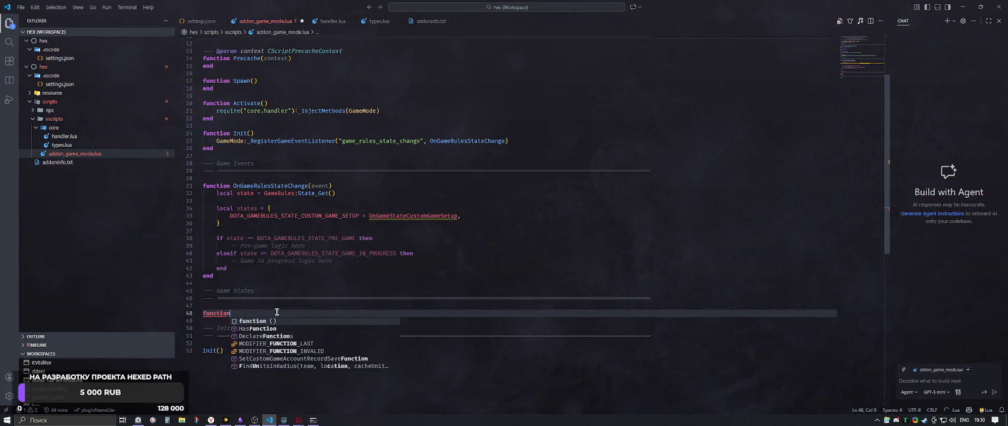
text(())
key(Return)
text(end)
click(360, 310)
key(Return)
double_click(297, 312)
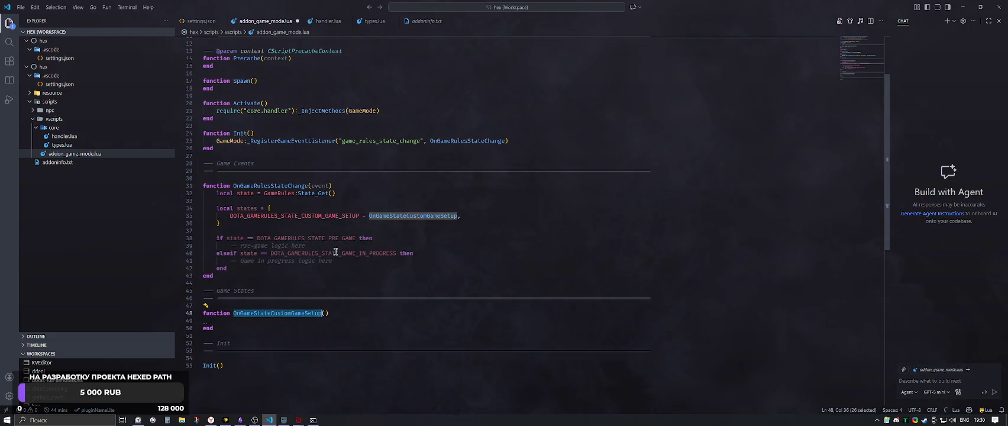
Replace the if/elseif block with 'if states[state] then states[state]() end' and save
drag(231, 268, 196, 234)
key(BackSpace)
key(Return)
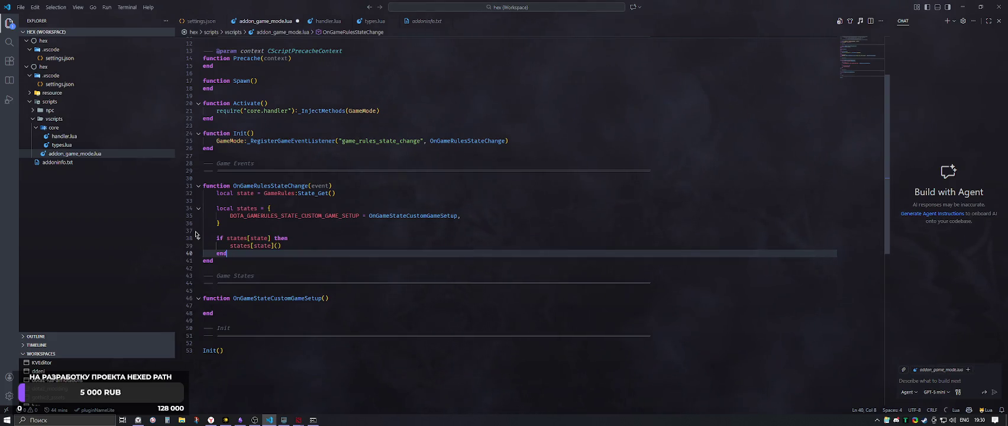
key(Tab)
double_click(262, 238)
click(304, 239)
key(Down)
click(303, 254)
click(292, 237)
click(303, 254)
click(306, 260)
click(298, 231)
key(ctrl+s)
Indent the empty body line of OnGameStateCustomGameSetup
click(286, 313)
click(298, 305)
key(Tab)
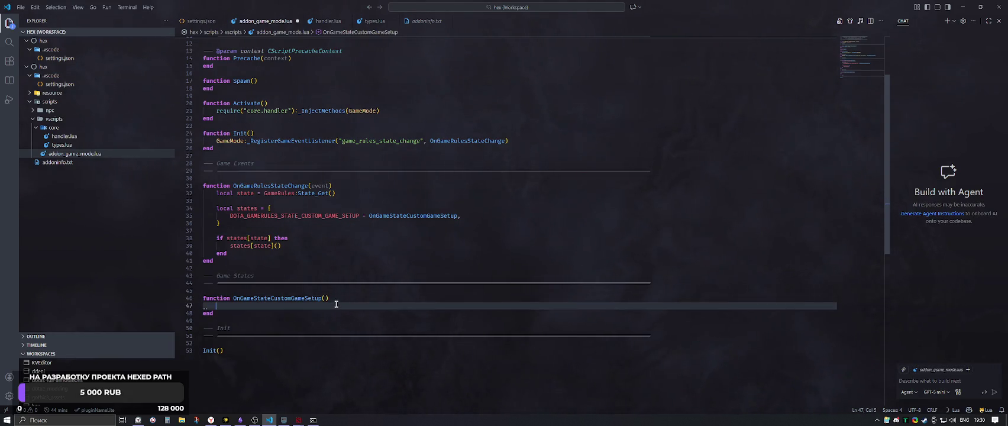
click(307, 298)
click(276, 306)
Search the ModDota API reference in the browser for 'team max'
click(211, 419)
triple_click(223, 71)
text(team max)
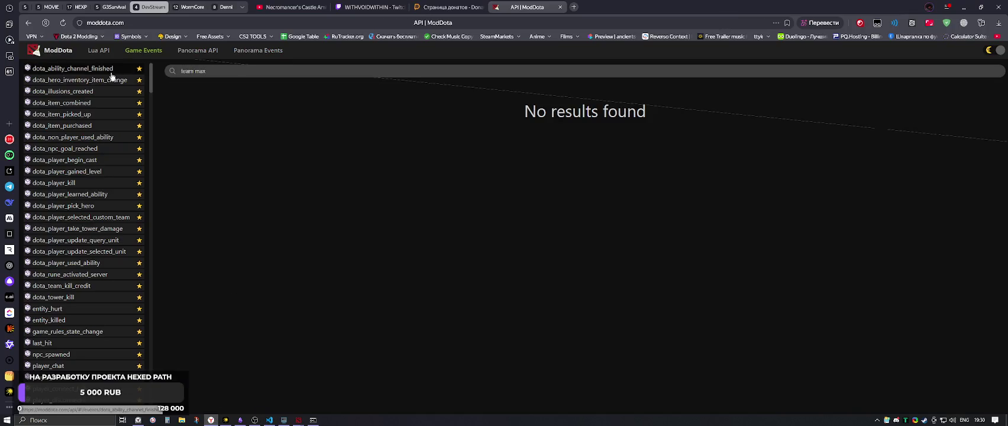
Search the ModDota Lua API for 'team max set' and select SetCustomGameTeamMaxPlayers
key(BackSpace)
key(BackSpace)
key(BackSpace)
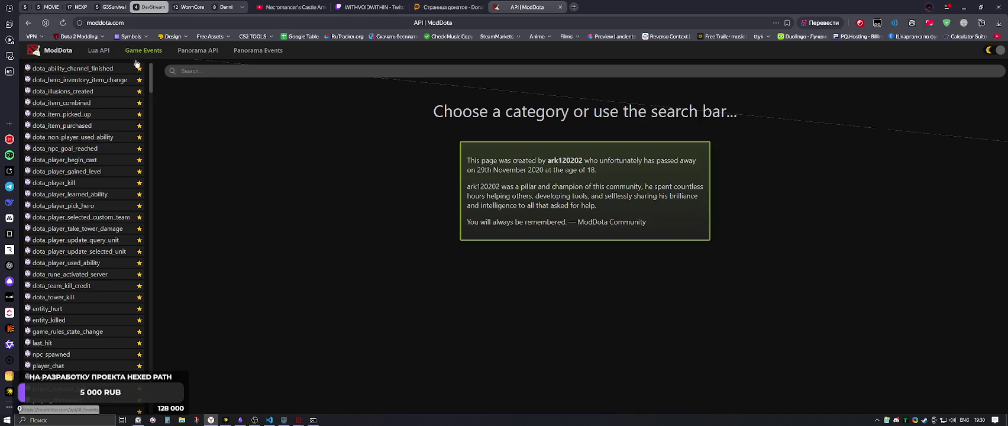
click(108, 51)
click(207, 72)
text(team m)
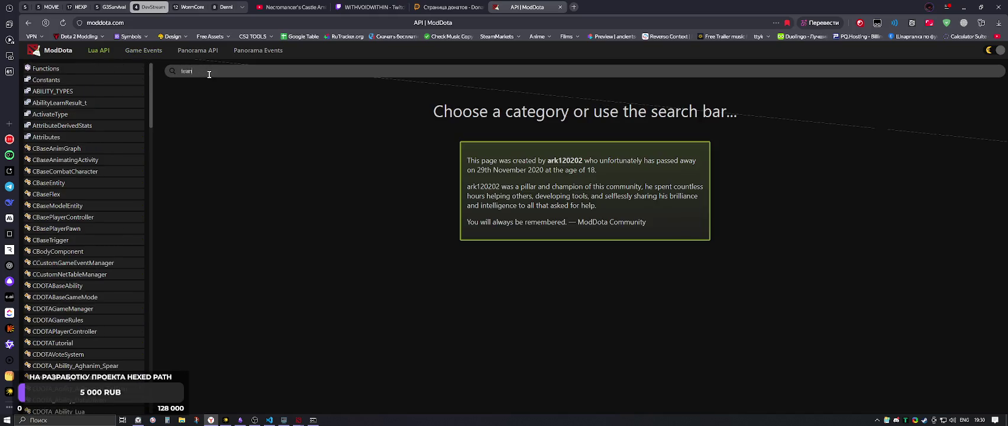
text(ax s)
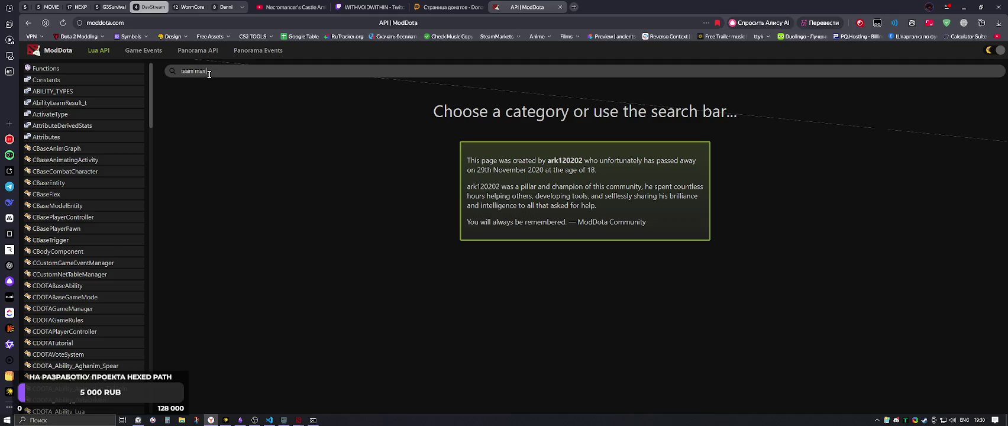
text(et)
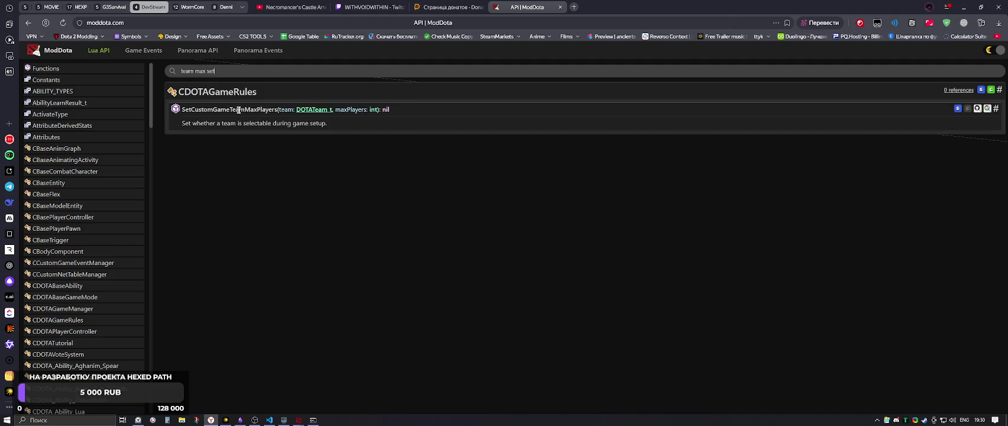
double_click(238, 110)
key(ctrl+c)
key(alt+Tab)
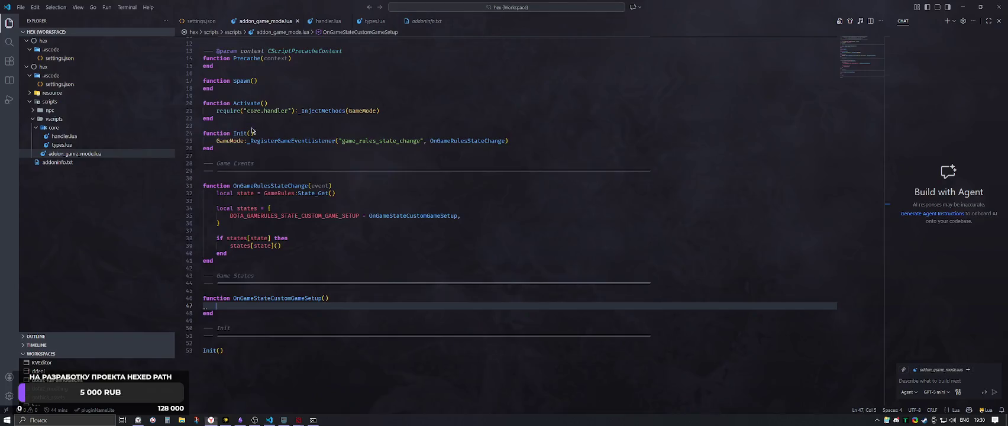
Start a GameRules:SetCustomGameTeamMaxPlayers( call, checking its parameters on the API page
text(GameRu)
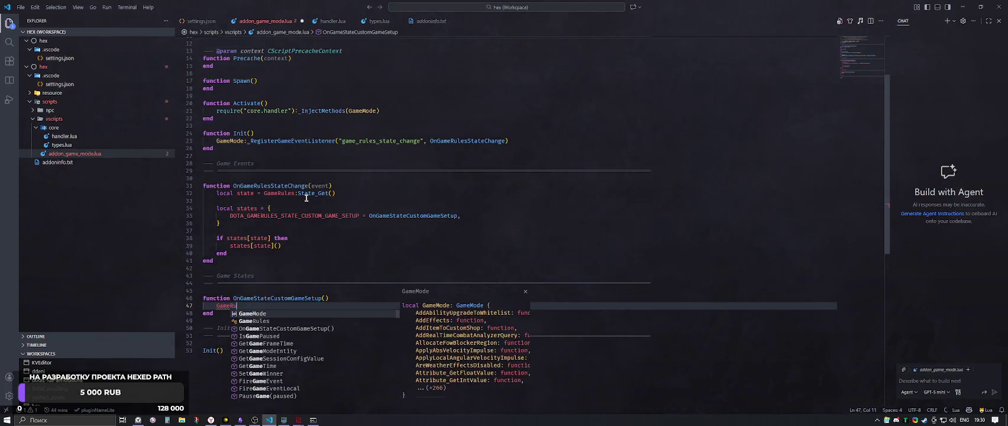
text(les:)
key(ctrl+v)
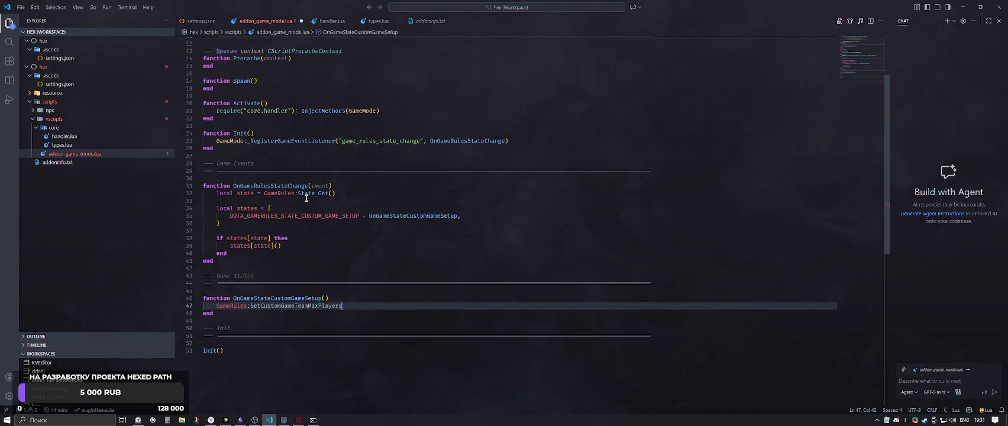
text(()
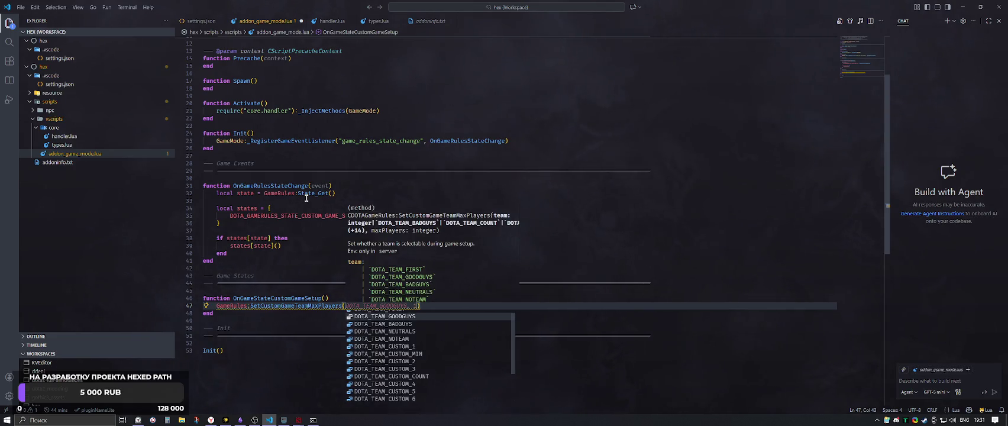
key(alt+Tab)
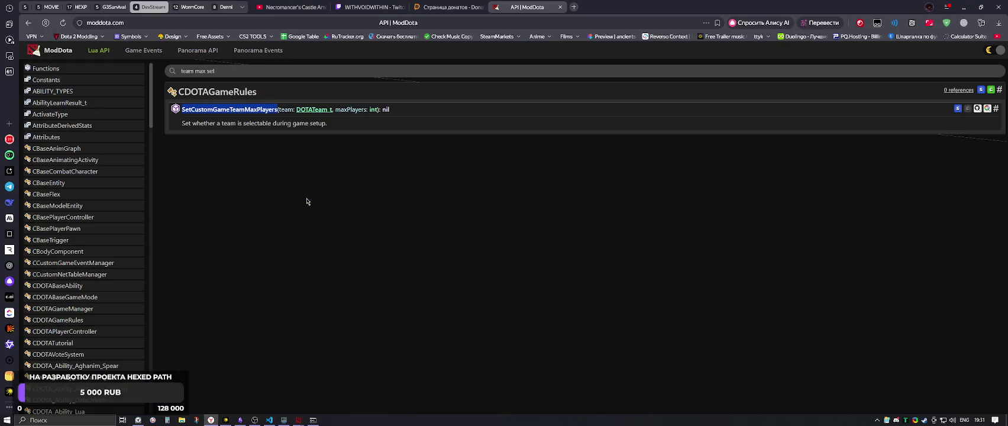
key(alt+Tab)
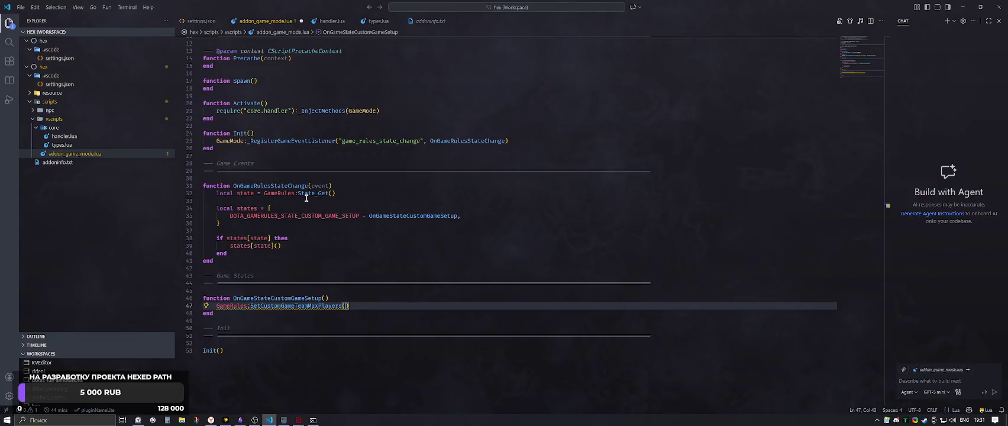
key(alt+Tab)
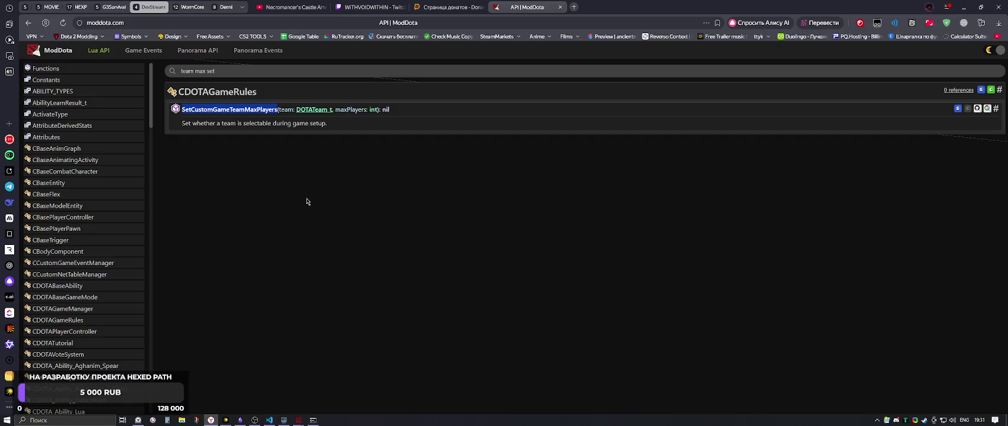
key(alt+Tab)
Complete the arguments as DOTA_TEAM_BADGUYS, 0 and save the file
text(DOTA_TEAM_GOODGUYS, )
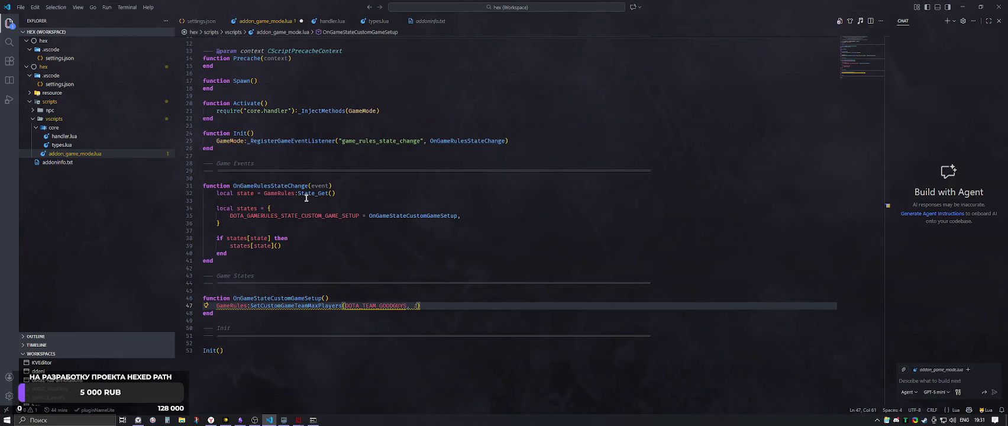
text(5)
key(BackSpace)
key(BackSpace)
key(BackSpace)
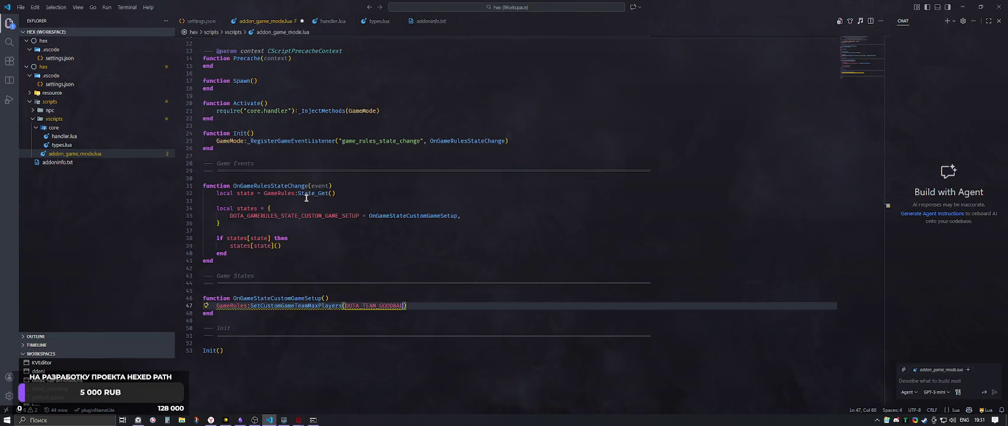
key(Tab)
drag(381, 305, 394, 305)
key(BackSpace)
click(410, 306)
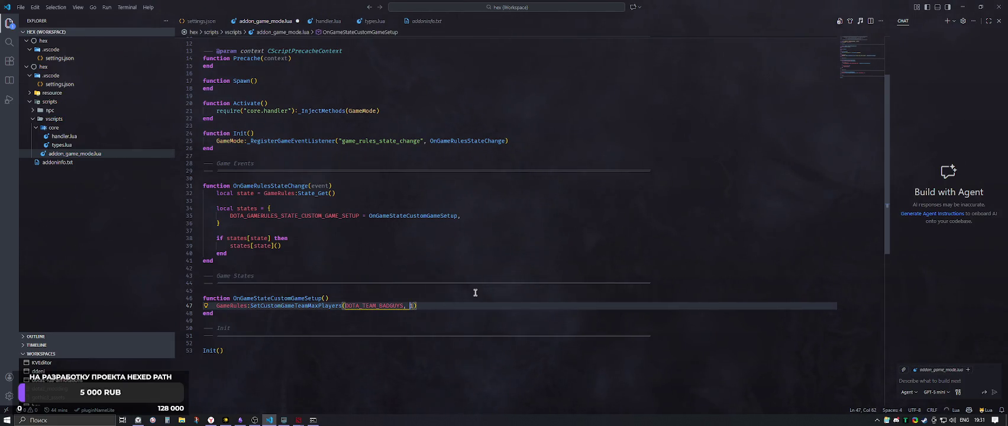
key(Right)
key(ctrl+s)
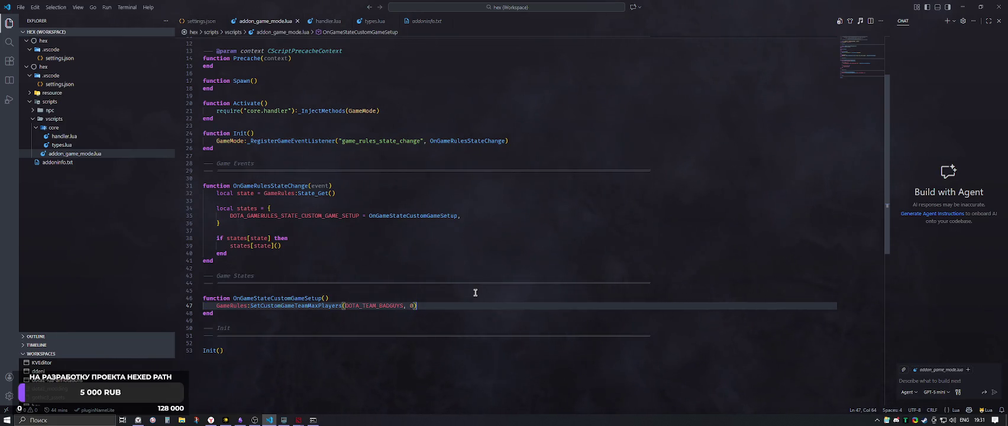
Select the new OnGameStateCustomGameSetup function to review it
click(348, 297)
click(432, 312)
drag(343, 313, 203, 297)
click(435, 310)
mouse_move(435, 310)
mouse_down()
mouse_move(427, 298)
mouse_move(429, 309)
mouse_up()
click(429, 309)
click(426, 305)
click(427, 311)
mouse_move(427, 310)
mouse_down()
mouse_move(426, 299)
mouse_move(430, 311)
mouse_up()
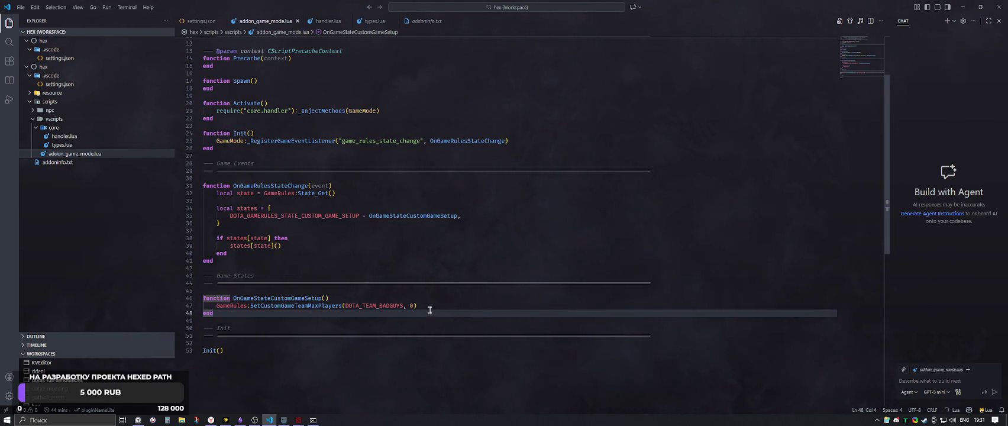
Cut the require("core.handler"):_InjectMethods(GameMode) line out of Activate
scroll(428, 308, up, 4)
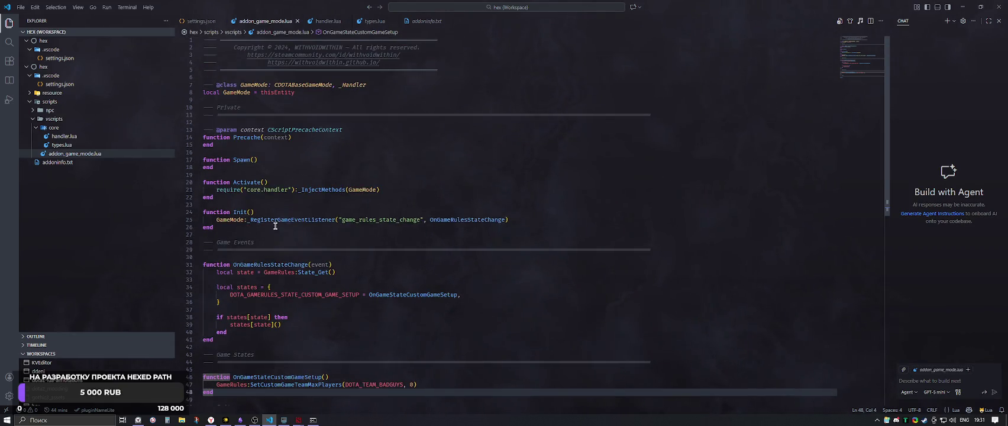
mouse_move(275, 220)
click(251, 204)
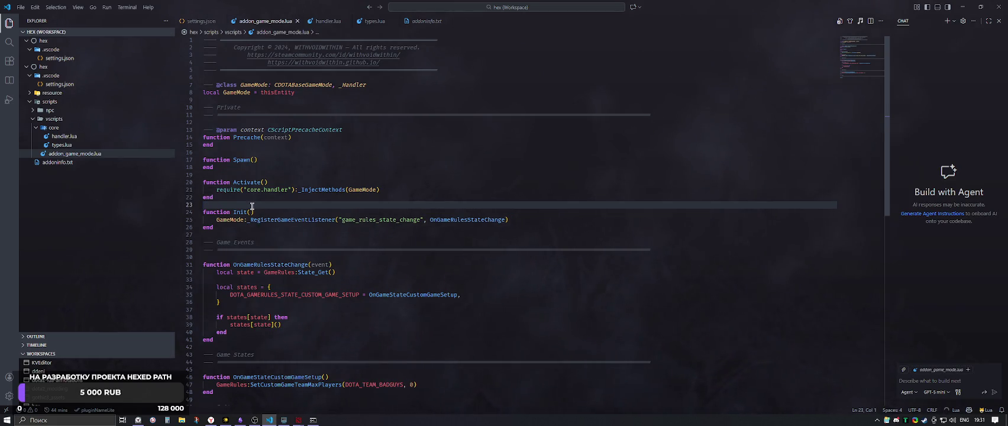
scroll(252, 205, down, 2)
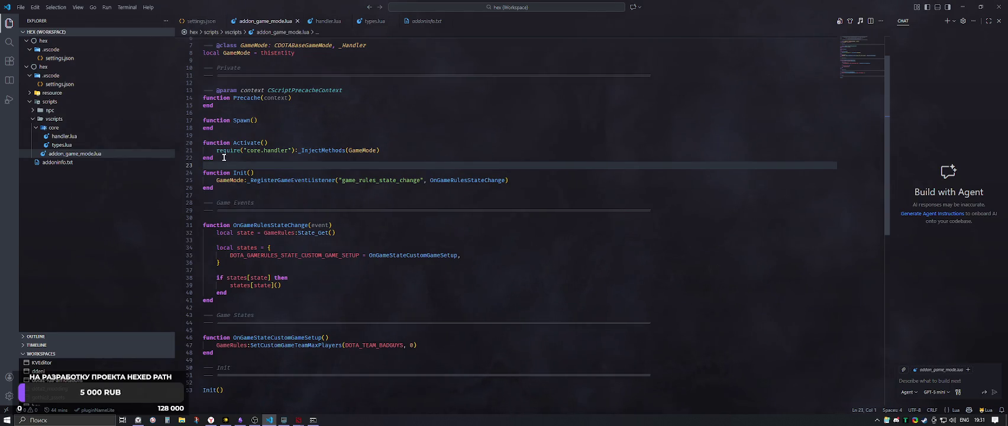
drag(216, 150, 400, 151)
key(ctrl+c)
key(BackSpace)
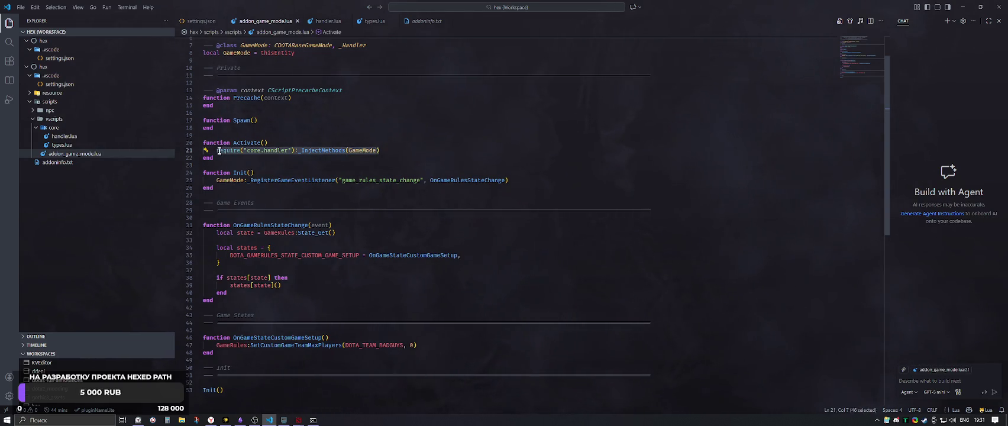
Paste the require line at the start of Init, remove Activate's empty line, and save
click(266, 173)
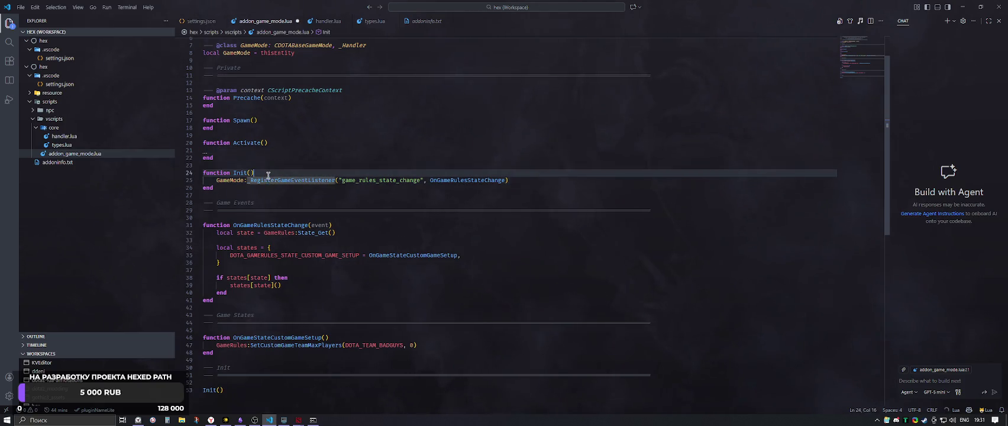
key(Return)
key(ctrl+v)
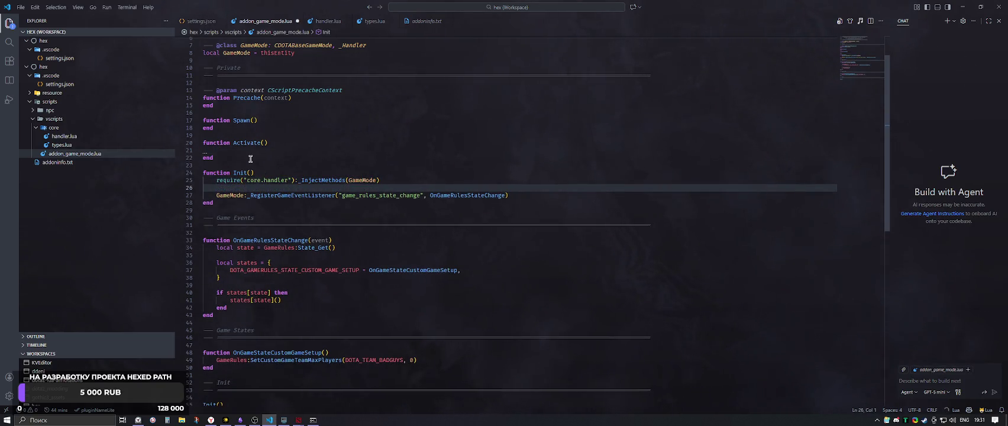
click(251, 151)
key(ctrl+shift+k)
key(Up)
key(Up)
key(Down)
key(Down)
key(Down)
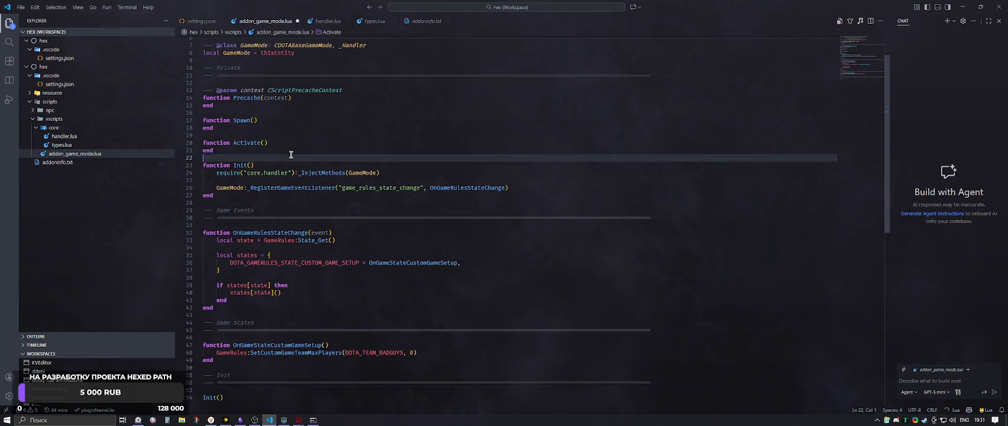
key(ctrl+s)
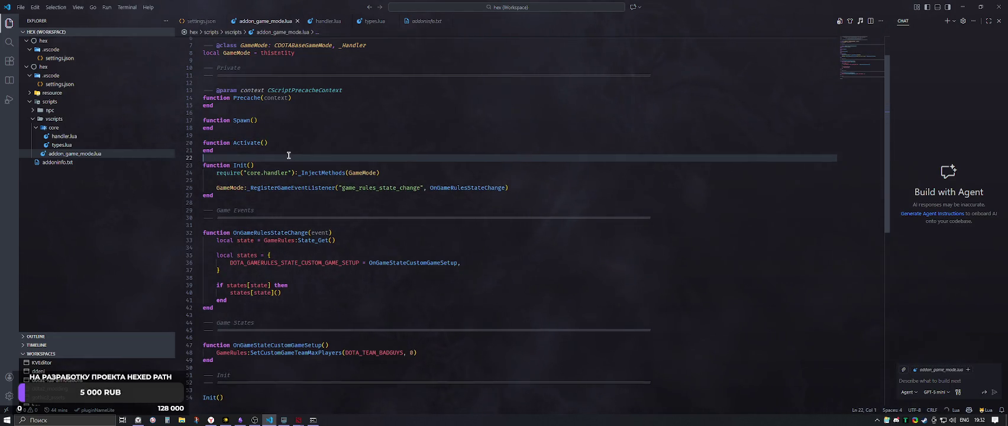
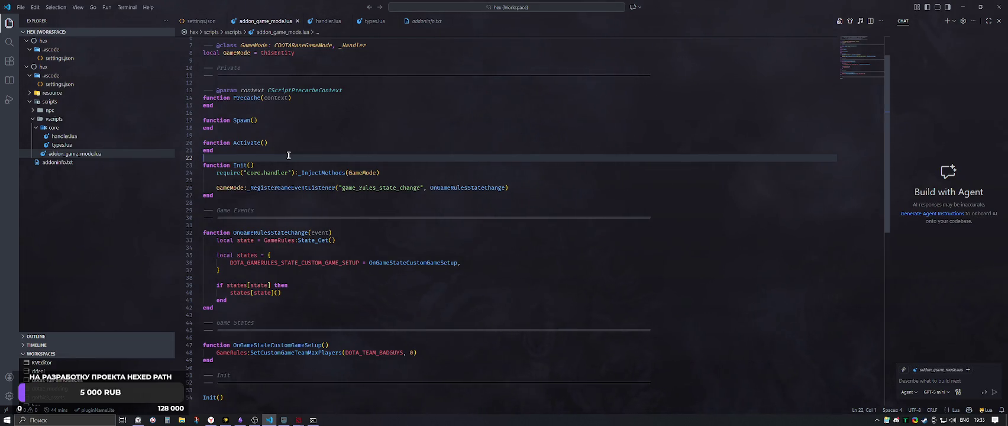
Close the finished Build Map results window in Hammer
key(alt+Tab)
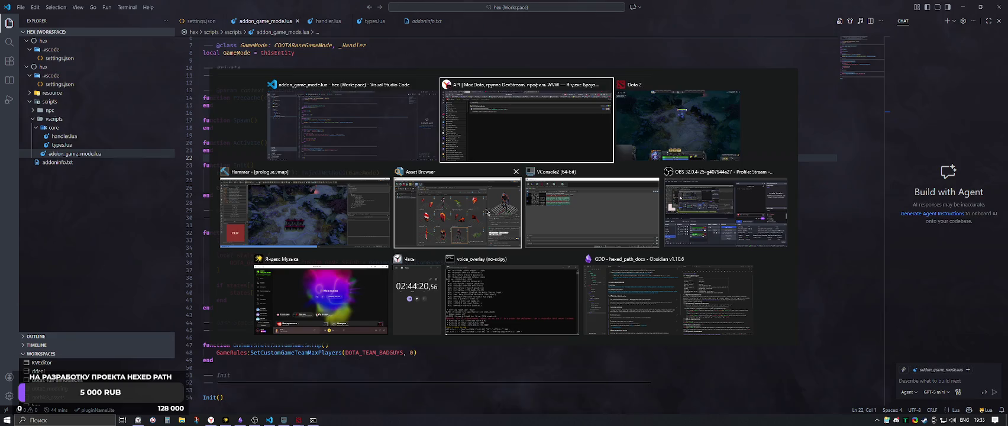
click(317, 220)
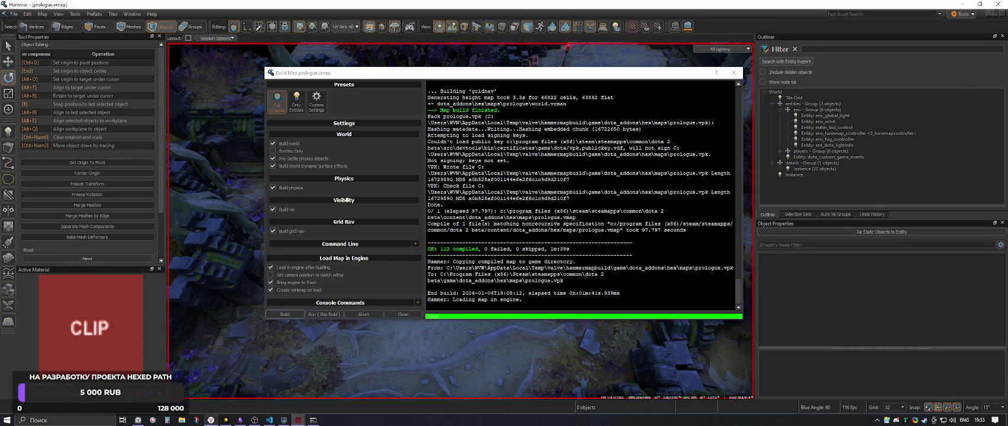
key(alt+Tab)
click(370, 7)
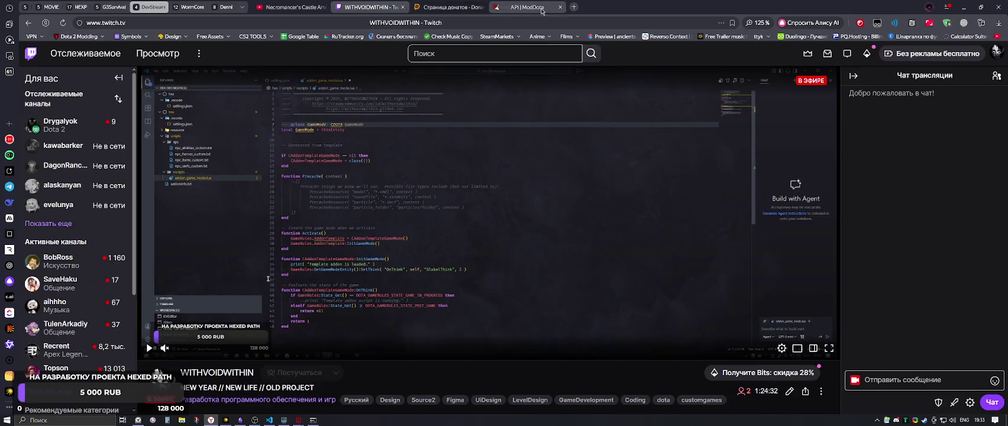
click(541, 9)
key(alt+Tab)
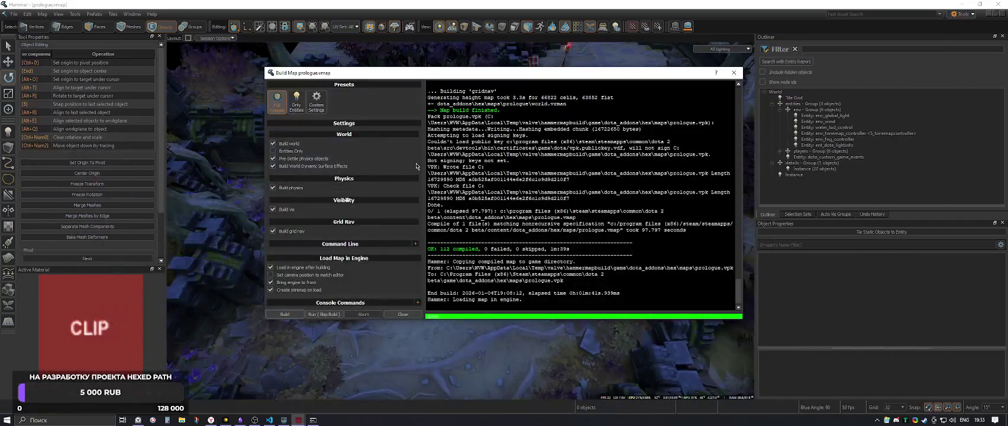
click(734, 72)
Go back to the end of Init in addon_game_mode.lua, then bring VConsole2 forward
key(alt+Tab)
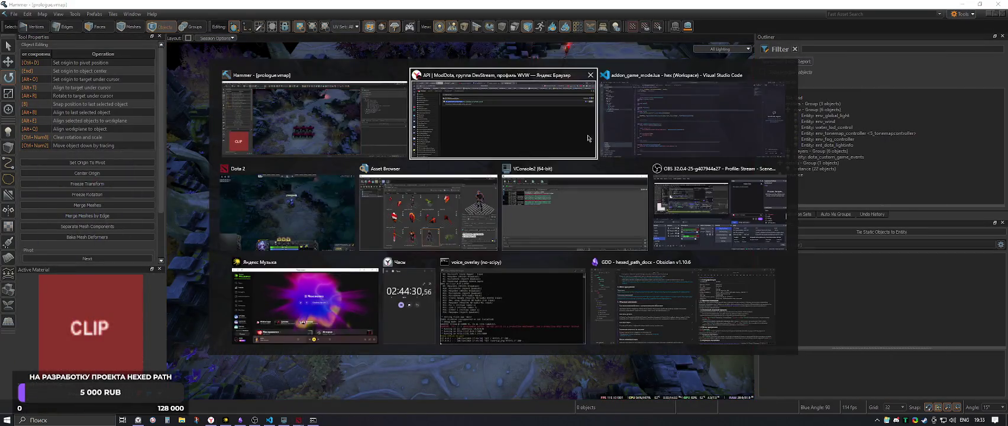
key(alt+Tab)
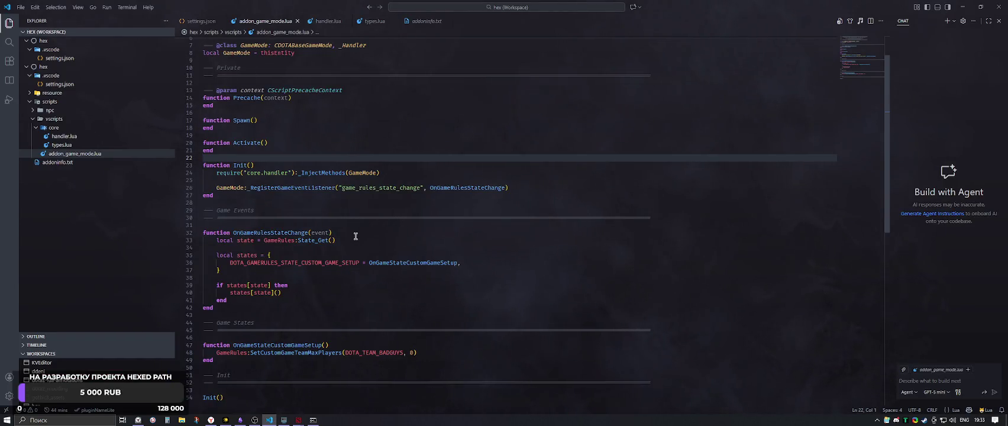
click(285, 195)
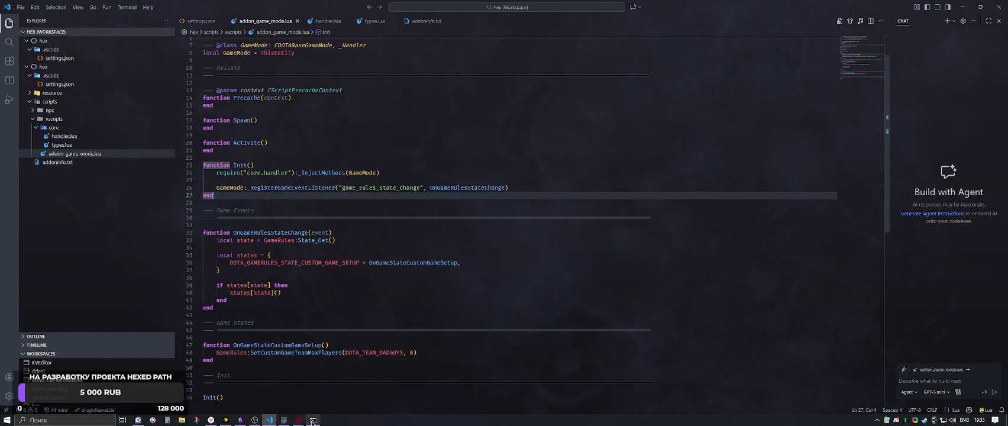
click(284, 420)
Run 'dota_launch_custom_game hex prologue' in VConsole2, then return to the code editor
key(Up)
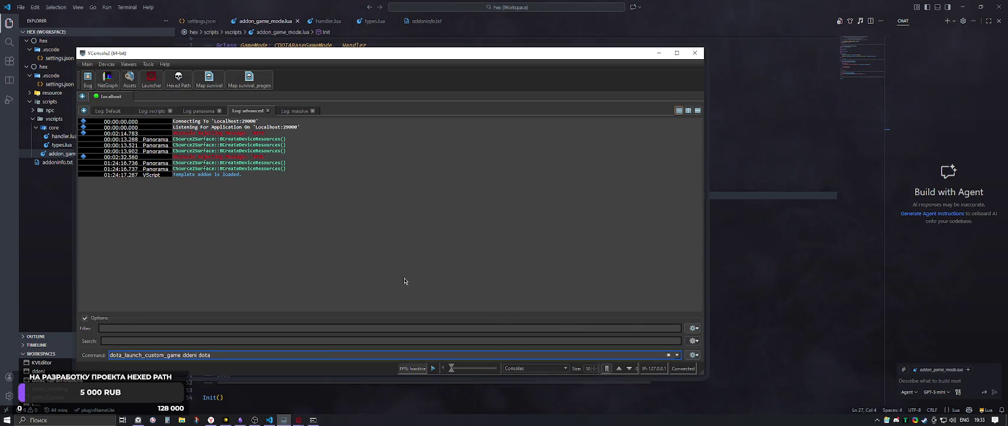
key(Return)
key(Up)
key(BackSpace)
key(BackSpace)
key(BackSpace)
text(hex)
key(Return)
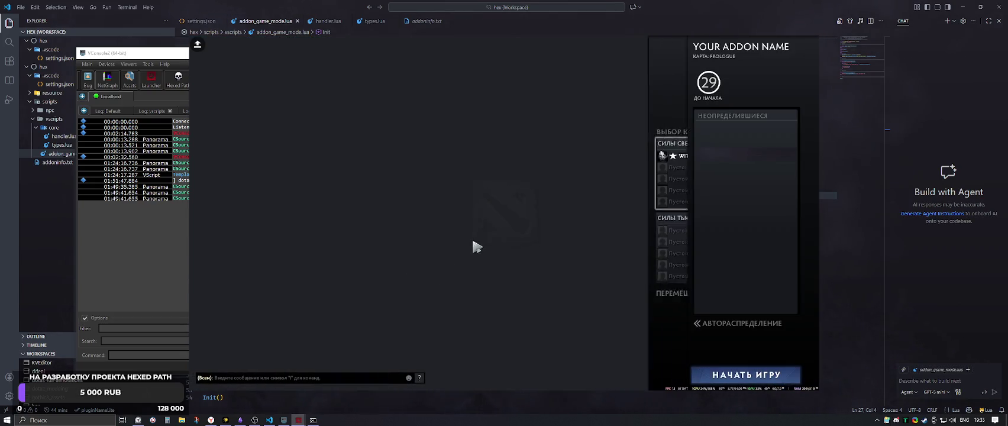
key(alt+Tab)
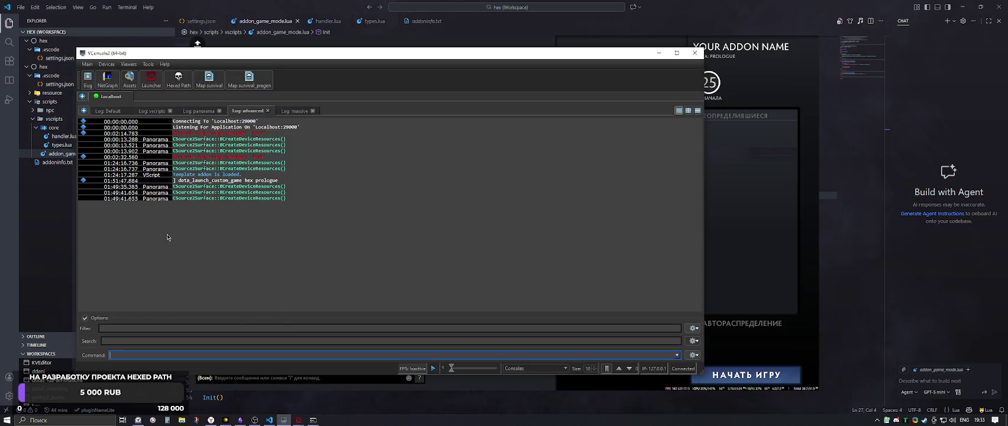
key(alt+Tab)
key(alt+Tab)
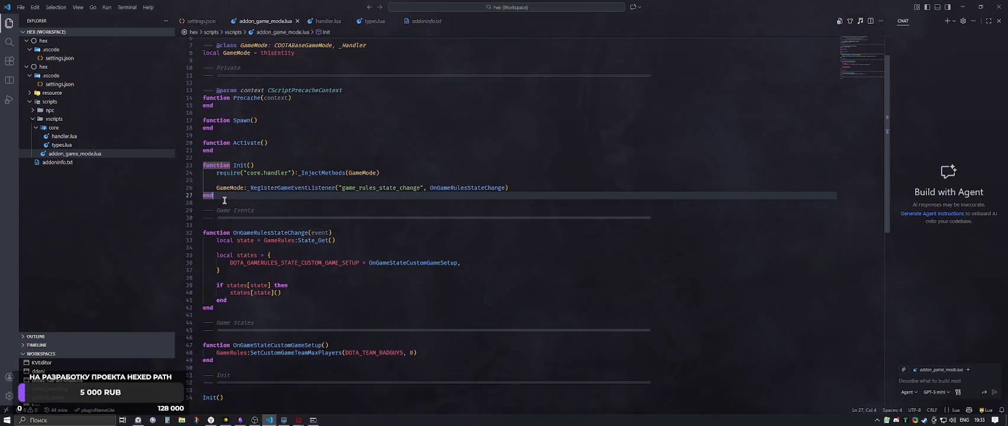
click(231, 181)
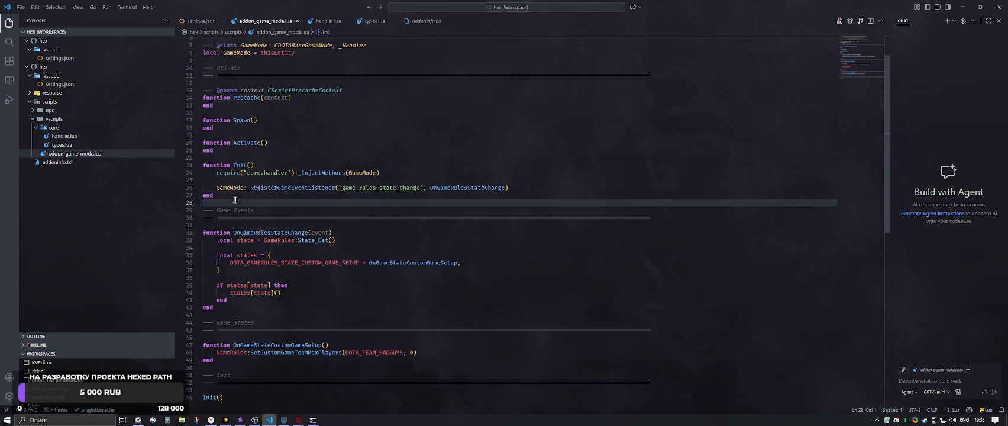
click(235, 202)
scroll(341, 257, down, 2)
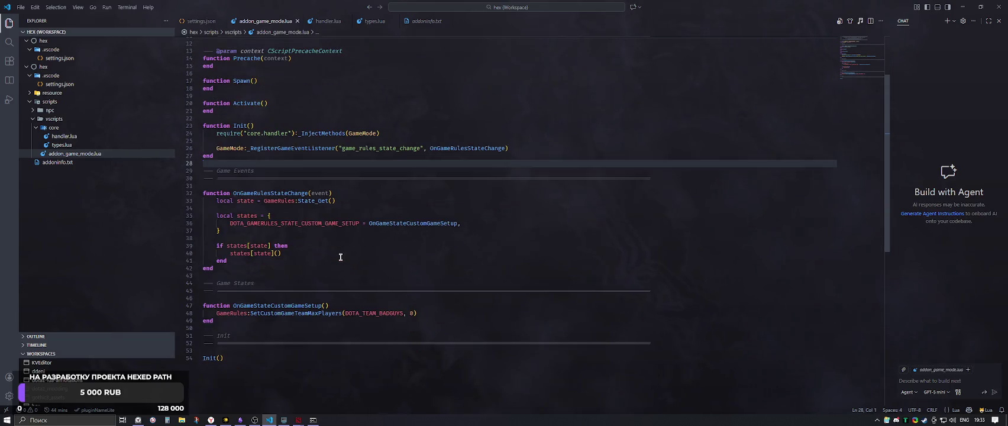
scroll(340, 257, up, 2)
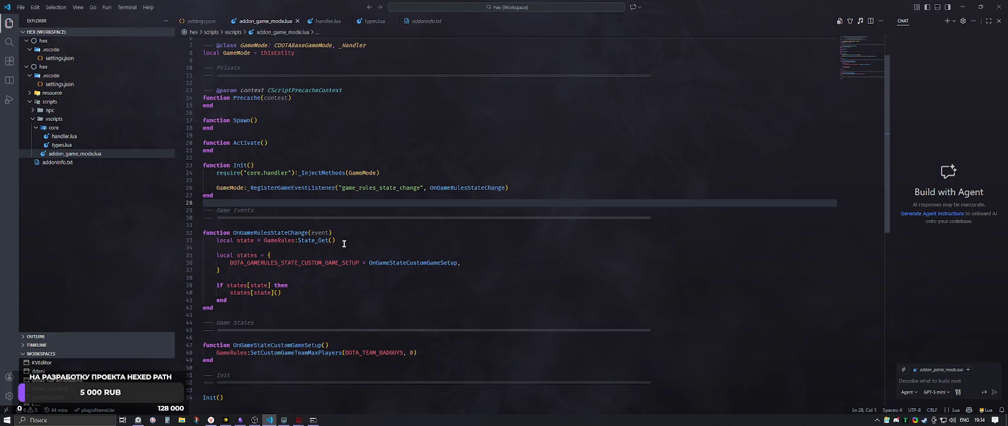
click(343, 240)
click(349, 253)
scroll(349, 252, up, 2)
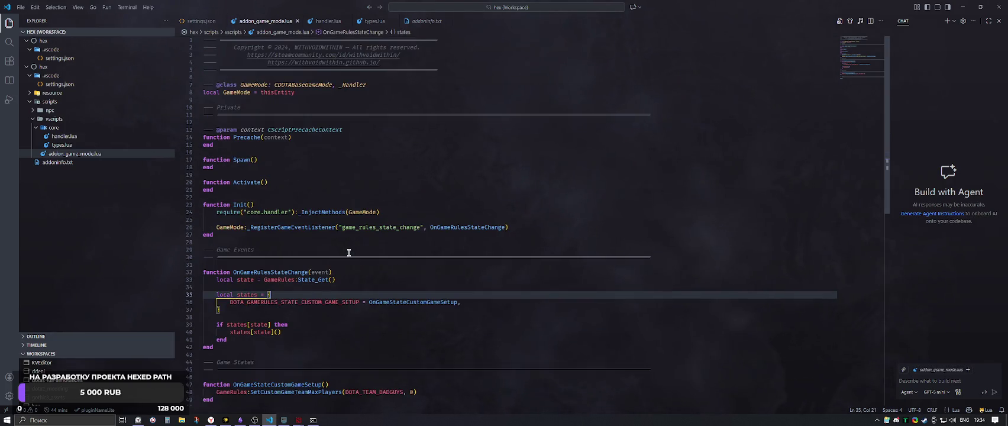
click(63, 136)
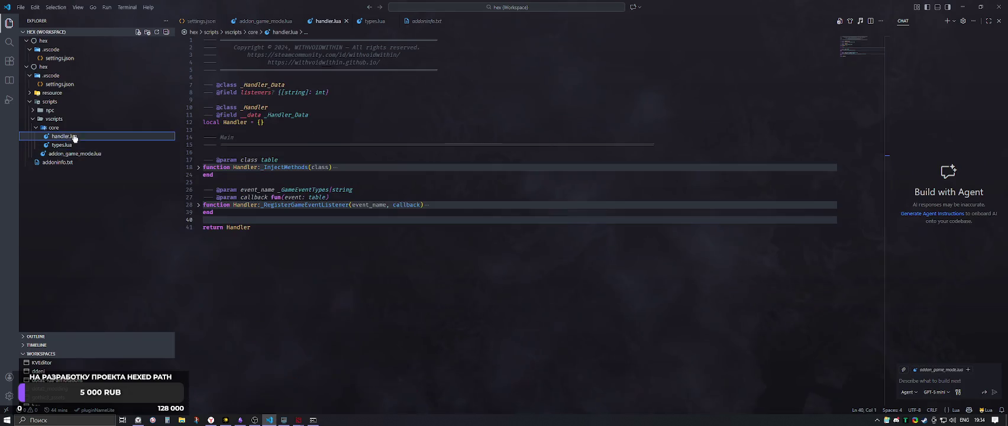
click(73, 155)
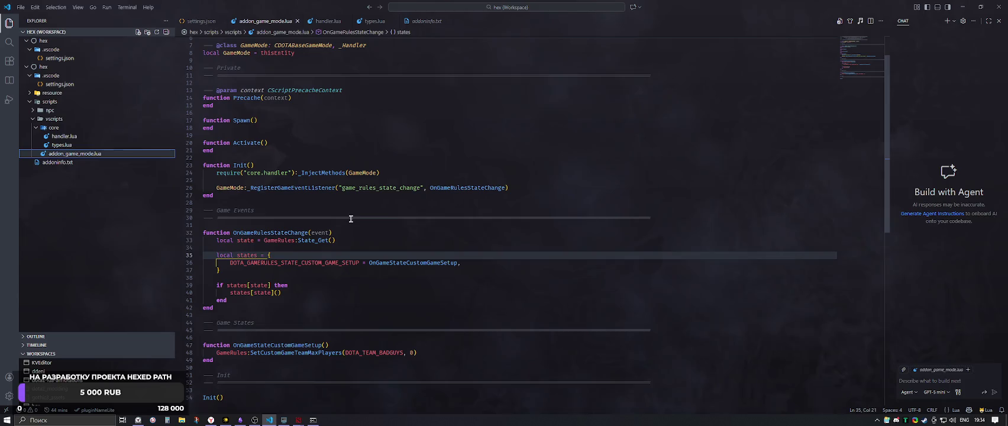
double_click(241, 165)
scroll(330, 225, down, 4)
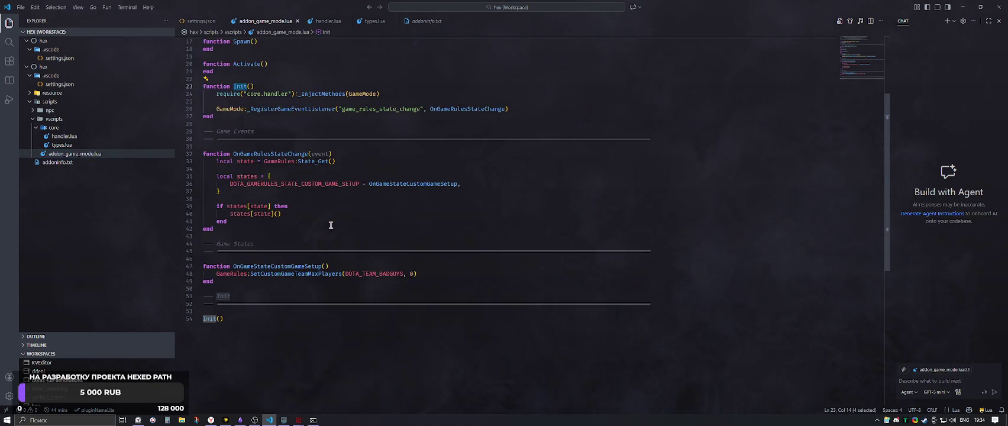
scroll(331, 225, up, 4)
drag(217, 192, 404, 192)
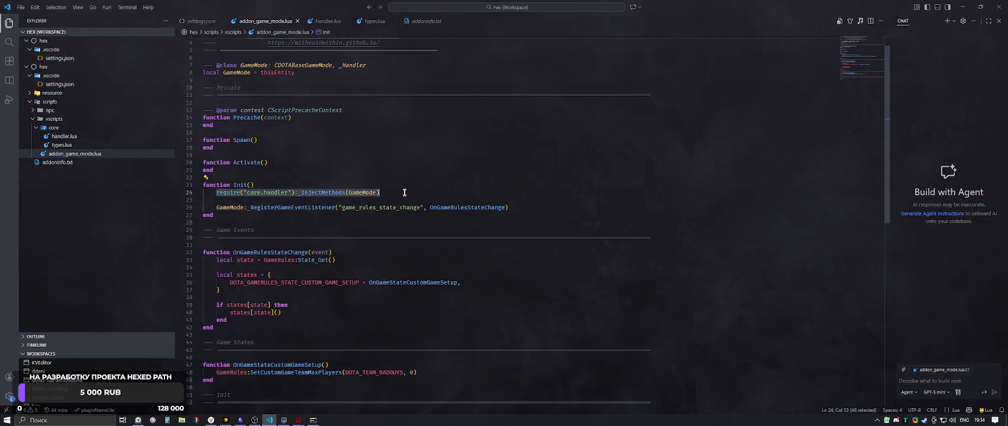
drag(216, 207, 512, 207)
click(538, 210)
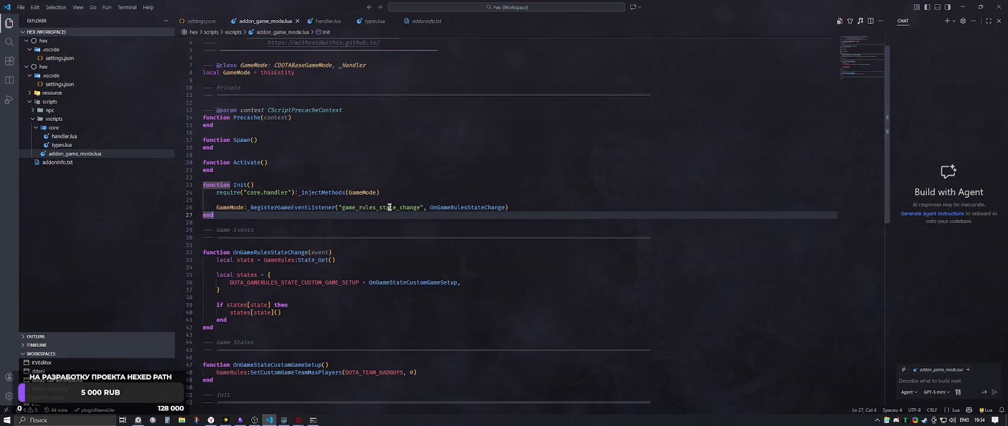
click(320, 207)
double_click(387, 207)
click(514, 211)
double_click(466, 208)
scroll(440, 215, down, 2)
click(337, 220)
double_click(244, 220)
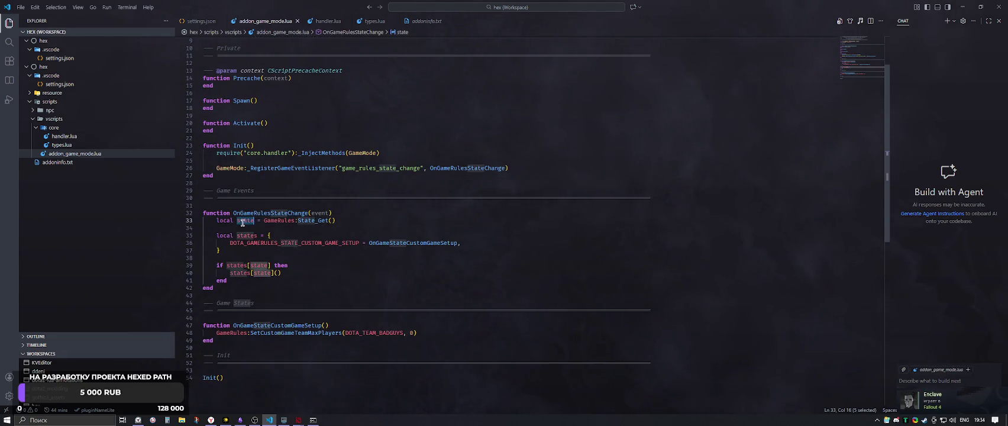
click(299, 252)
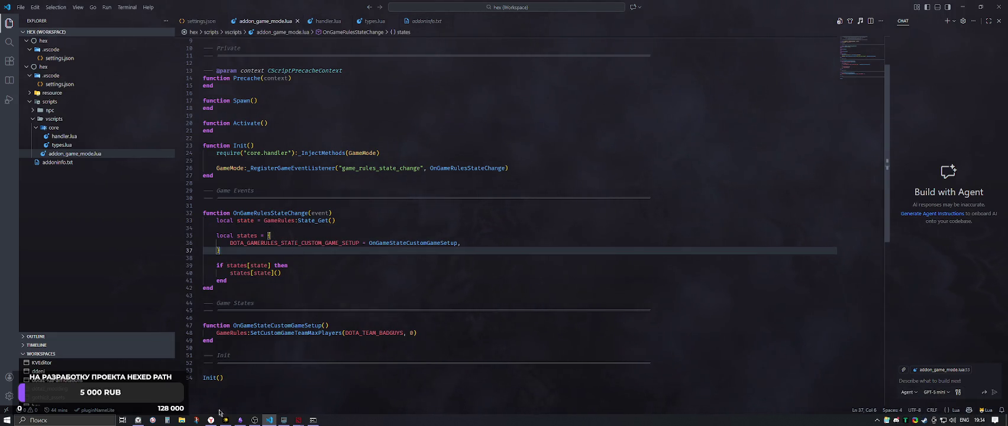
key(alt+Tab)
key(alt+Tab)
click(297, 243)
click(296, 257)
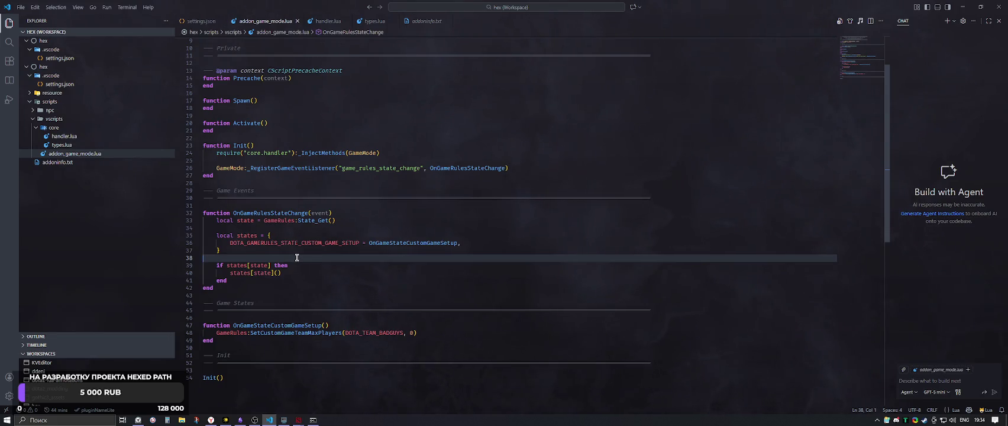
key(alt+Tab)
Search ModDota API for DOTA_GAMERULES_STATE_CUSTOM_GAME_SETUP and copy the exact constant name
click(241, 83)
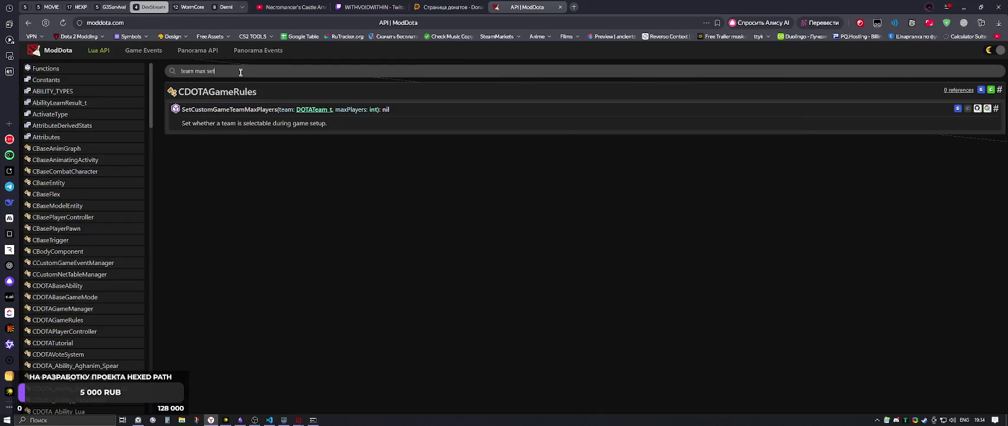
key(alt+Tab)
key(ctrl+v)
key(alt+Tab)
key(ctrl+a)
text(DOTA_GAMERULES_STATE_CUSTOM_GAME_SETUP)
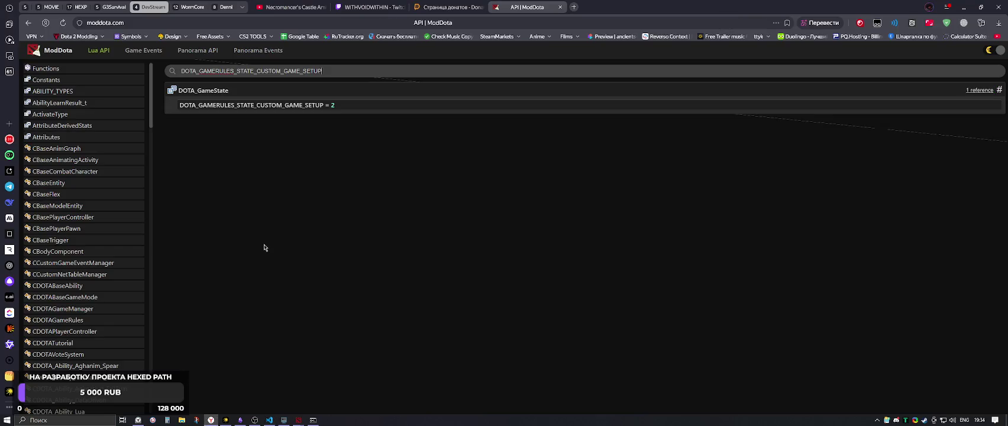
double_click(223, 108)
key(ctrl+c)
Paste the constant as the states-table key on line 36, remove the extra space, and save
key(alt+Tab)
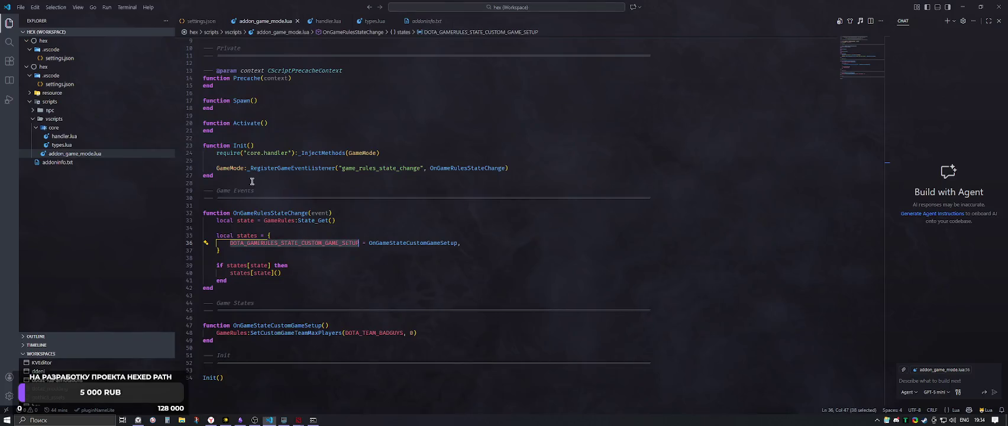
key(ctrl+v)
key(BackSpace)
key(ctrl+s)
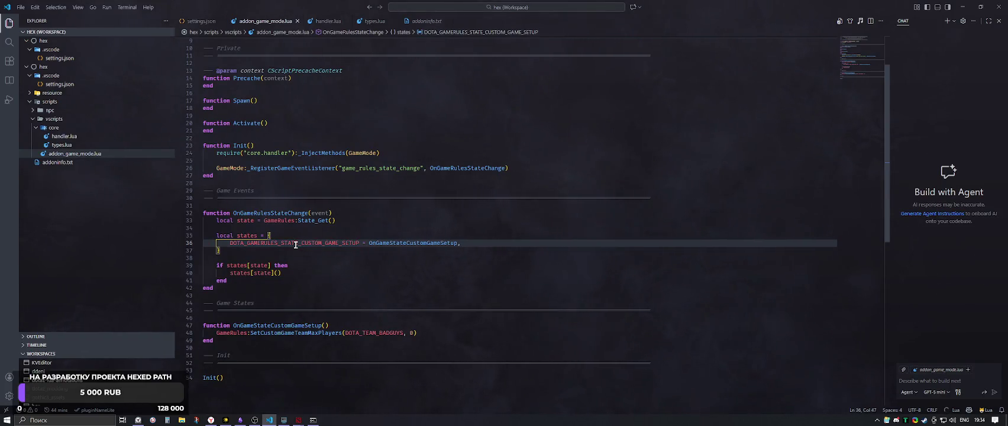
double_click(259, 266)
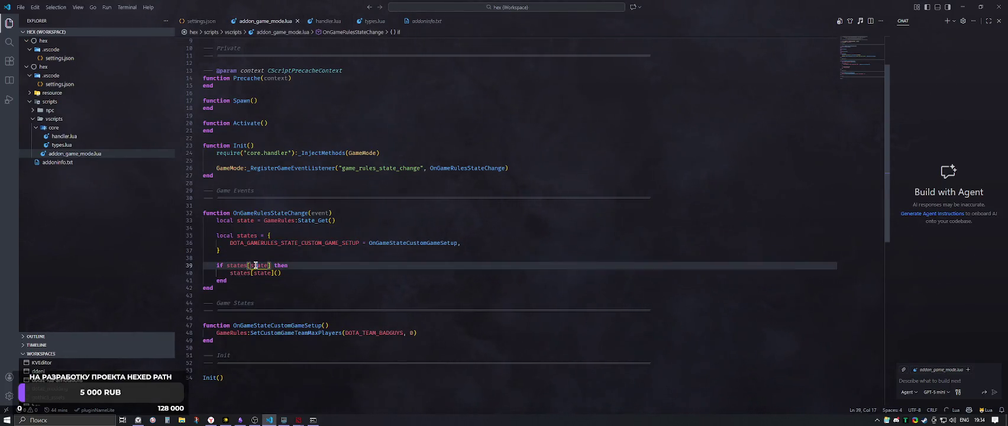
key(Down)
key(Down)
key(Down)
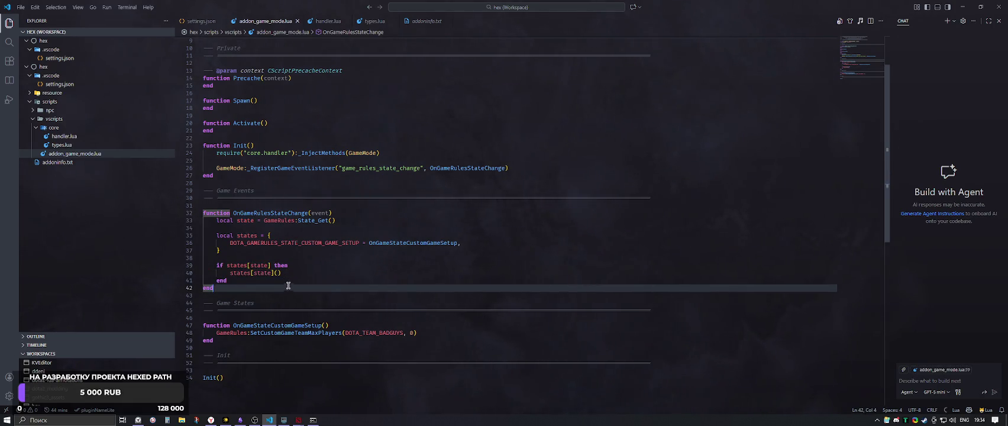
ctrl+click(400, 247)
Review the SetCustomGameTeamMaxPlayers(DOTA_TEAM_BADGUYS, 0) call in OnGameStateCustomGameSetup
click(337, 270)
double_click(337, 271)
click(426, 273)
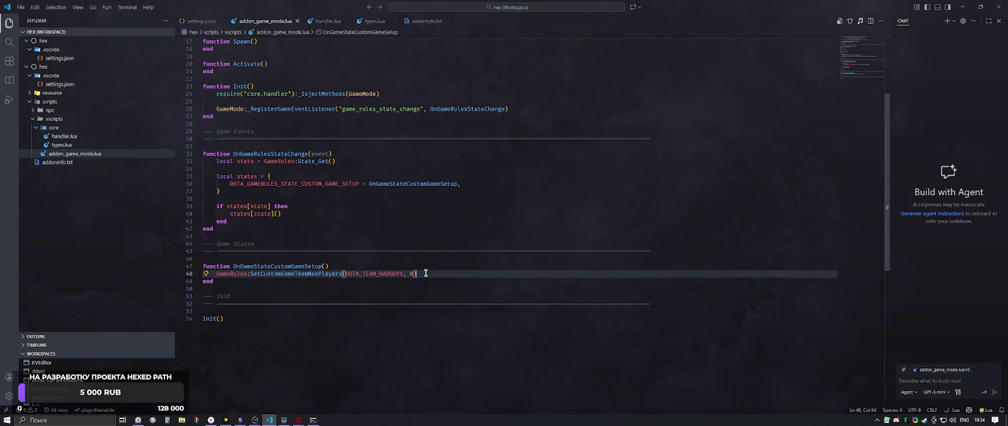
double_click(364, 274)
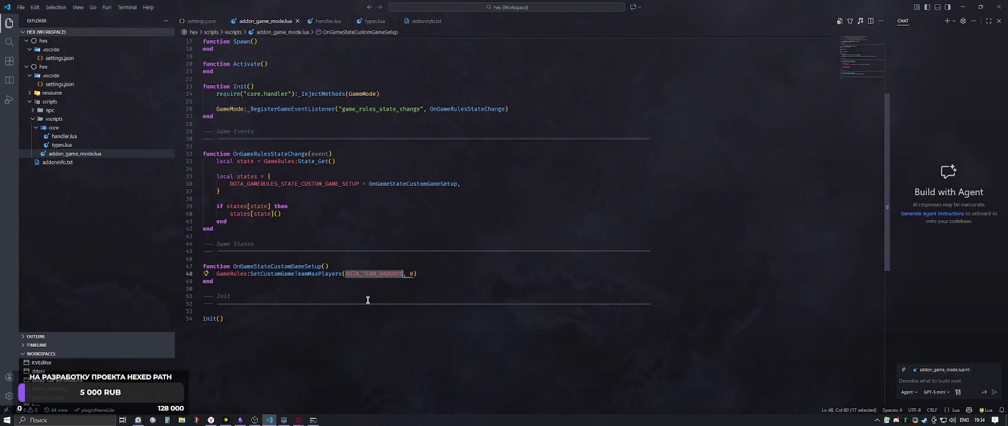
click(368, 302)
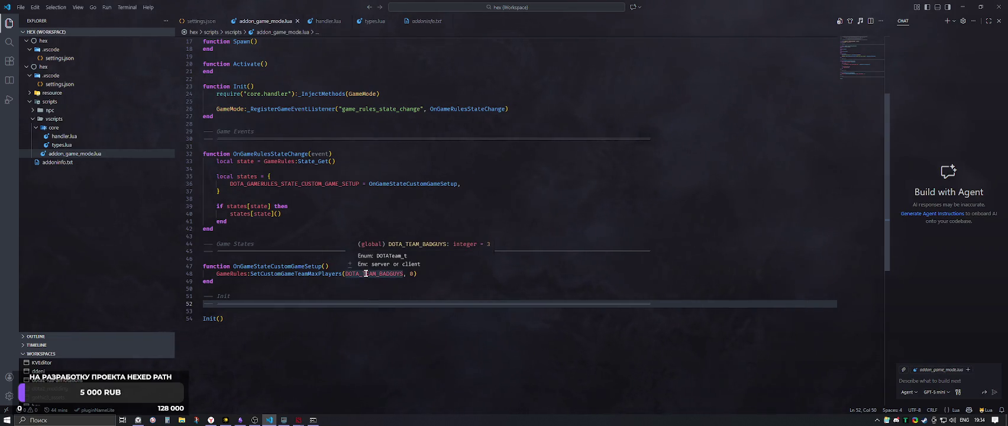
click(417, 281)
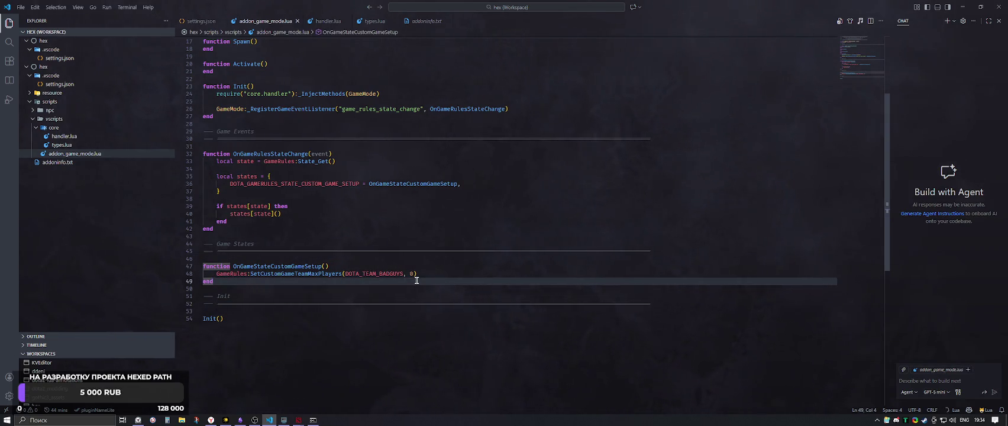
key(alt+Tab)
key(alt+Tab)
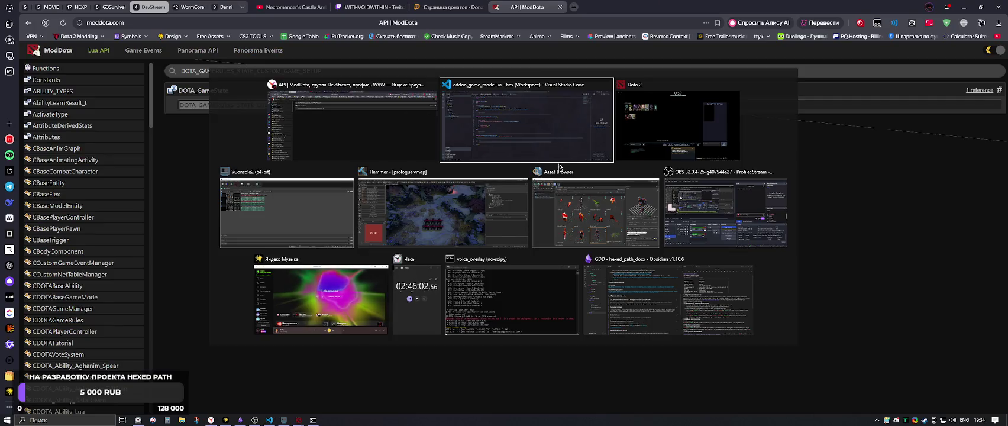
key(alt+Tab)
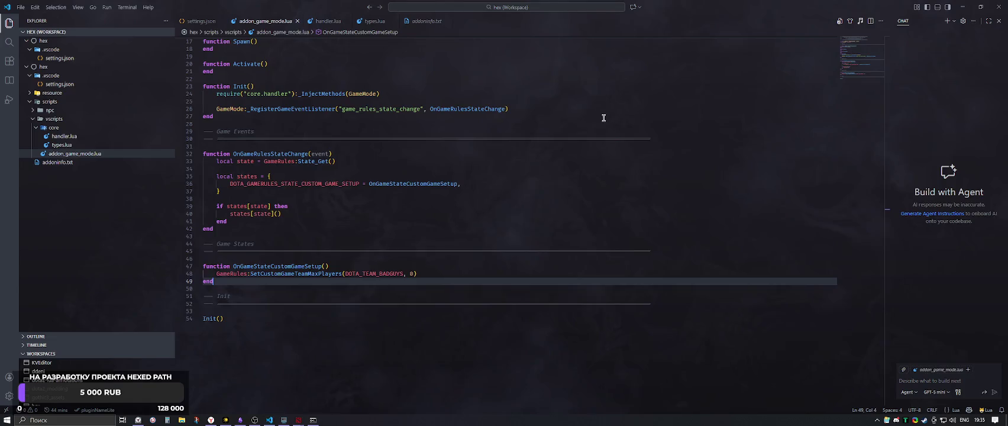
Fold the Init function and switch to the running Dota 2 game
scroll(274, 217, up, 5)
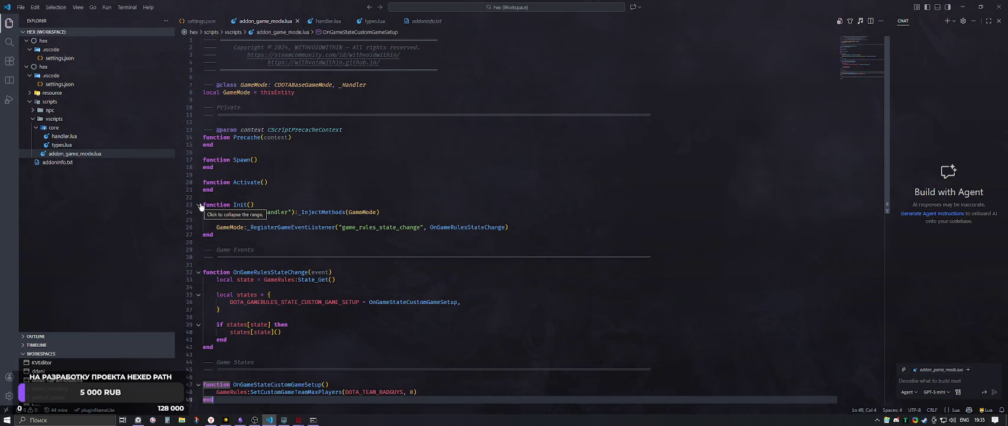
click(201, 206)
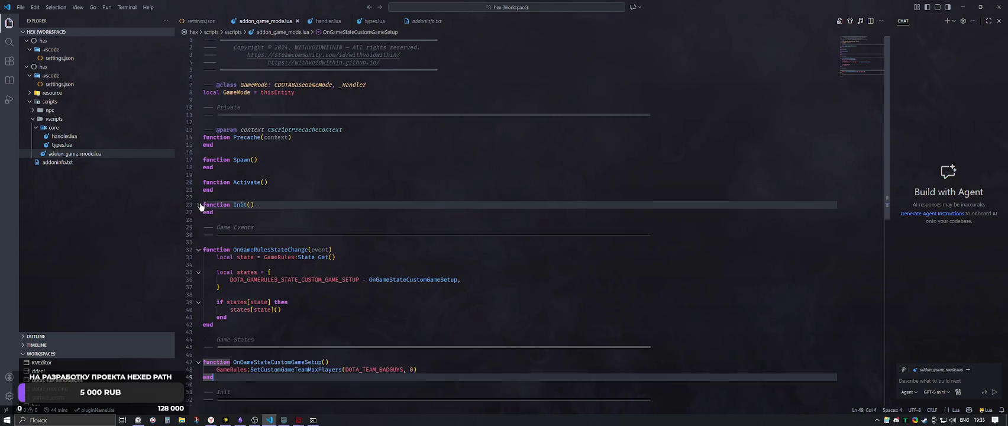
click(267, 218)
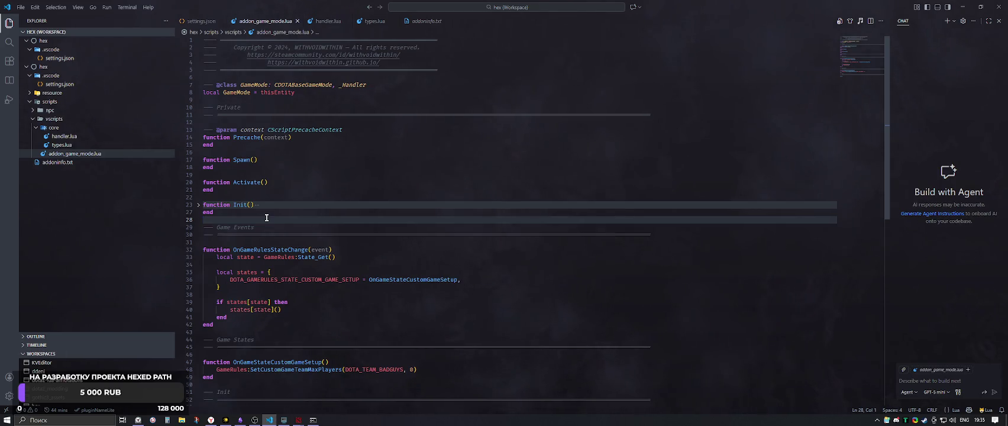
key(alt+Tab)
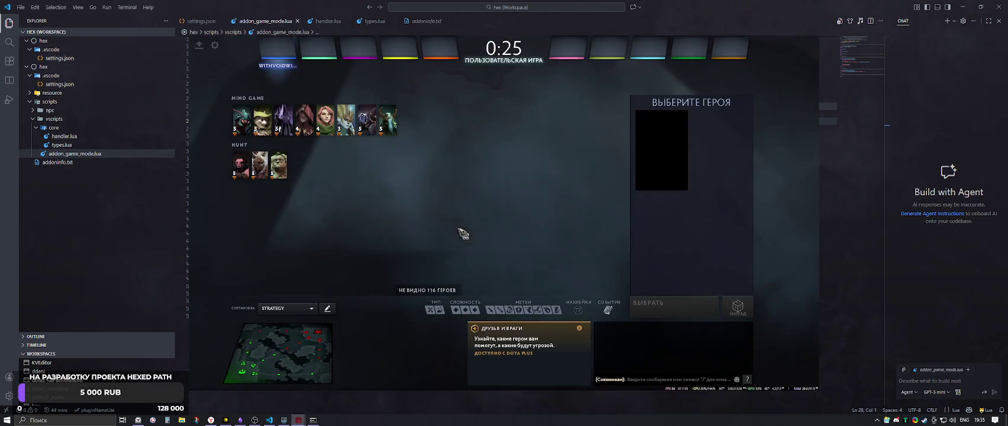
Switch between VConsole2, the editor and Dota 2 to view the team-selection screen
key(alt+Tab)
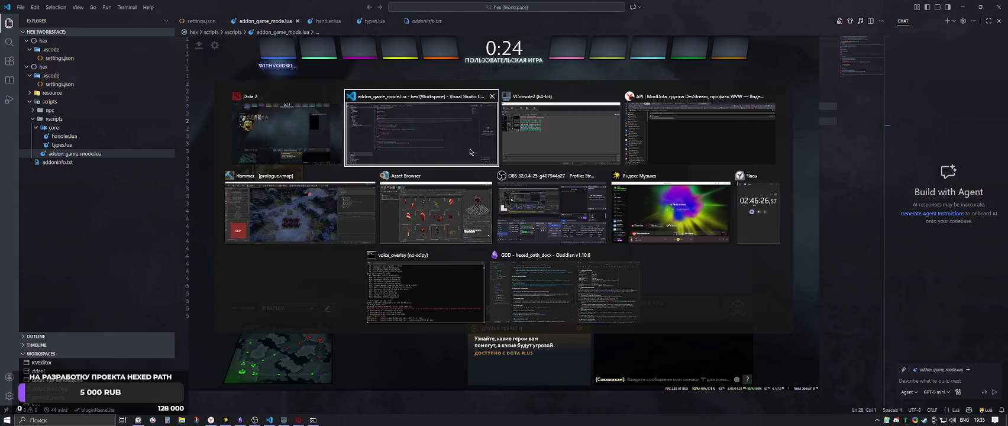
click(526, 156)
key(alt+Tab)
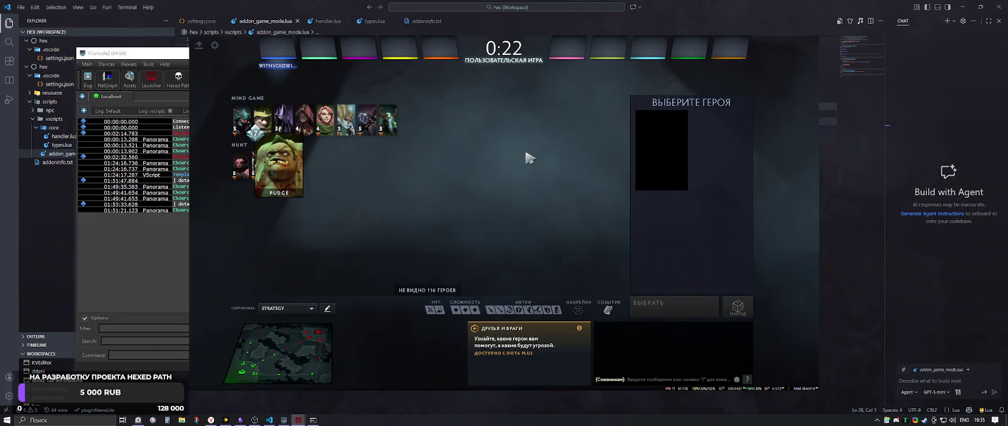
key(alt+Tab)
click(528, 154)
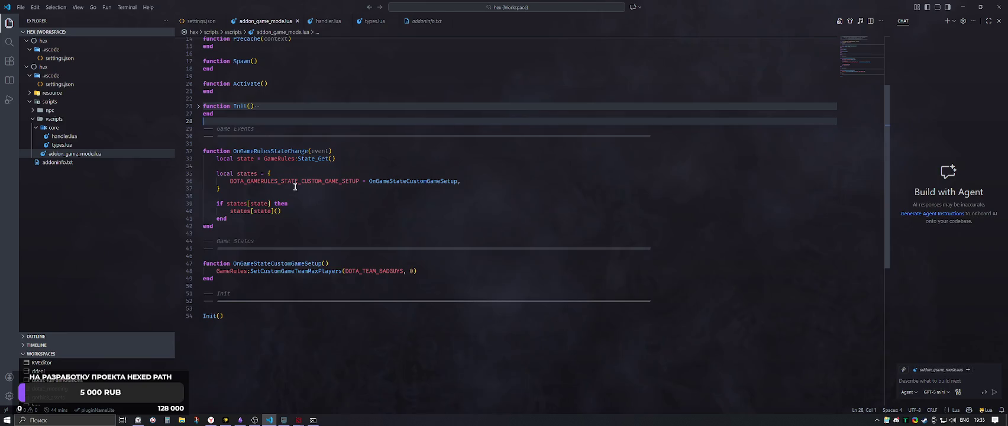
click(84, 155)
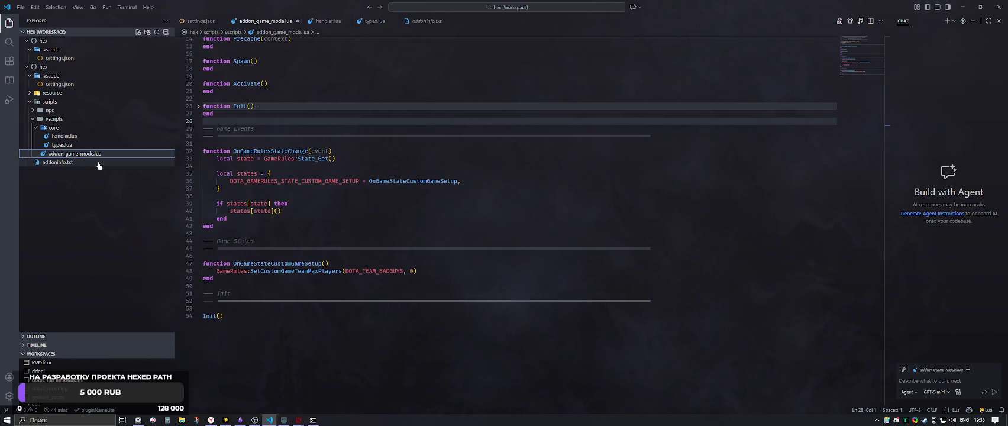
key(alt+Tab)
click(502, 164)
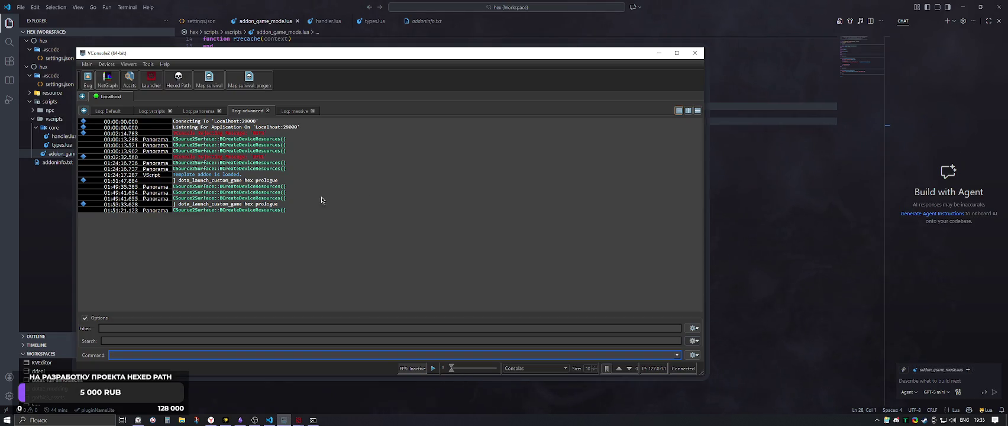
key(alt+Tab)
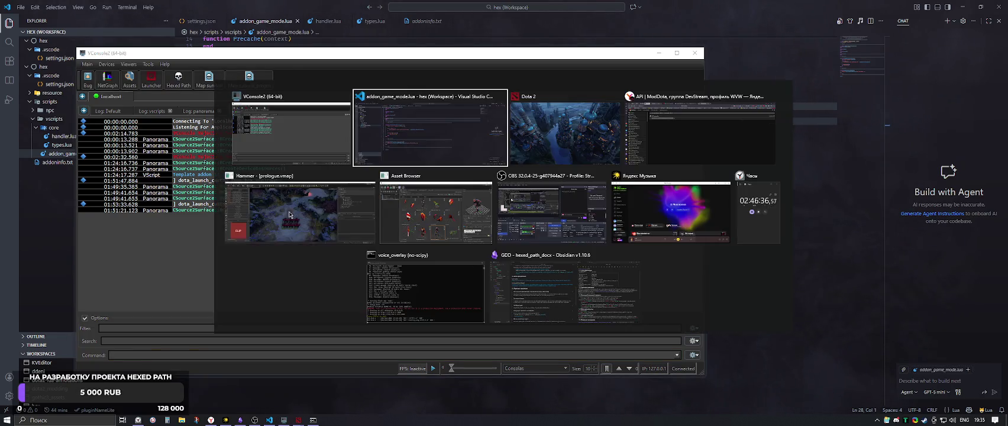
click(563, 151)
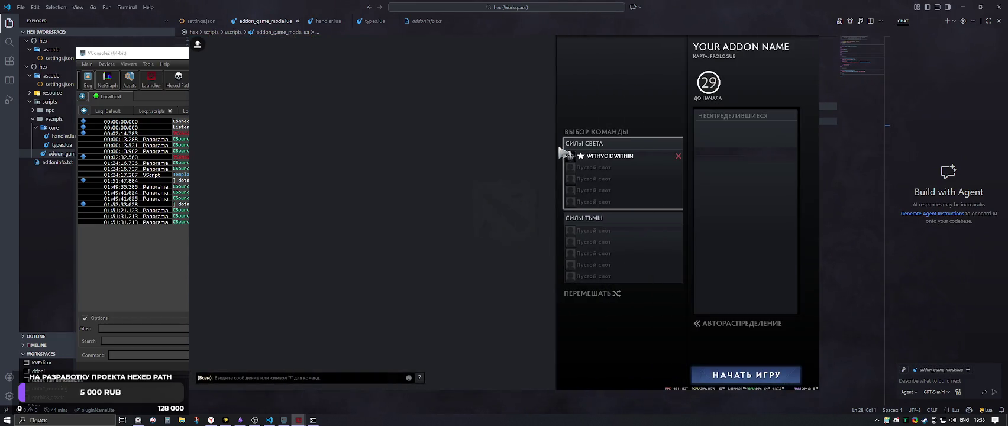
Return to addon_game_mode.lua and expand the folded Init function
key(alt+Tab)
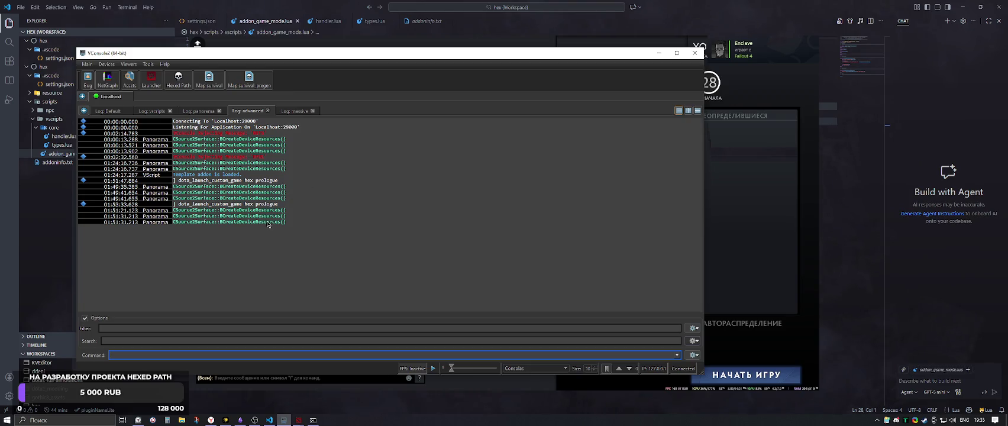
key(alt+Tab)
click(272, 244)
scroll(284, 216, up, 3)
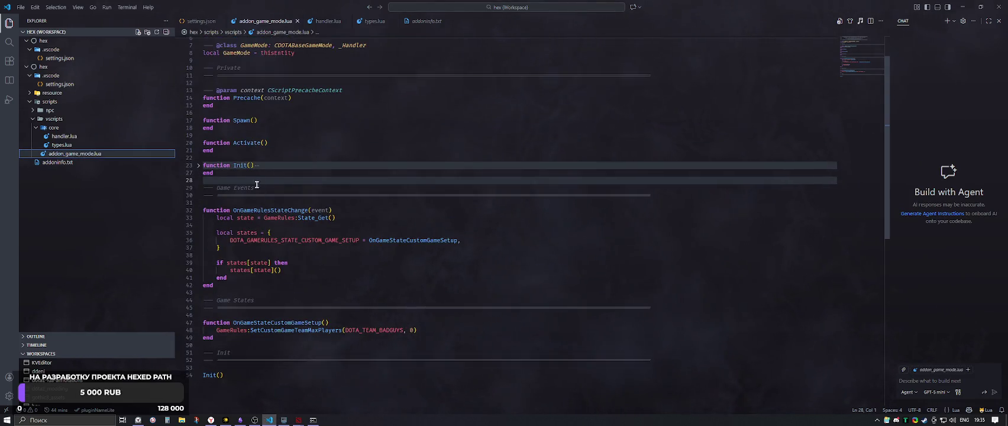
click(199, 167)
Add print("init") inside Init, save, and fold Init again
click(406, 172)
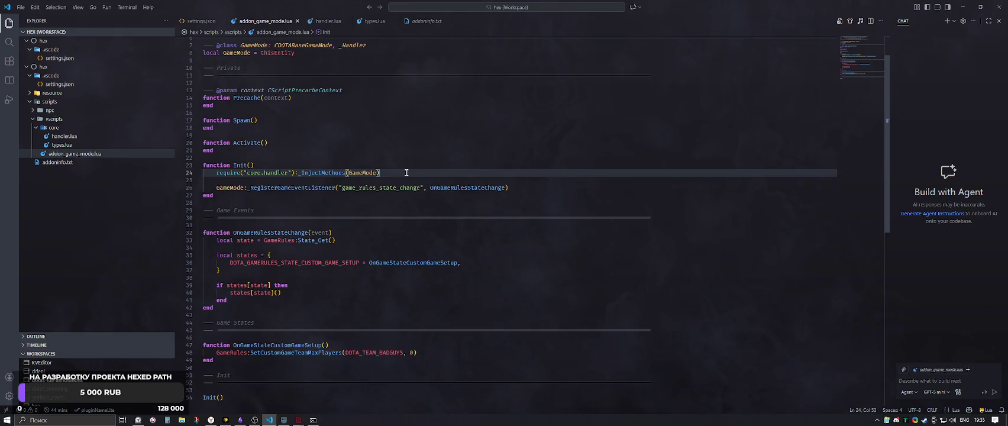
key(Return)
key(Return)
text(print("init)
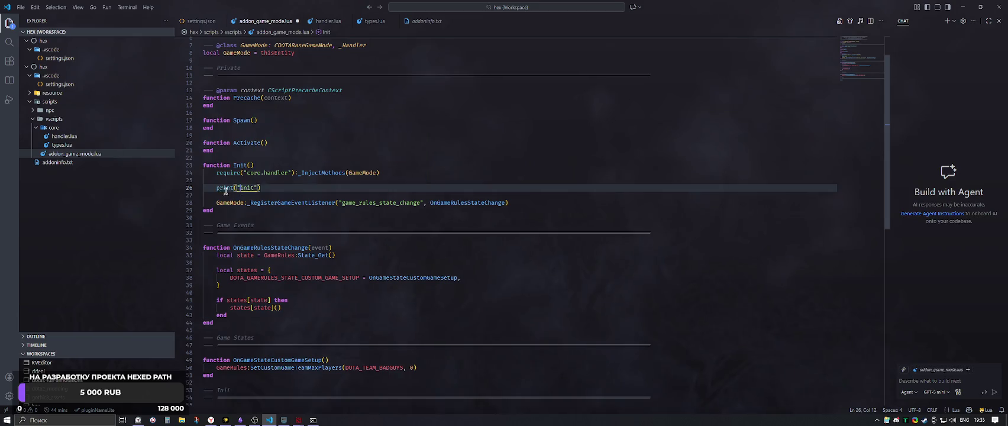
key(ctrl+s)
click(200, 166)
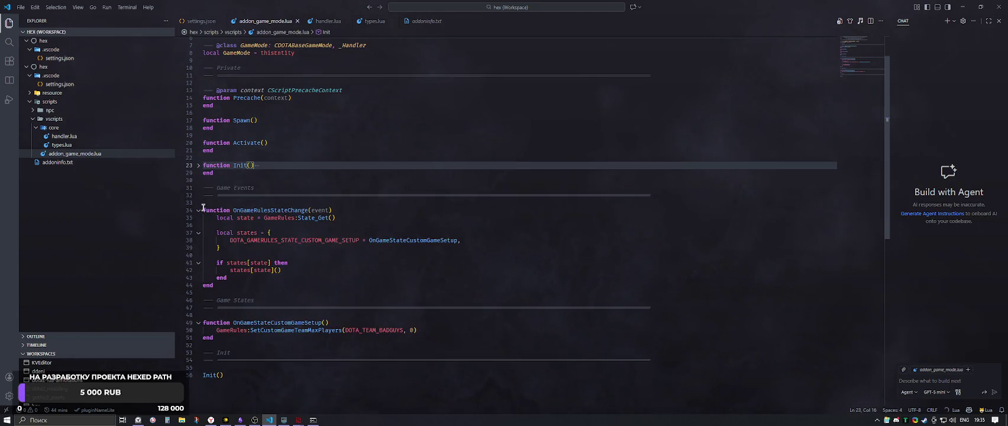
Add a print("OnGameRulesStateChange") line inside OnGameRulesStateChange
click(350, 217)
key(Return)
key(Return)
key(Tab)
double_click(284, 211)
key(ctrl+c)
double_click(249, 233)
key(ctrl+v)
drag(217, 232, 375, 234)
Paste the print into OnGameStateCustomGameSetup and change its string to "OnGameStateCustomGameSetup"
scroll(375, 235, down, 3)
click(351, 278)
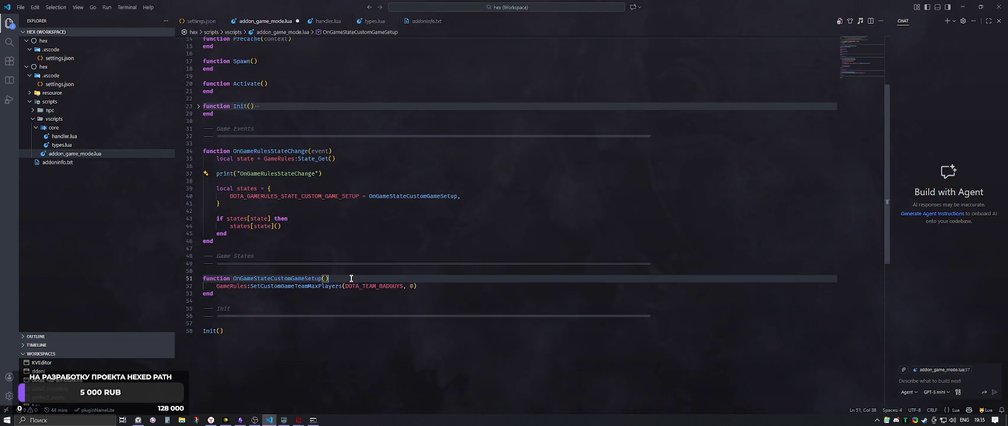
key(Return)
key(Return)
key(ctrl+v)
double_click(278, 278)
key(ctrl+c)
double_click(278, 293)
key(ctrl+v)
key(alt+Tab)
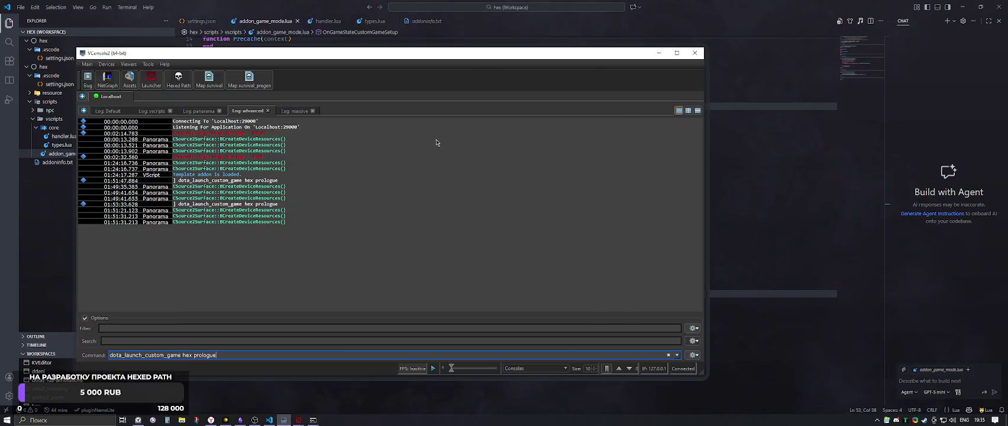
Check VConsole2's log for the Init and OnGameRulesStateChange prints after the hex prologue relaunch
key(alt+Tab)
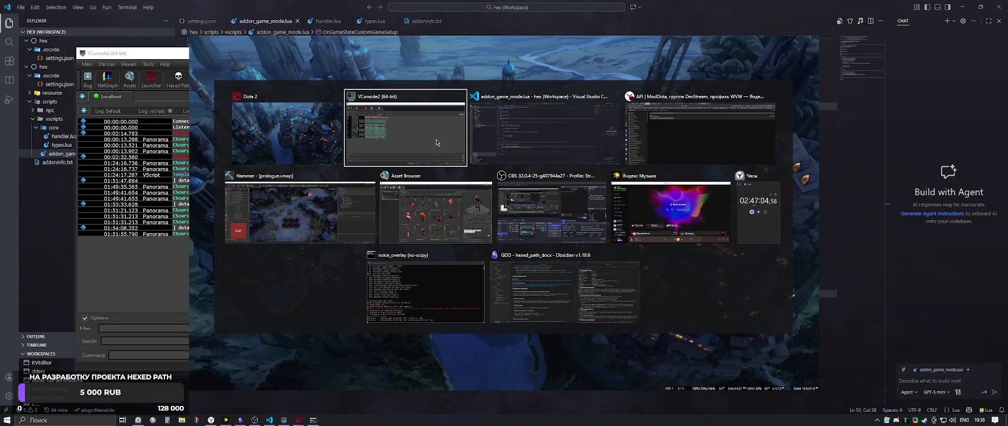
key(alt+shift+Tab)
key(alt+Tab)
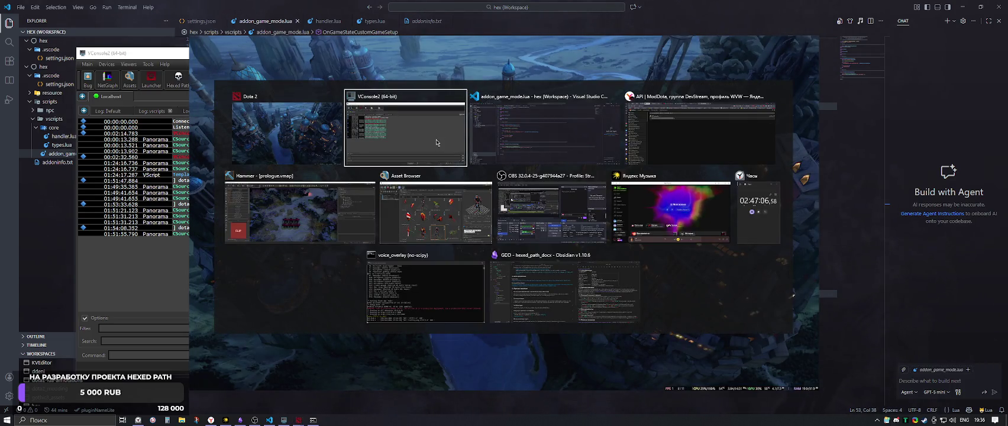
click(176, 243)
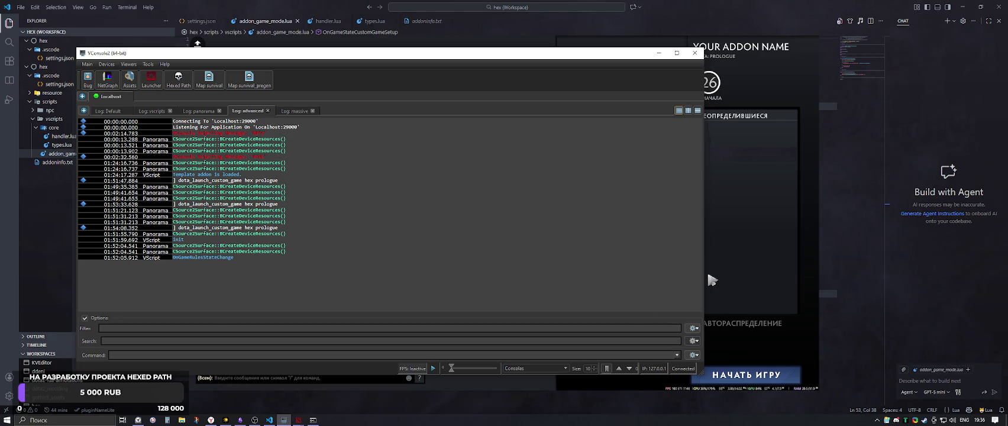
key(alt+Tab)
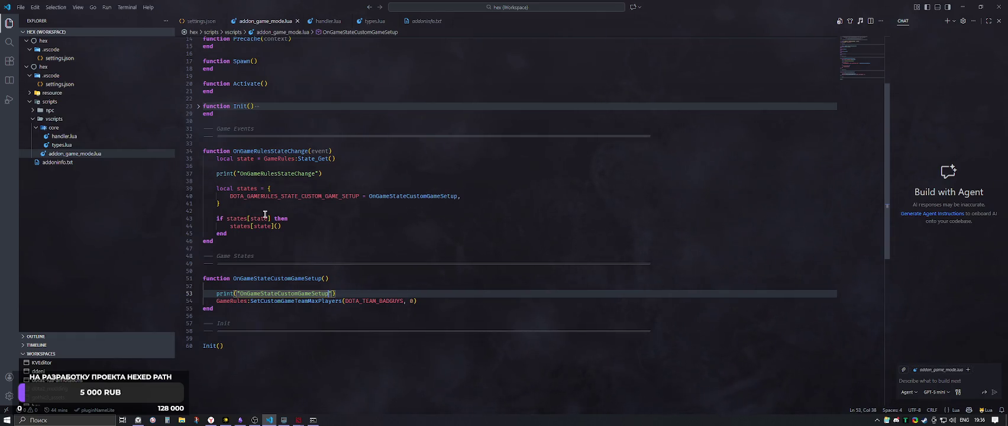
Wrap the DOTA_GAMERULES_STATE_CUSTOM_GAME_SETUP key on line 40 in square brackets and save
mouse_move(263, 200)
double_click(313, 159)
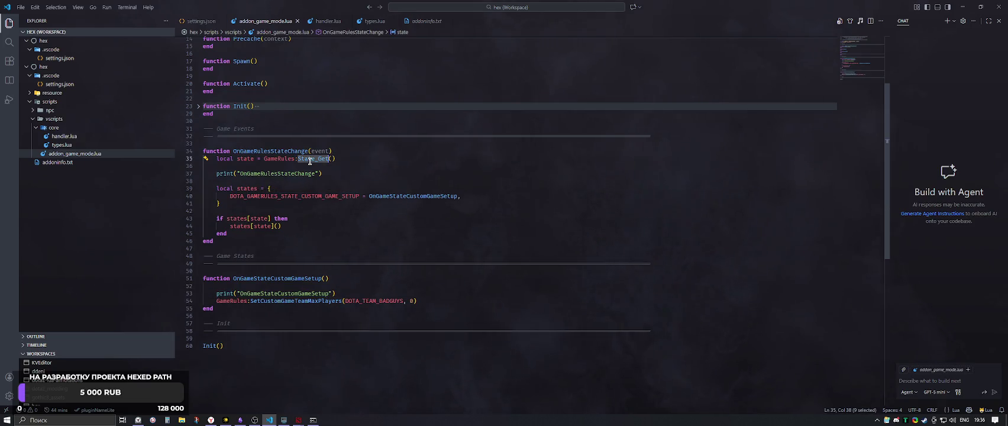
double_click(333, 195)
text([)
text(])
click(330, 209)
key(ctrl+s)
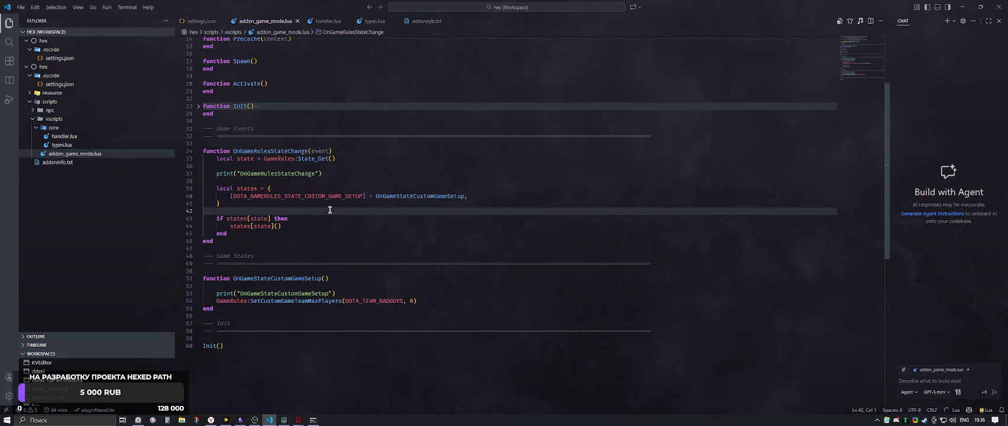
key(alt+Tab)
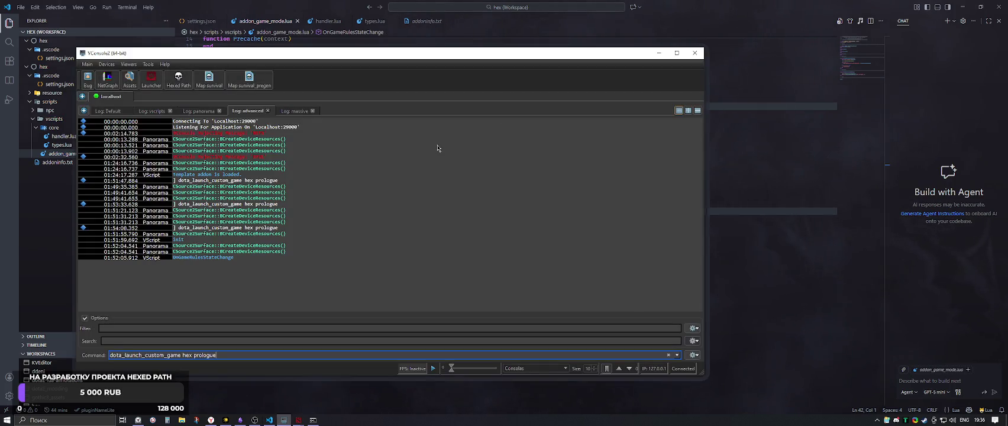